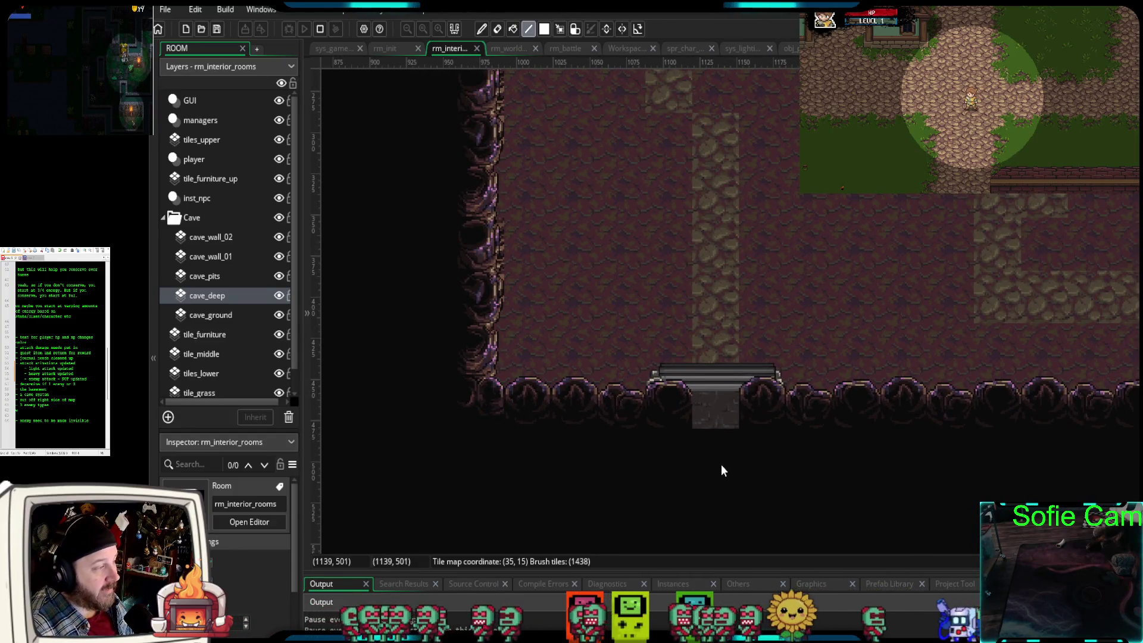
- Check the cave_deep layer, then paint a wall tile left of the entrance on cave_wall_01
{"action": "scroll", "coordinate": [720, 464], "scroll_direction": "down", "scroll_amount": 2}
{"action": "scroll", "coordinate": [726, 459], "scroll_direction": "up", "scroll_amount": 4}
{"action": "scroll", "coordinate": [729, 460], "scroll_direction": "down", "scroll_amount": 3}
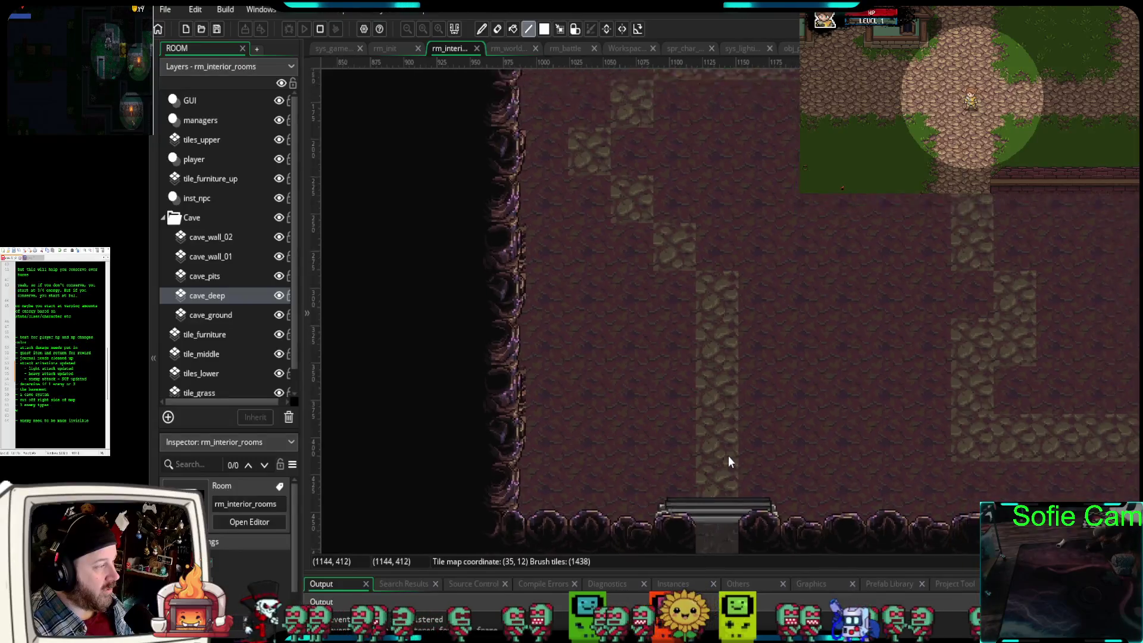
{"action": "scroll", "coordinate": [723, 460], "scroll_direction": "up", "scroll_amount": 1}
{"action": "scroll", "coordinate": [722, 456], "scroll_direction": "up", "scroll_amount": 1}
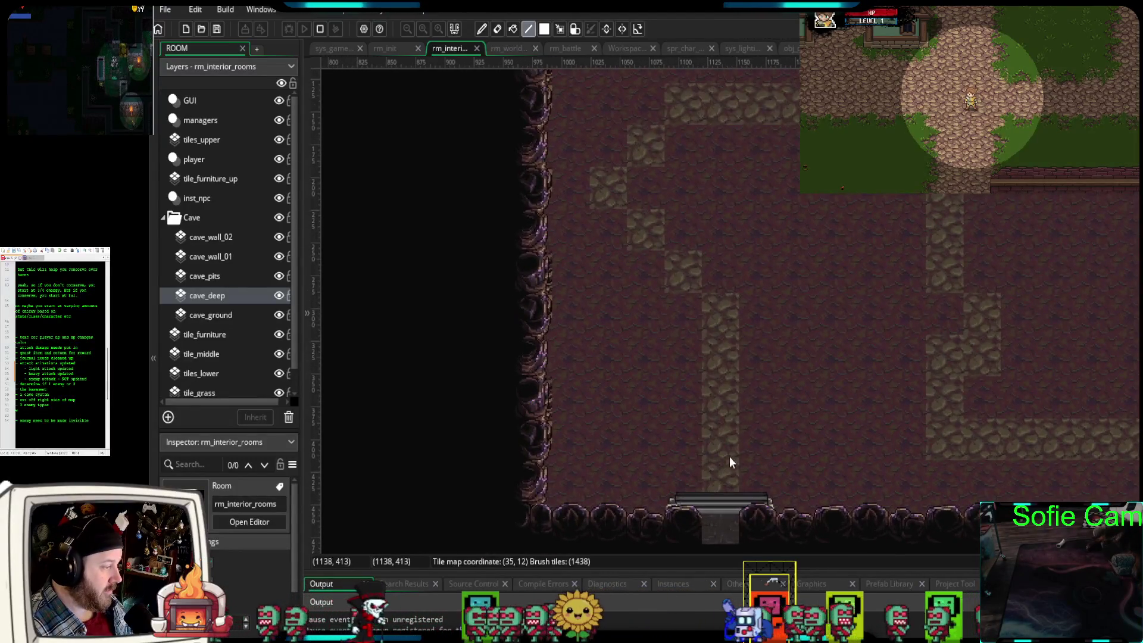
{"action": "scroll", "coordinate": [756, 452], "scroll_direction": "down", "scroll_amount": 2}
{"action": "mouse_move", "coordinate": [808, 520]}
{"action": "left_mouse_down"}
{"action": "mouse_move", "coordinate": [749, 502]}
{"action": "mouse_move", "coordinate": [803, 522]}
{"action": "left_mouse_up"}
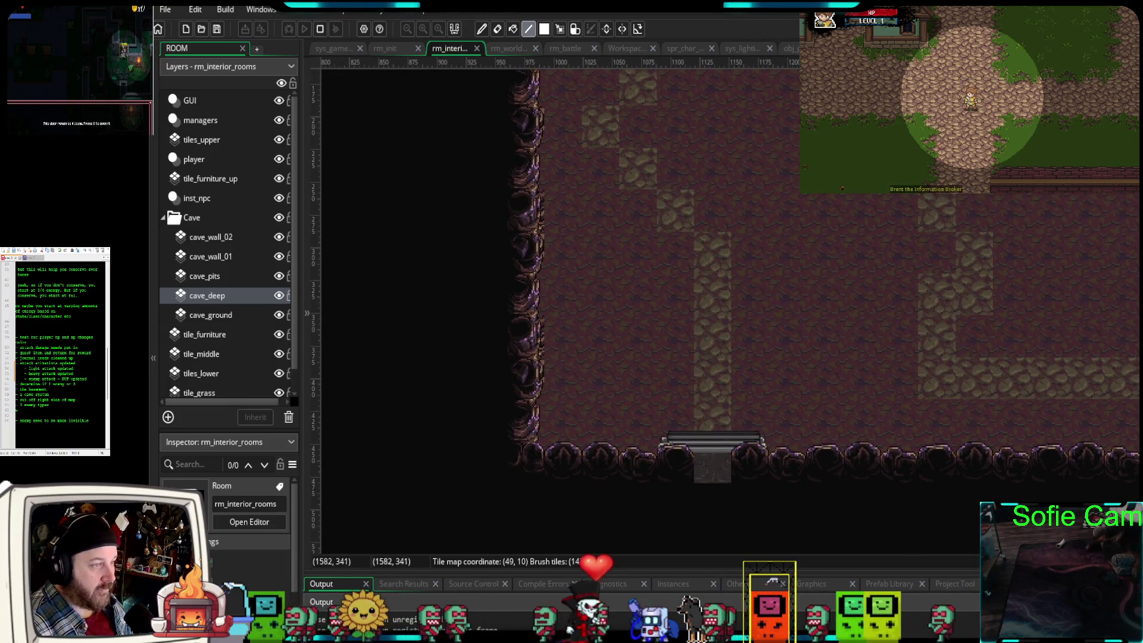
{"action": "left_click", "coordinate": [231, 295]}
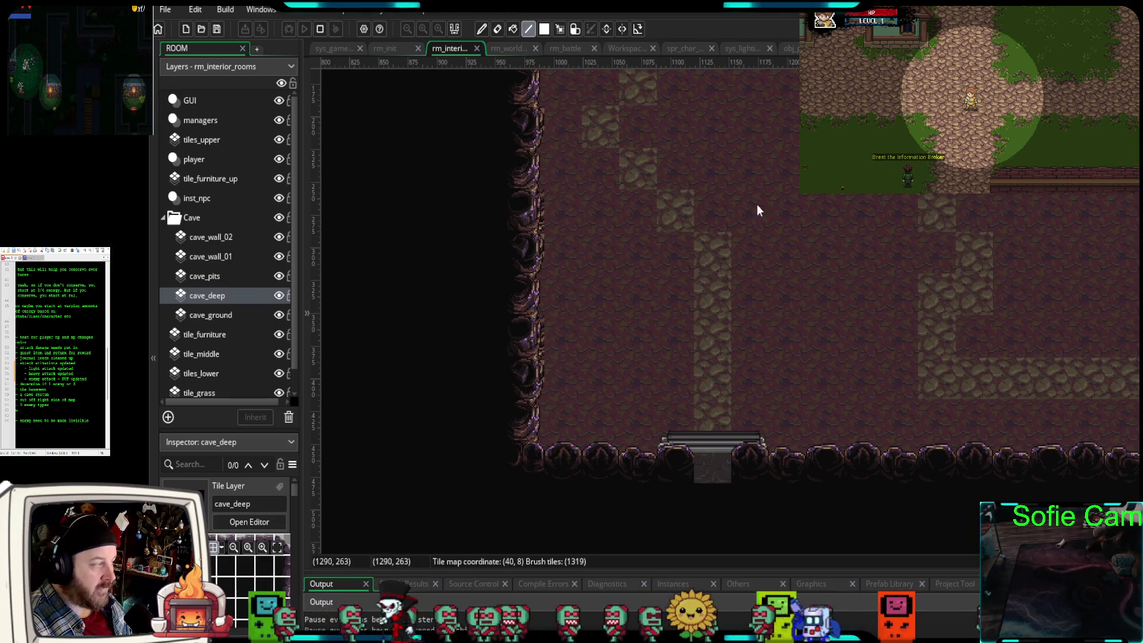
{"action": "left_click", "coordinate": [205, 254]}
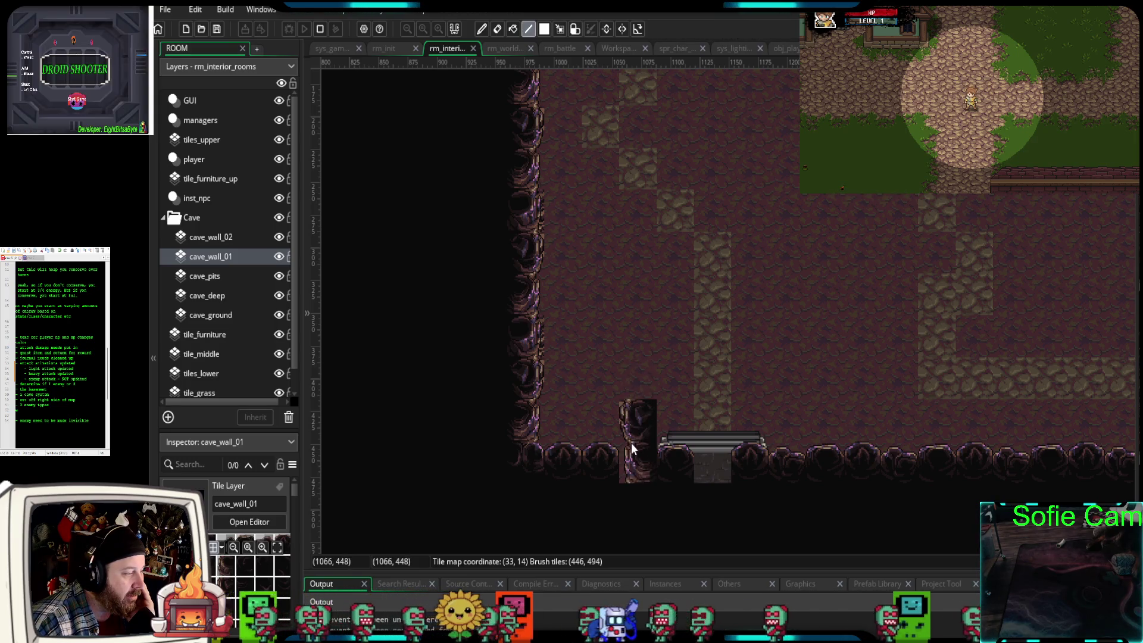
{"action": "left_click", "coordinate": [662, 421]}
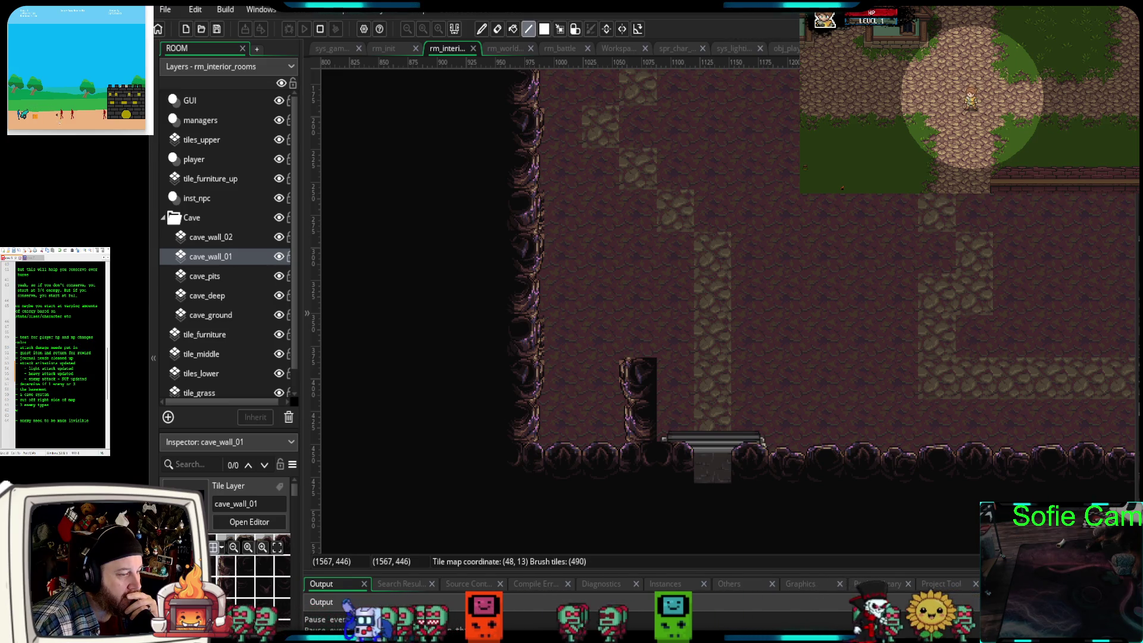
- Complete the wall column and stamp a 2x3 rock pillar left of the entrance, erasing the stray arch tile
{"action": "left_click", "coordinate": [628, 402]}
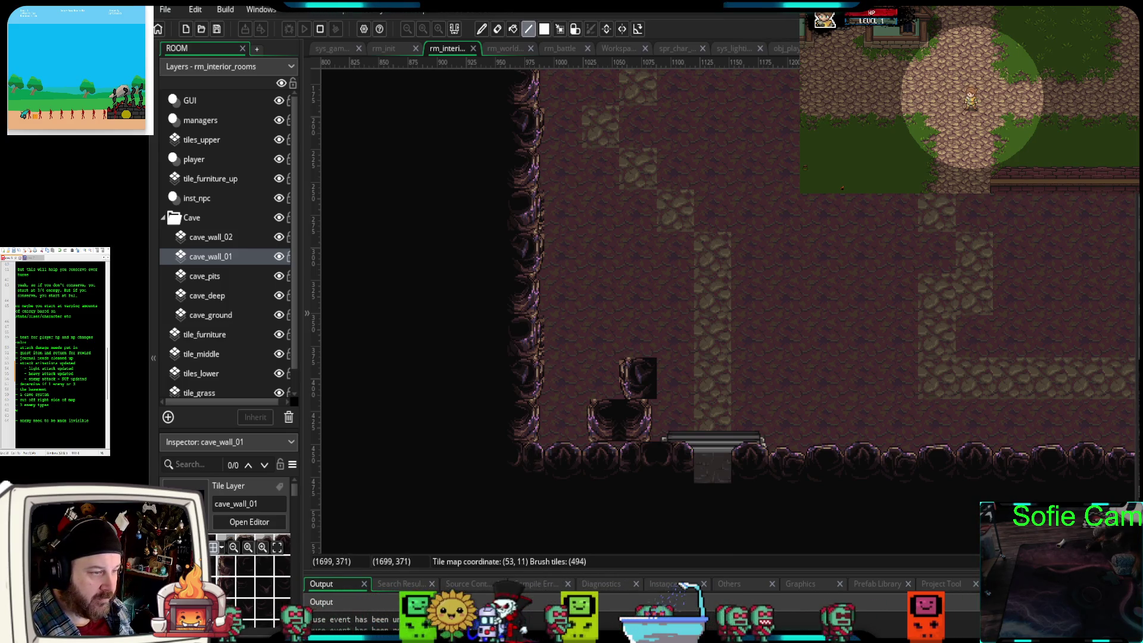
{"action": "left_click", "coordinate": [899, 462]}
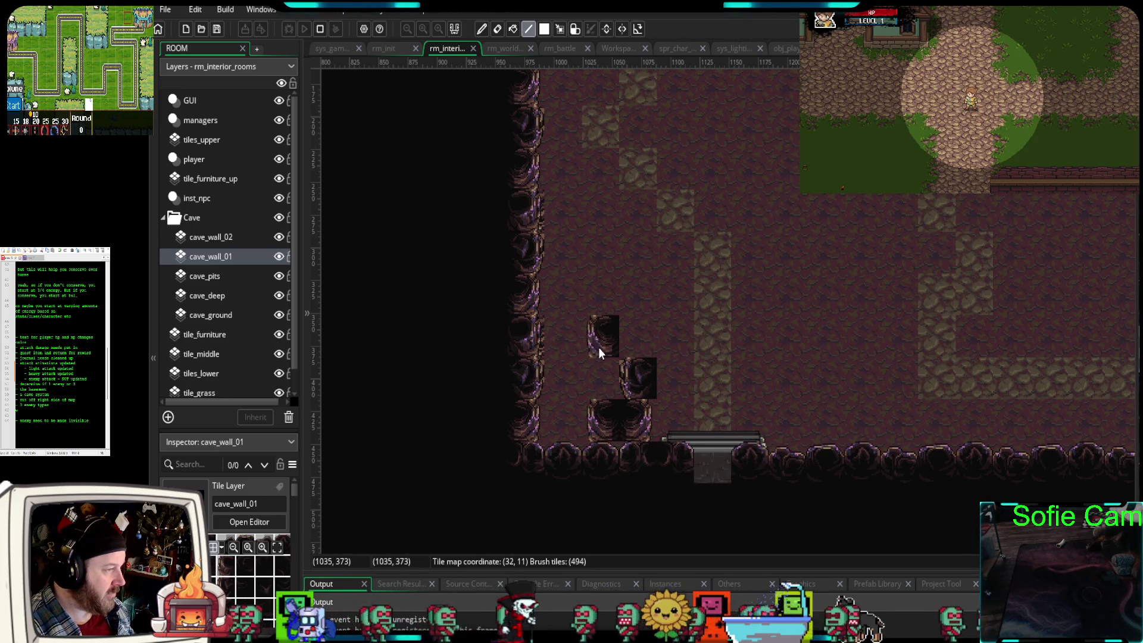
{"action": "left_click_drag", "start_coordinate": [235, 572], "coordinate": [253, 613]}
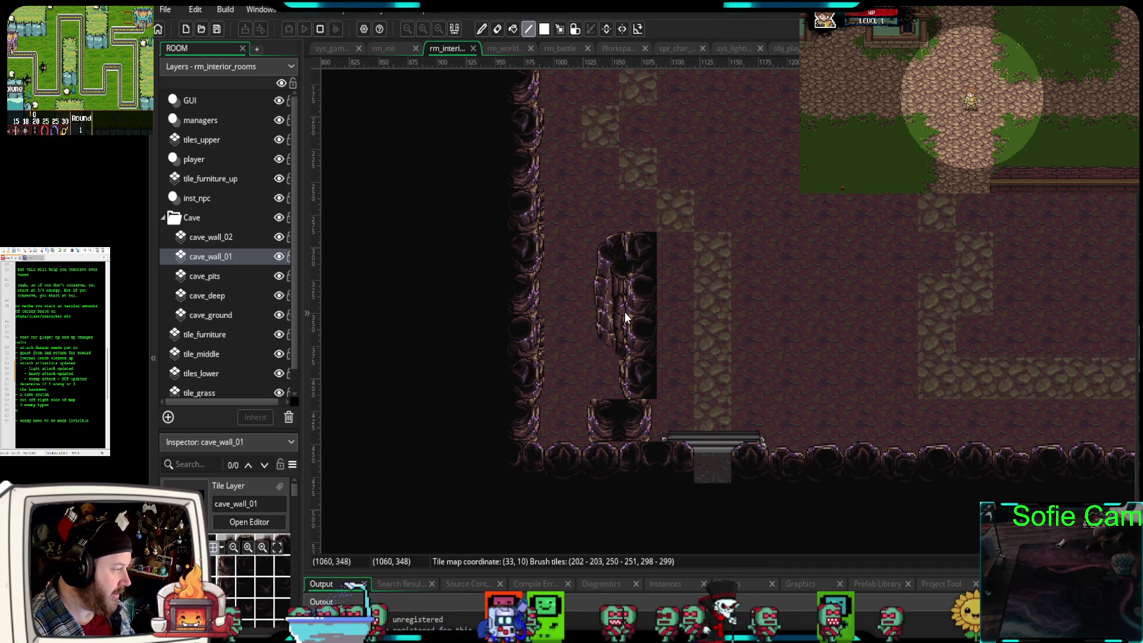
{"action": "left_click", "coordinate": [625, 319]}
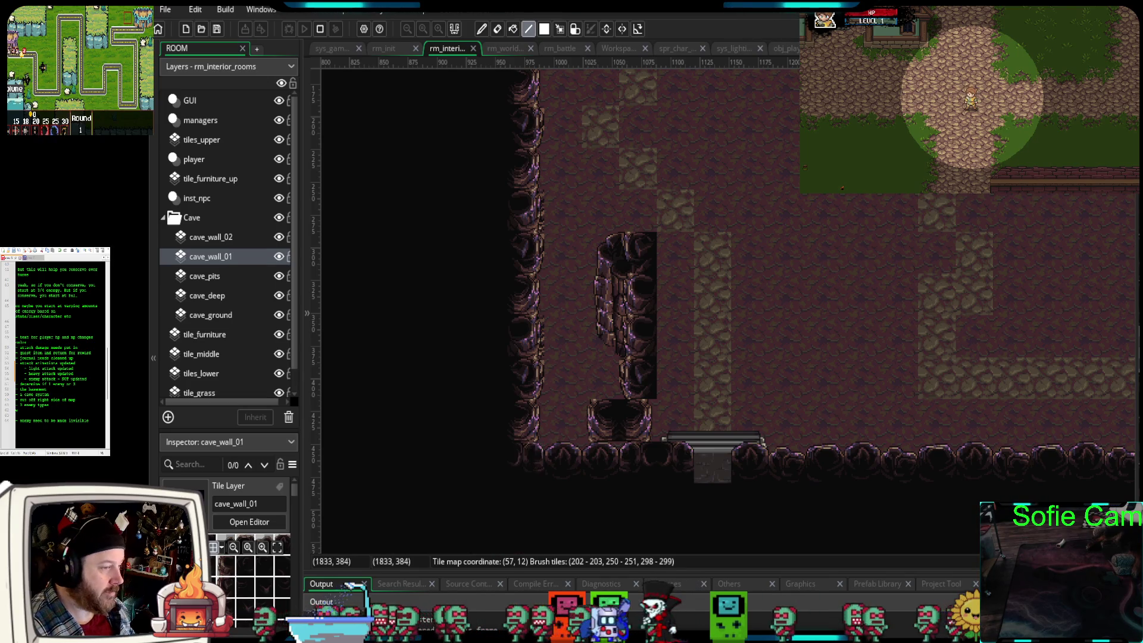
{"action": "right_click", "coordinate": [626, 420]}
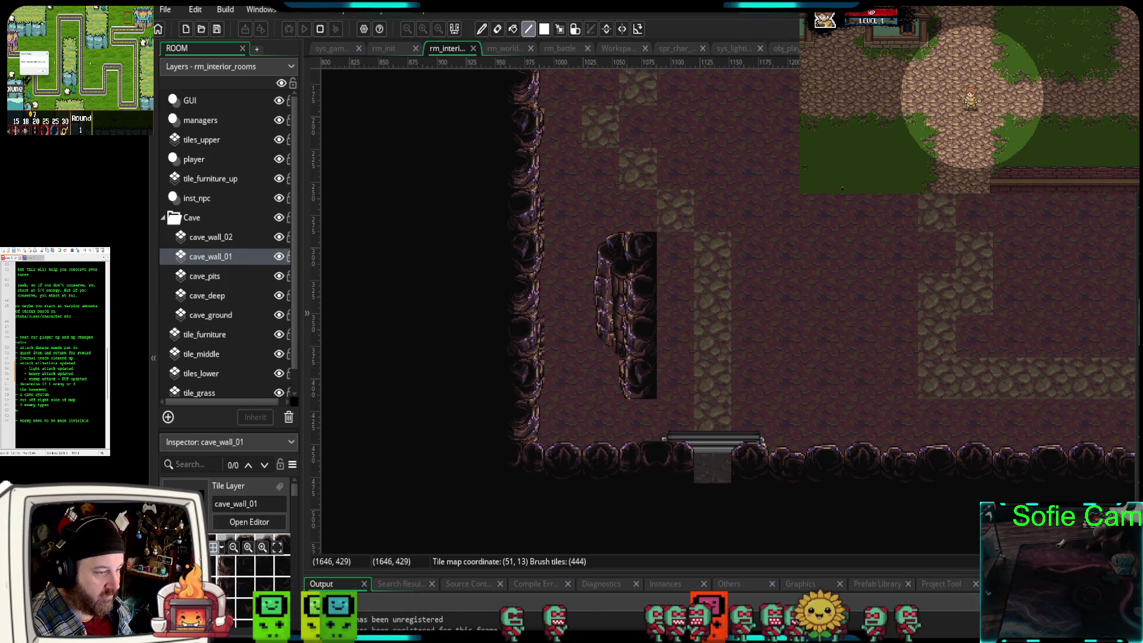
- Extend the pillar's wall down to the floor and add a narrow wall strip beside it
{"action": "left_click", "coordinate": [644, 409]}
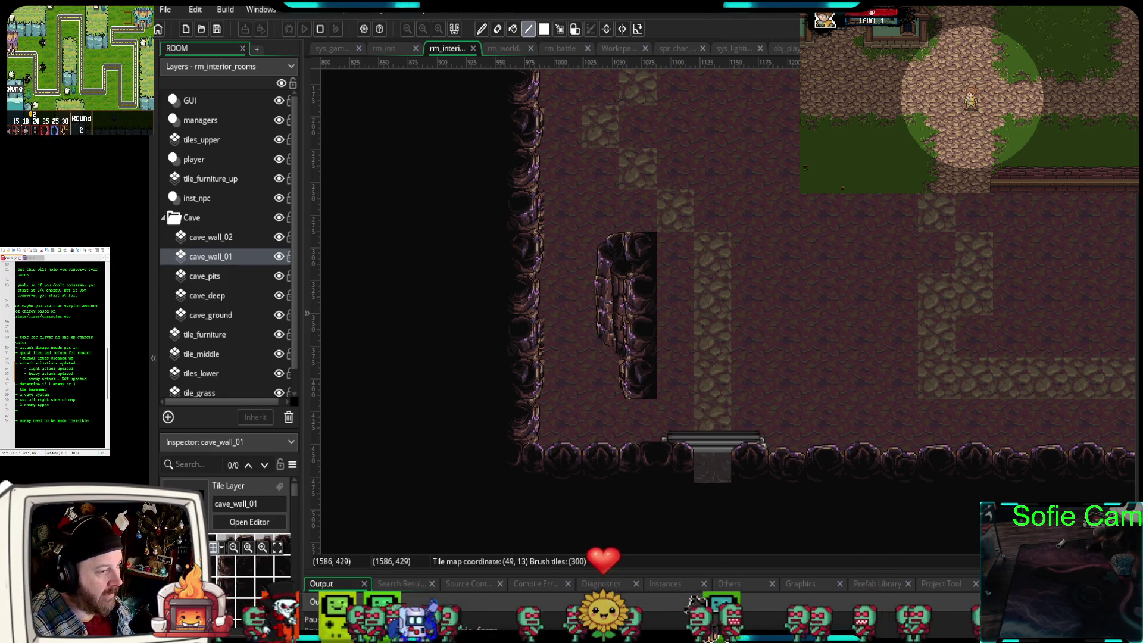
{"action": "left_click", "coordinate": [632, 400]}
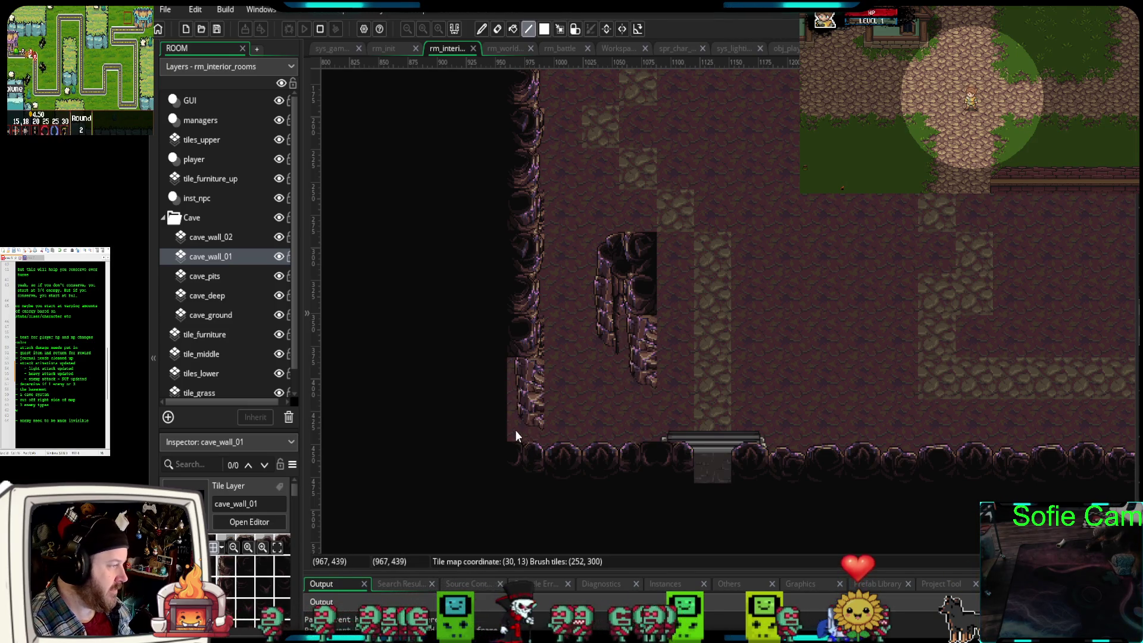
{"action": "scroll", "coordinate": [655, 333], "scroll_direction": "up", "scroll_amount": 2}
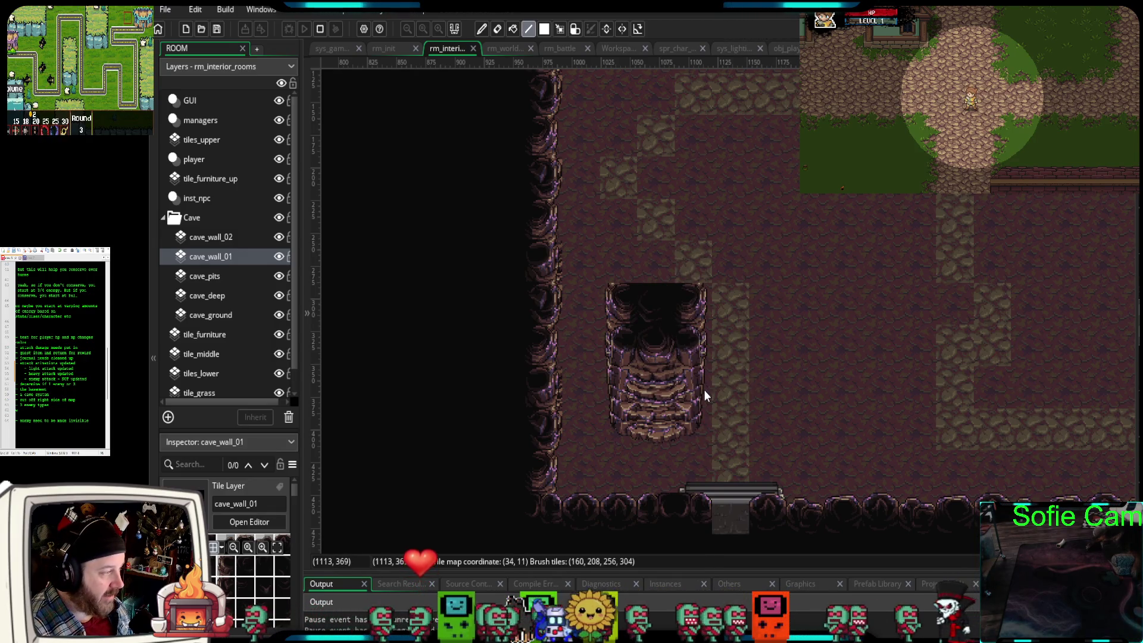
- Scroll over the pillar and the upper rock area of the cave room
{"action": "scroll", "coordinate": [642, 338], "scroll_direction": "up", "scroll_amount": 2}
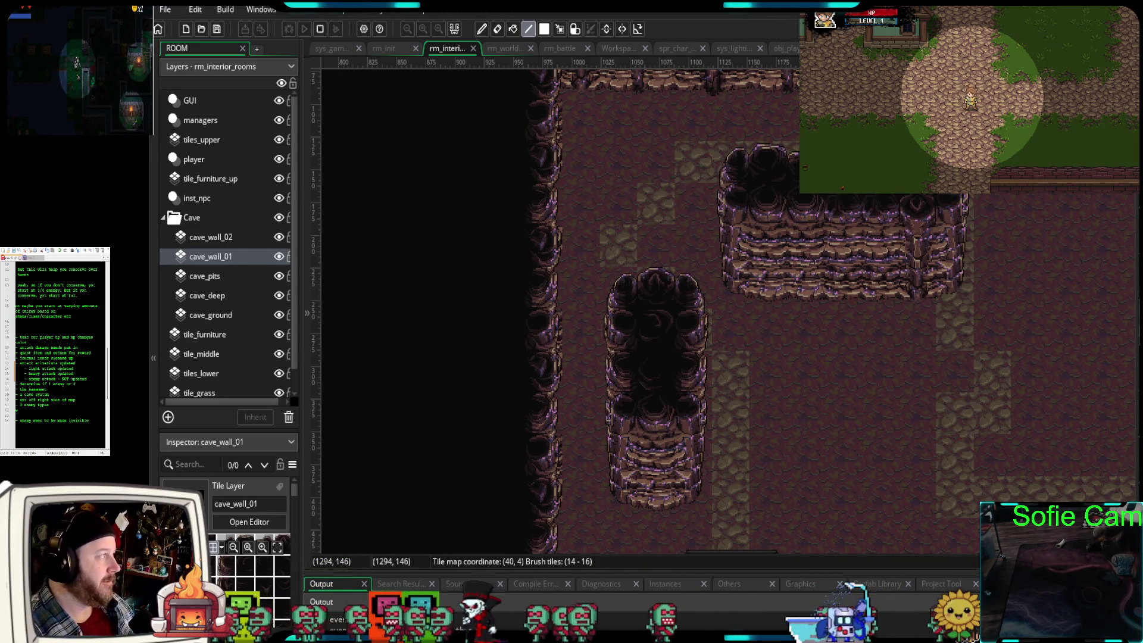
{"action": "scroll", "coordinate": [822, 290], "scroll_direction": "down", "scroll_amount": 3}
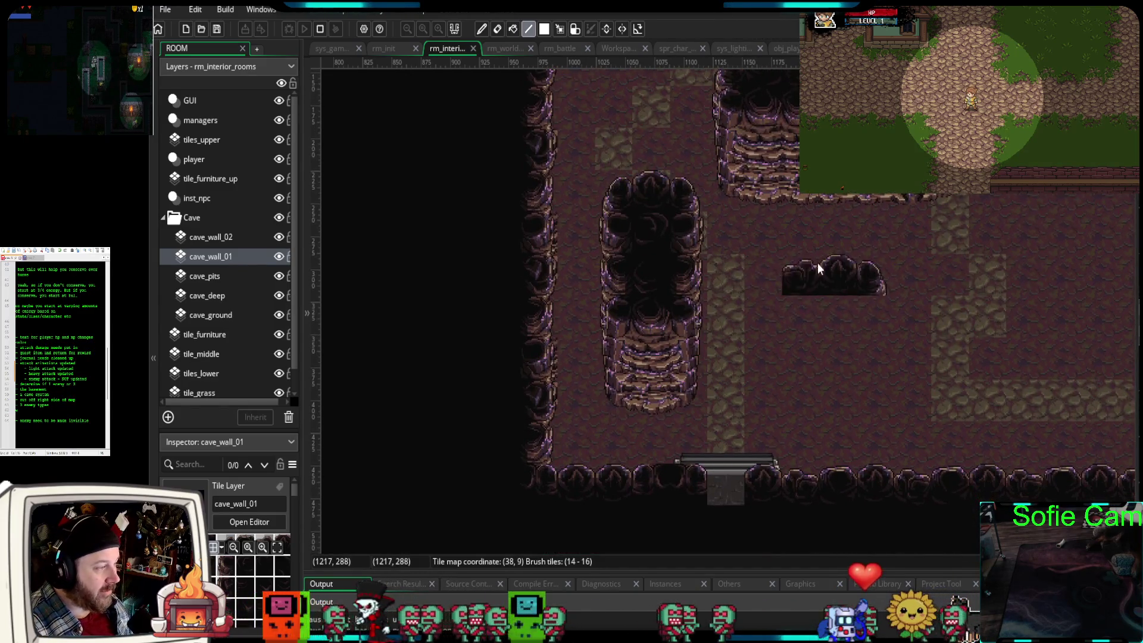
- Paint a narrow wall column from the rock block down to the bottom wall
{"action": "scroll", "coordinate": [836, 323], "scroll_direction": "right", "scroll_amount": 1}
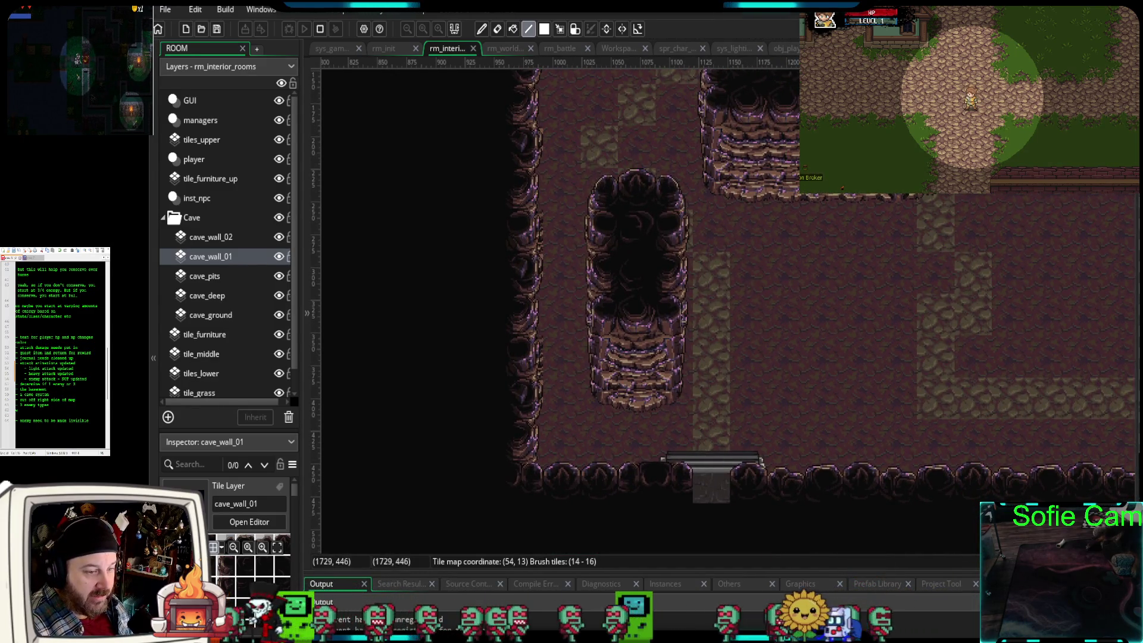
{"action": "scroll", "coordinate": [915, 392], "scroll_direction": "left", "scroll_amount": 4}
{"action": "scroll", "coordinate": [916, 392], "scroll_direction": "up", "scroll_amount": 1}
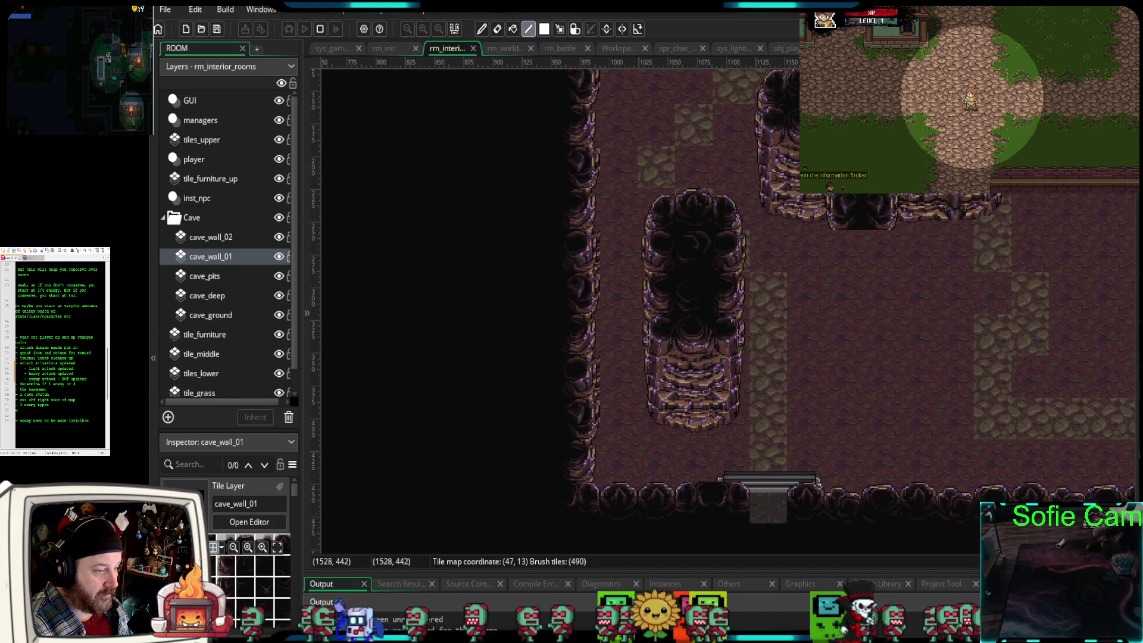
{"action": "left_click_drag", "start_coordinate": [887, 262], "coordinate": [887, 423]}
{"action": "left_click", "coordinate": [914, 461]}
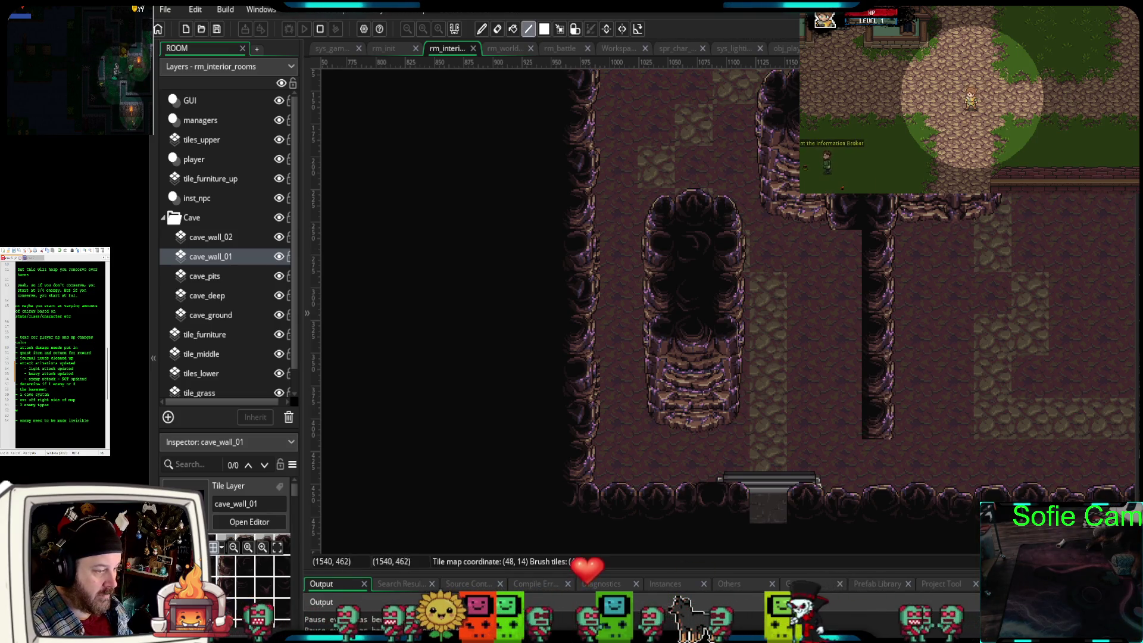
{"action": "left_click", "coordinate": [883, 483]}
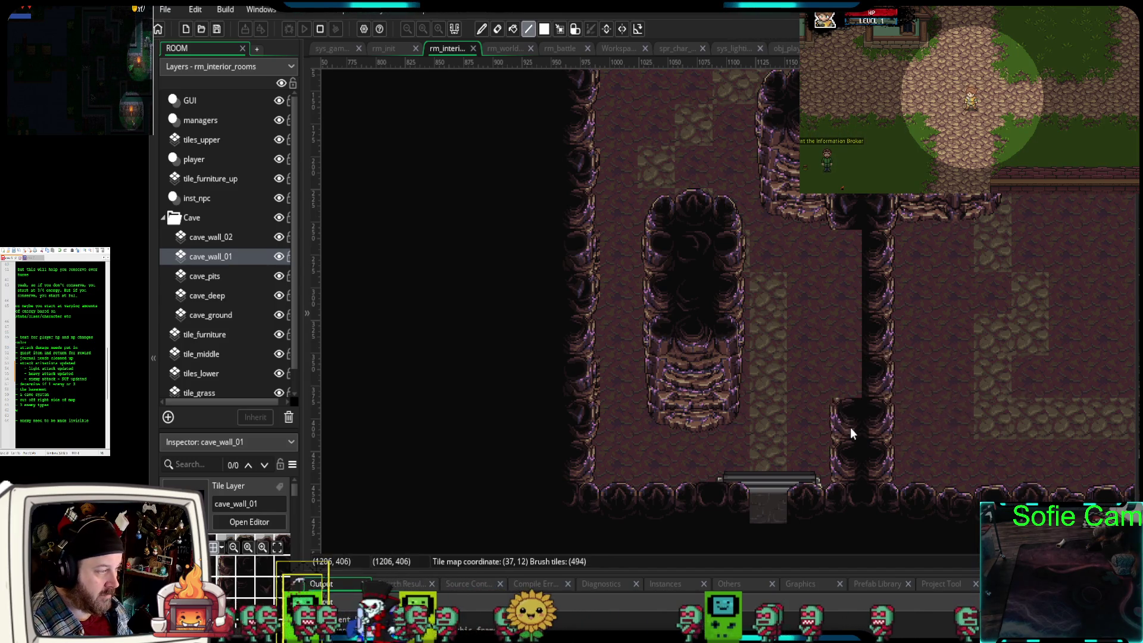
- Paint a second wall column beside the first and bring the whole cave room into view
{"action": "left_click_drag", "start_coordinate": [850, 428], "coordinate": [849, 254]}
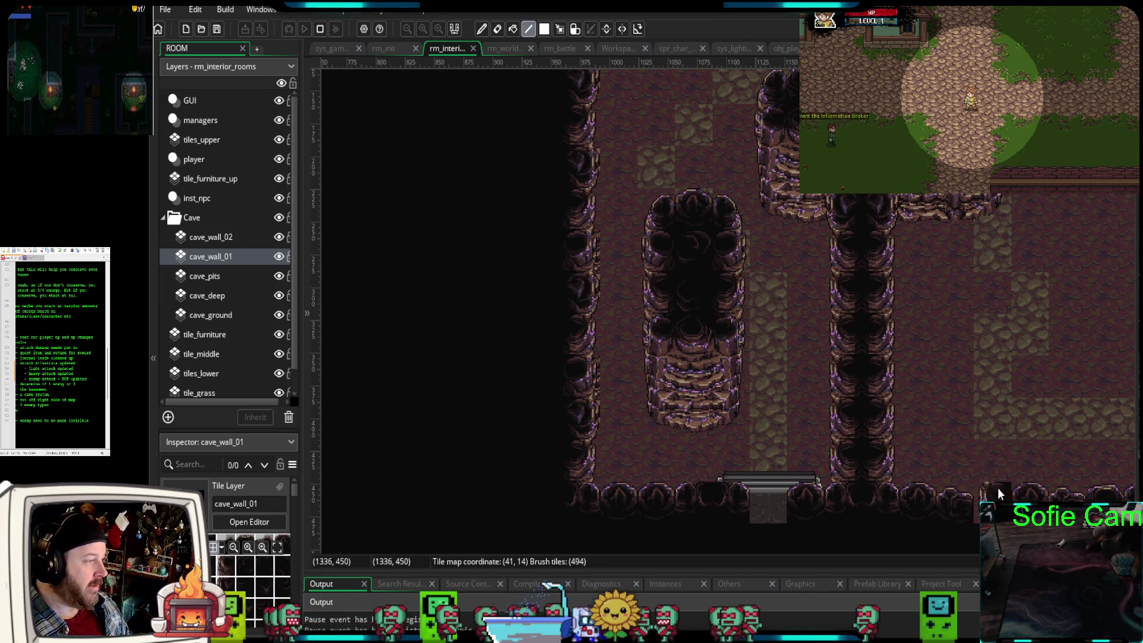
{"action": "mouse_move", "coordinate": [1030, 376]}
{"action": "left_mouse_down"}
{"action": "mouse_move", "coordinate": [962, 384]}
{"action": "mouse_move", "coordinate": [830, 463]}
{"action": "left_mouse_up"}
{"action": "scroll", "coordinate": [827, 392], "scroll_direction": "down", "scroll_amount": 3}
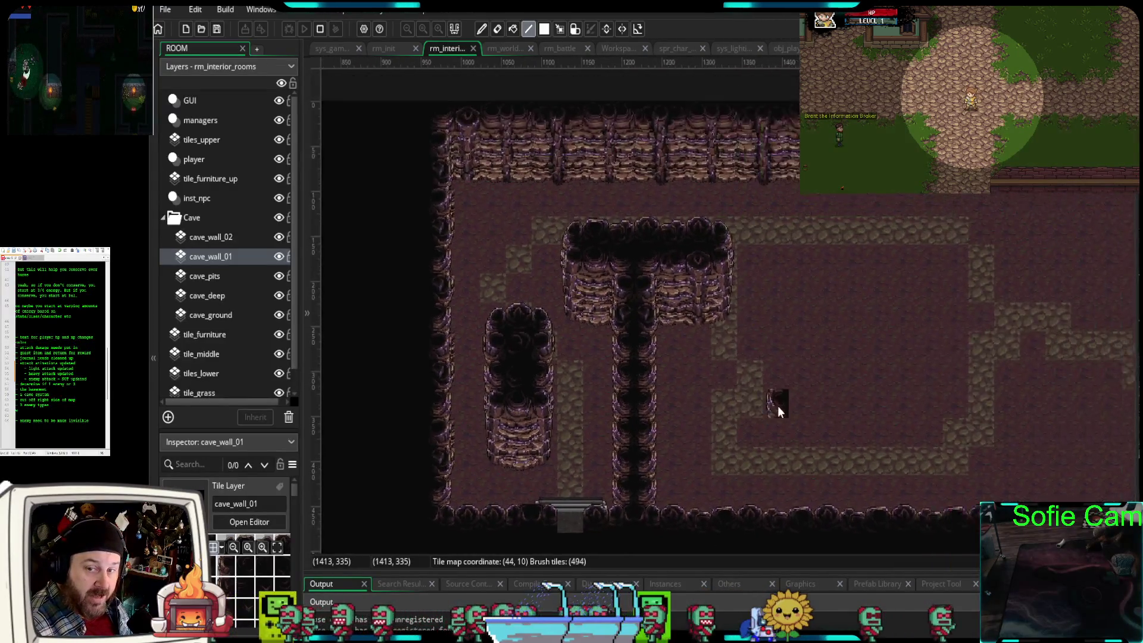
{"action": "scroll", "coordinate": [778, 405], "scroll_direction": "up", "scroll_amount": 1}
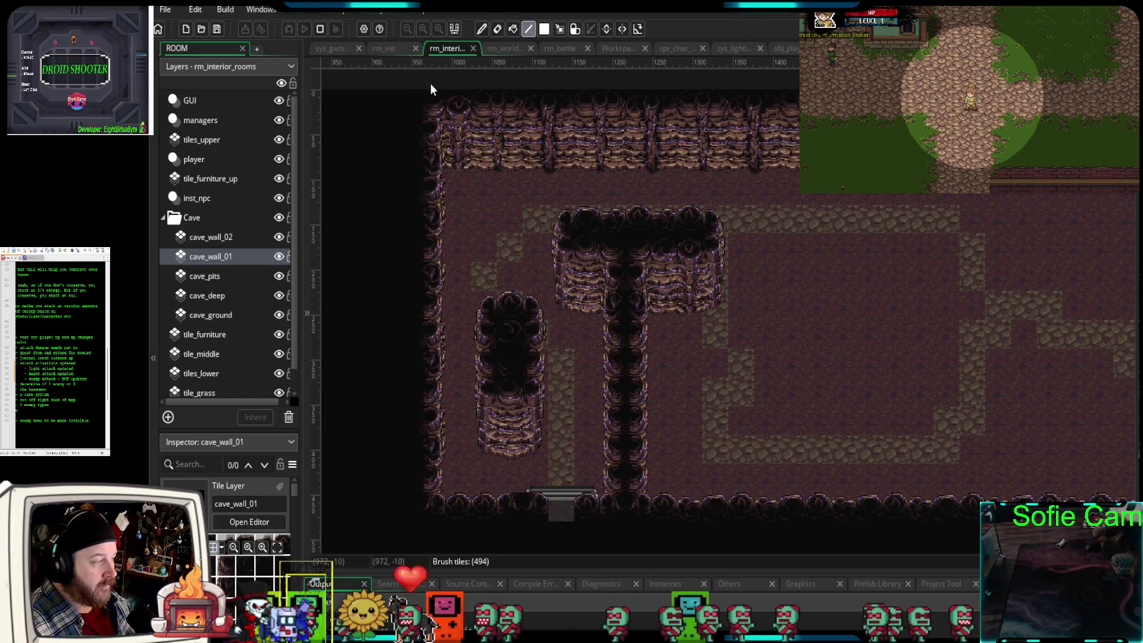
{"action": "left_click_drag", "start_coordinate": [764, 362], "coordinate": [758, 329]}
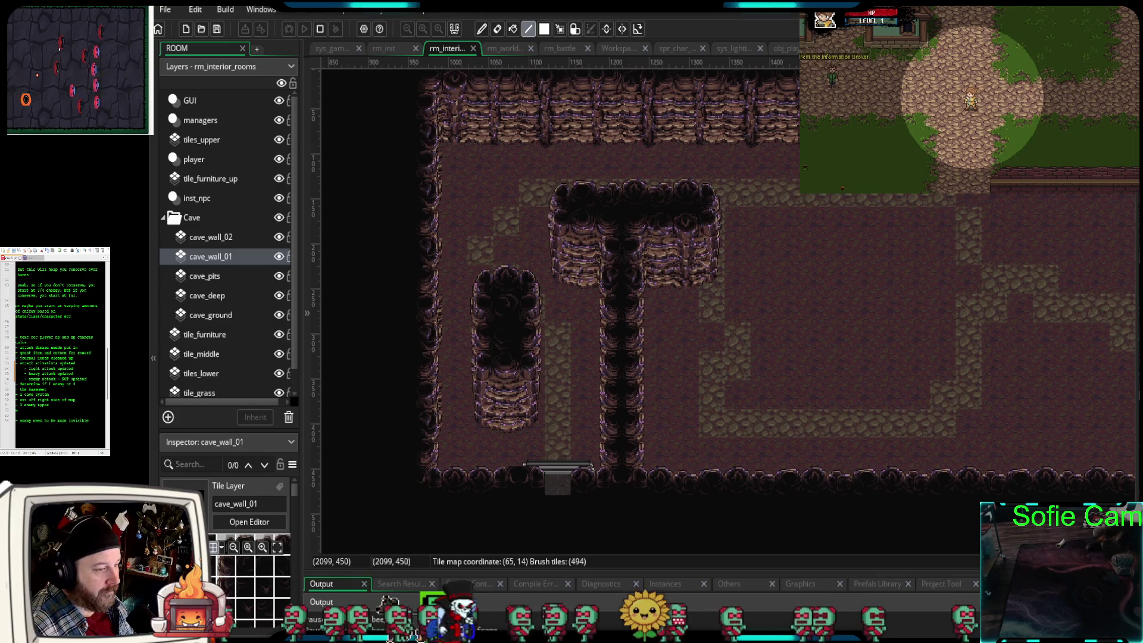
{"action": "left_click_drag", "start_coordinate": [235, 580], "coordinate": [271, 619]}
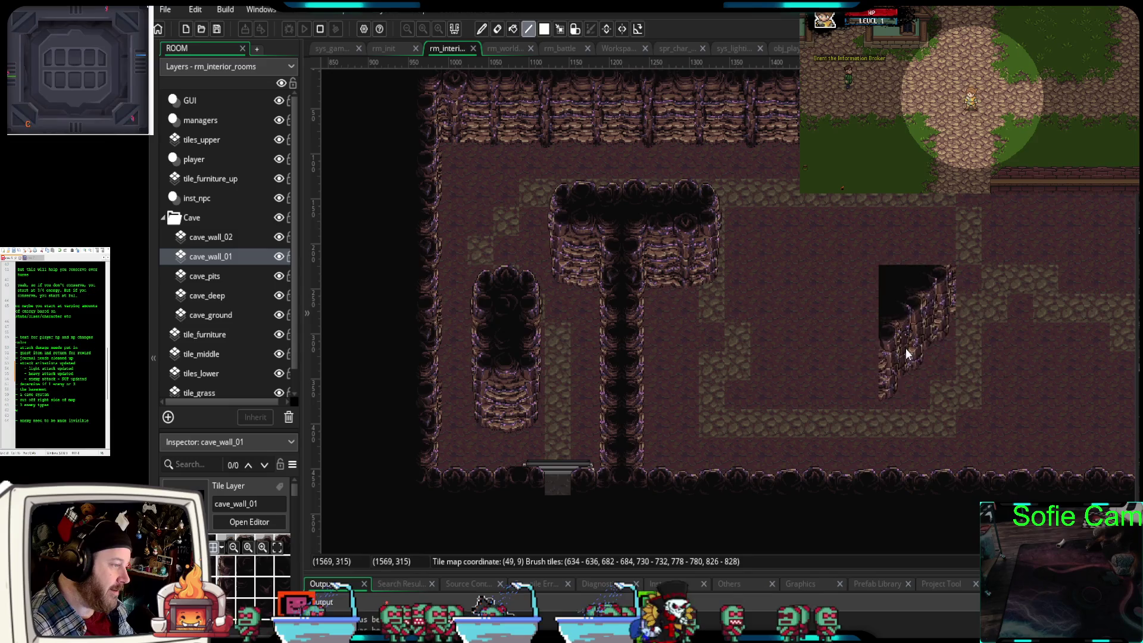
- Stamp matching rock wall blocks on the right floor and close the gap in the U-shaped wall
{"action": "left_click", "coordinate": [916, 360]}
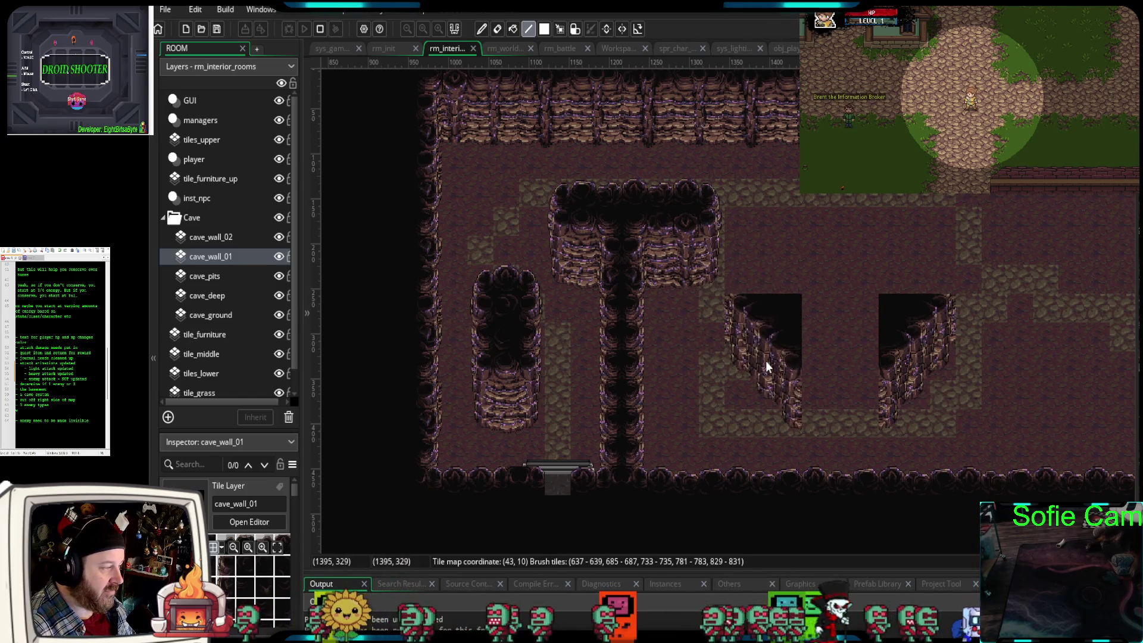
{"action": "left_click", "coordinate": [777, 370]}
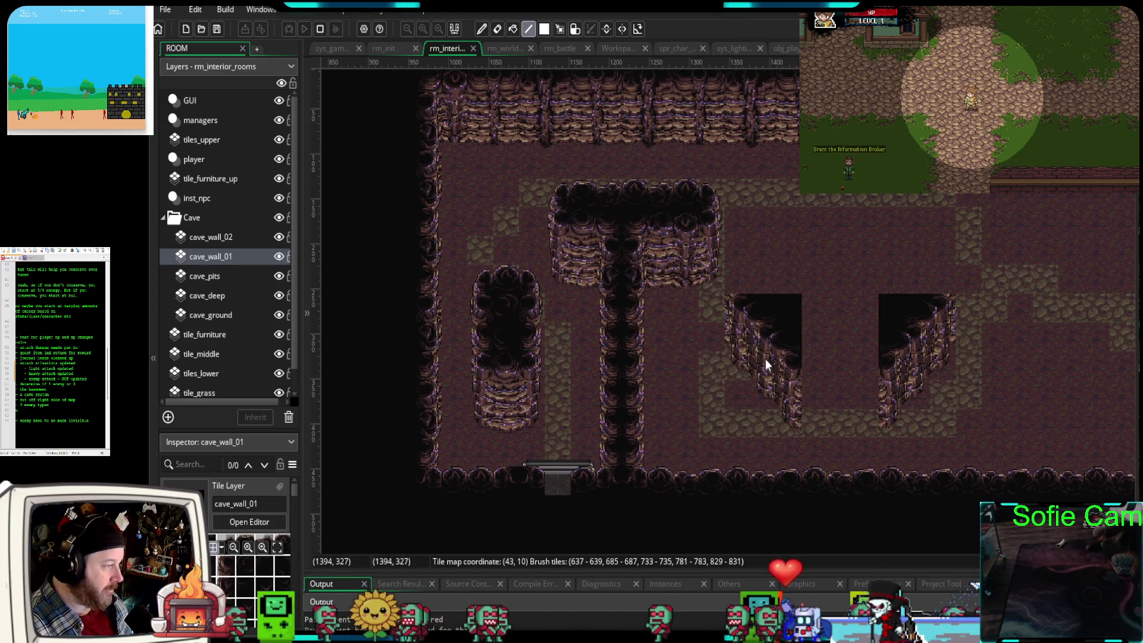
{"action": "left_click", "coordinate": [766, 364]}
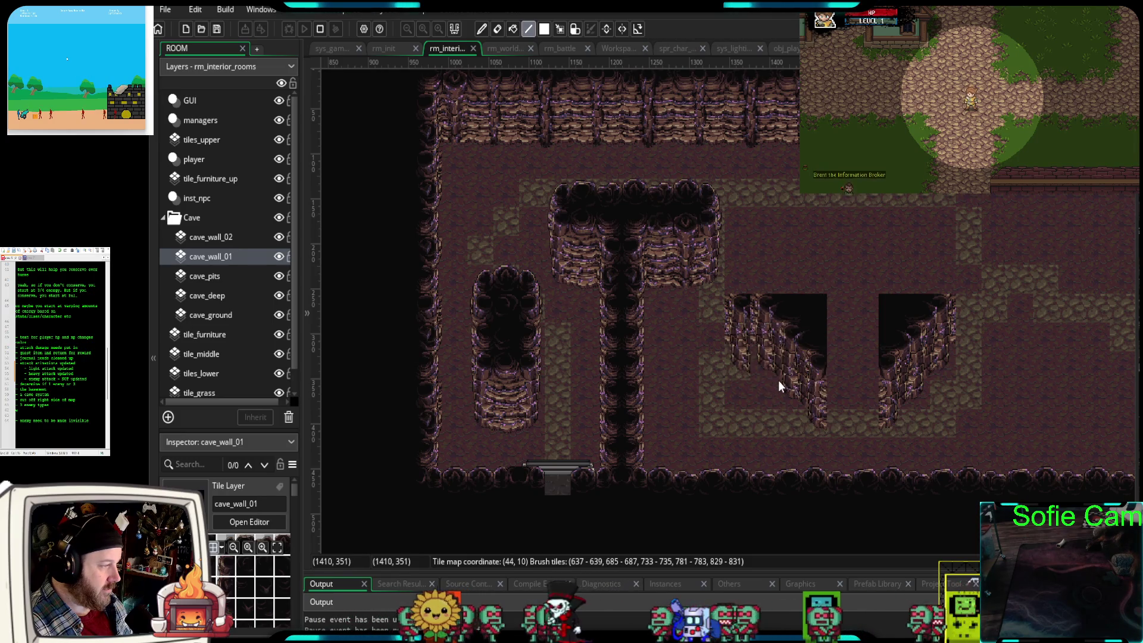
{"action": "key", "text": "ctrl+z"}
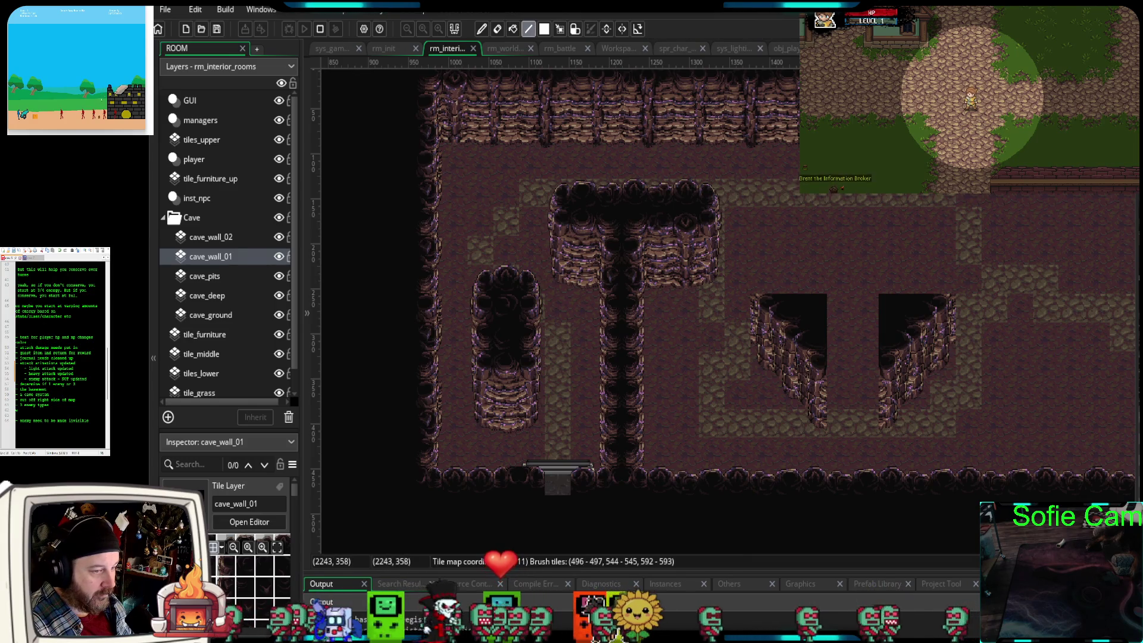
{"action": "left_click", "coordinate": [858, 390]}
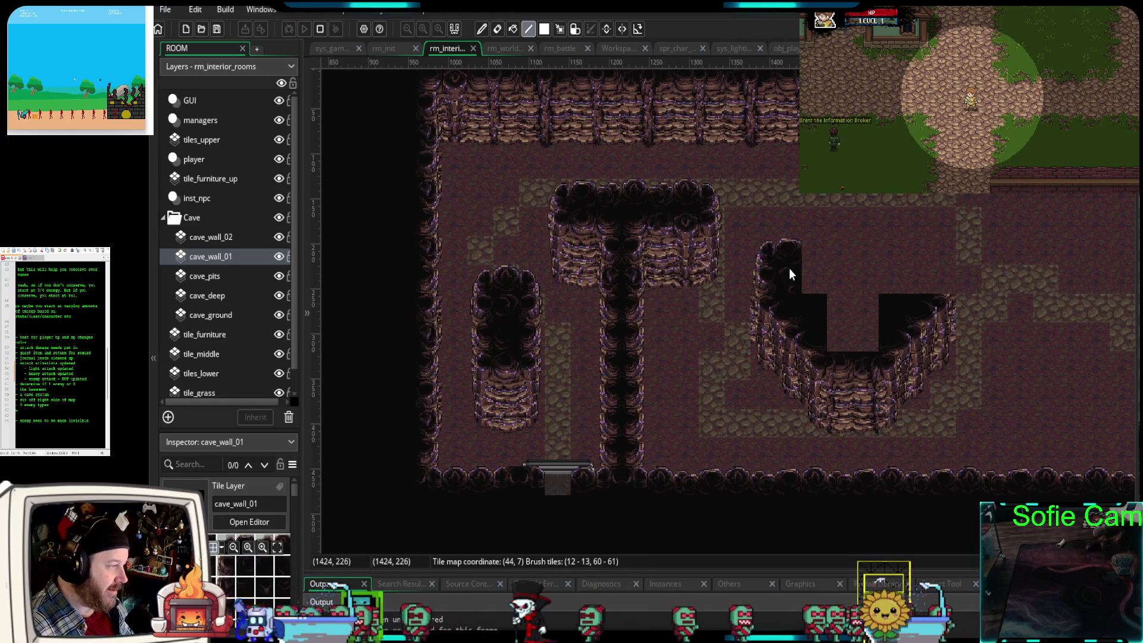
- Stamp a cave-wall block right of the T wall and fill its interior with dark pit tiles
{"action": "left_click", "coordinate": [784, 240]}
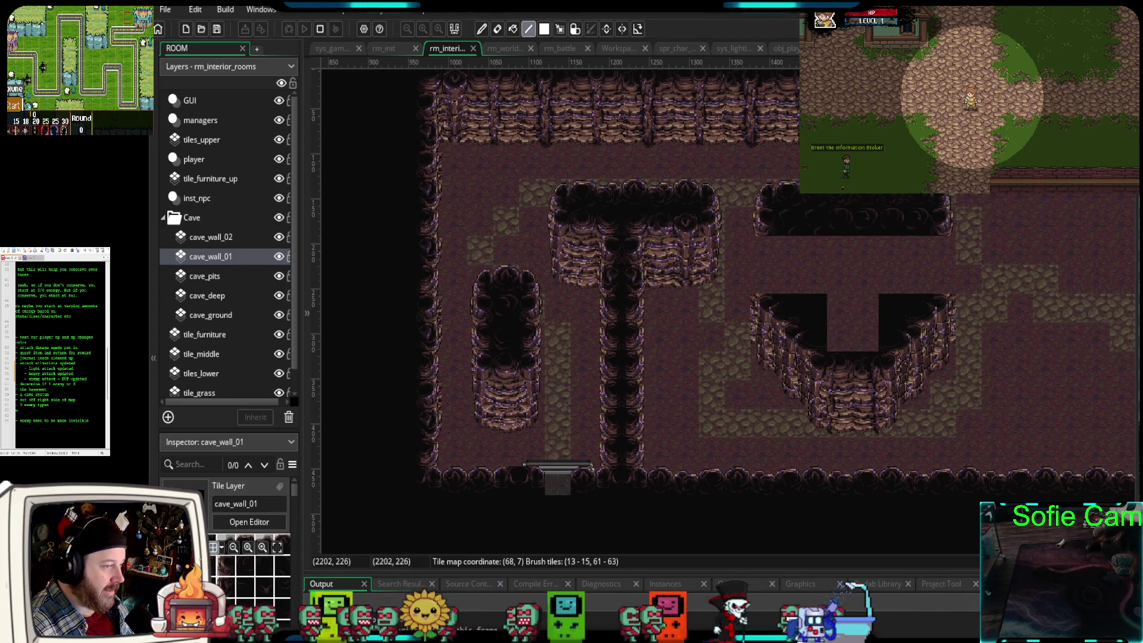
{"action": "left_click_drag", "start_coordinate": [848, 369], "coordinate": [813, 283]}
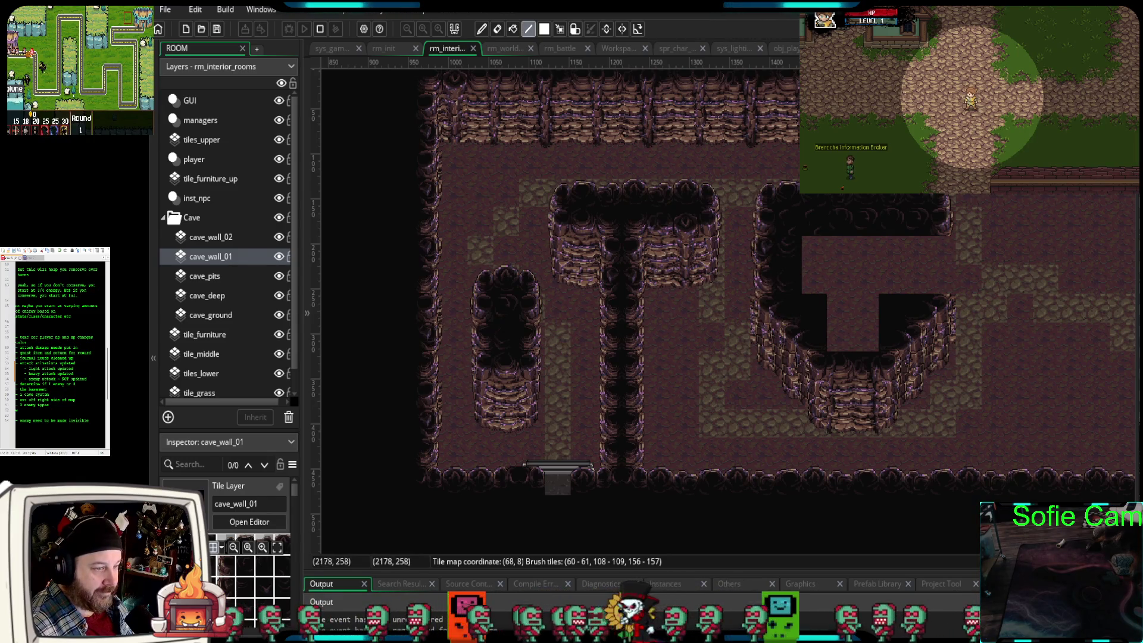
{"action": "left_click", "coordinate": [839, 336]}
{"action": "key", "text": "ctrl+z"}
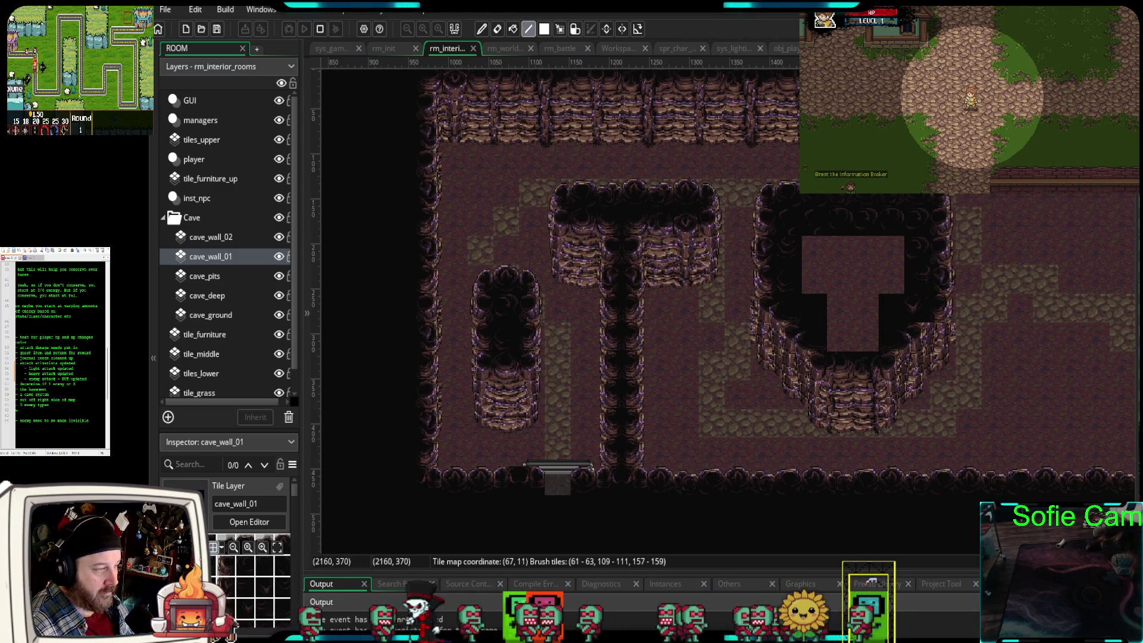
{"action": "left_click_drag", "start_coordinate": [856, 285], "coordinate": [828, 341]}
{"action": "mouse_move", "coordinate": [962, 414]}
{"action": "left_mouse_down"}
{"action": "mouse_move", "coordinate": [722, 423]}
{"action": "mouse_move", "coordinate": [656, 494]}
{"action": "left_mouse_up"}
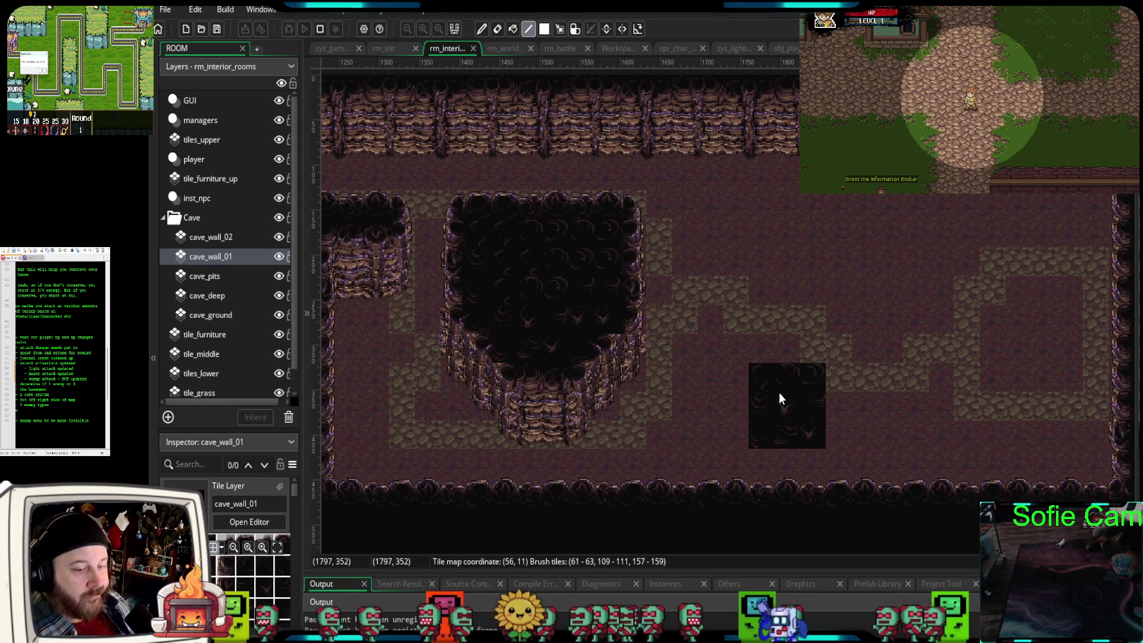
{"action": "mouse_move", "coordinate": [819, 368]}
{"action": "left_mouse_down"}
{"action": "mouse_move", "coordinate": [1009, 338]}
{"action": "mouse_move", "coordinate": [908, 381]}
{"action": "mouse_move", "coordinate": [862, 361]}
{"action": "left_mouse_up"}
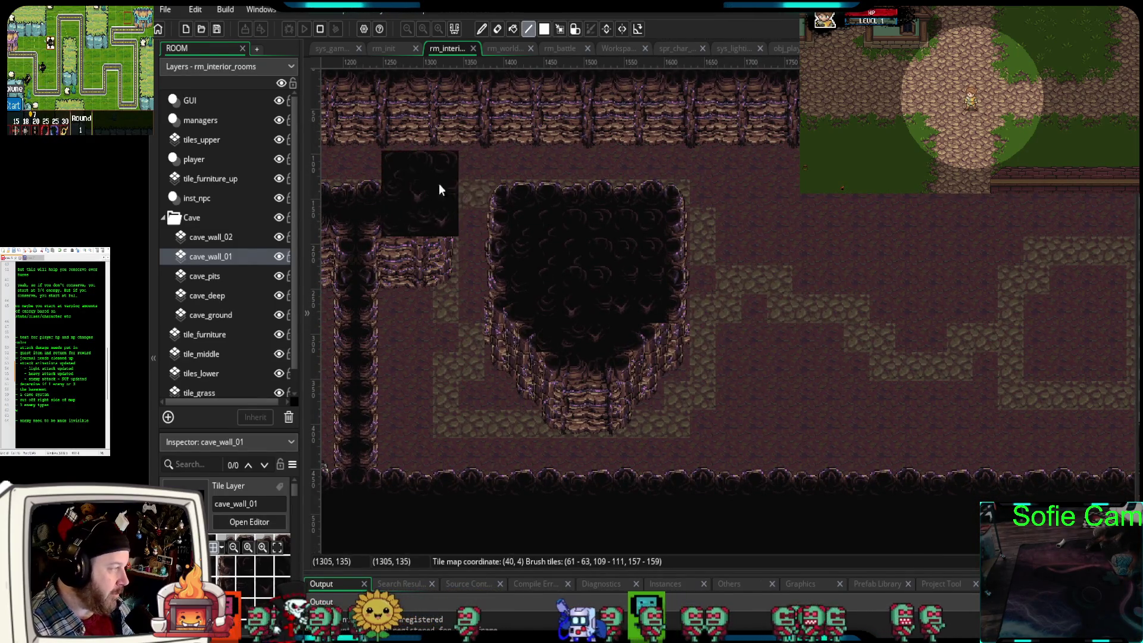
{"action": "mouse_move", "coordinate": [860, 388]}
{"action": "left_mouse_down"}
{"action": "mouse_move", "coordinate": [821, 423]}
{"action": "mouse_move", "coordinate": [864, 424]}
{"action": "left_mouse_up"}
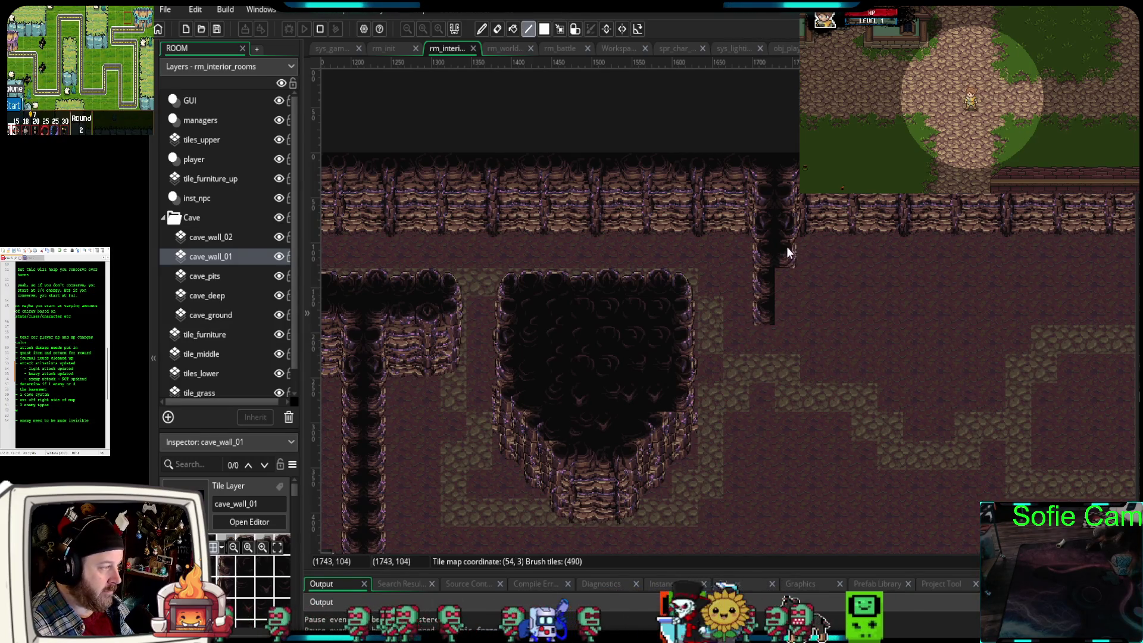
- Paint the right half of the wall column down from the top wall to its base
{"action": "left_click_drag", "start_coordinate": [787, 247], "coordinate": [781, 311]}
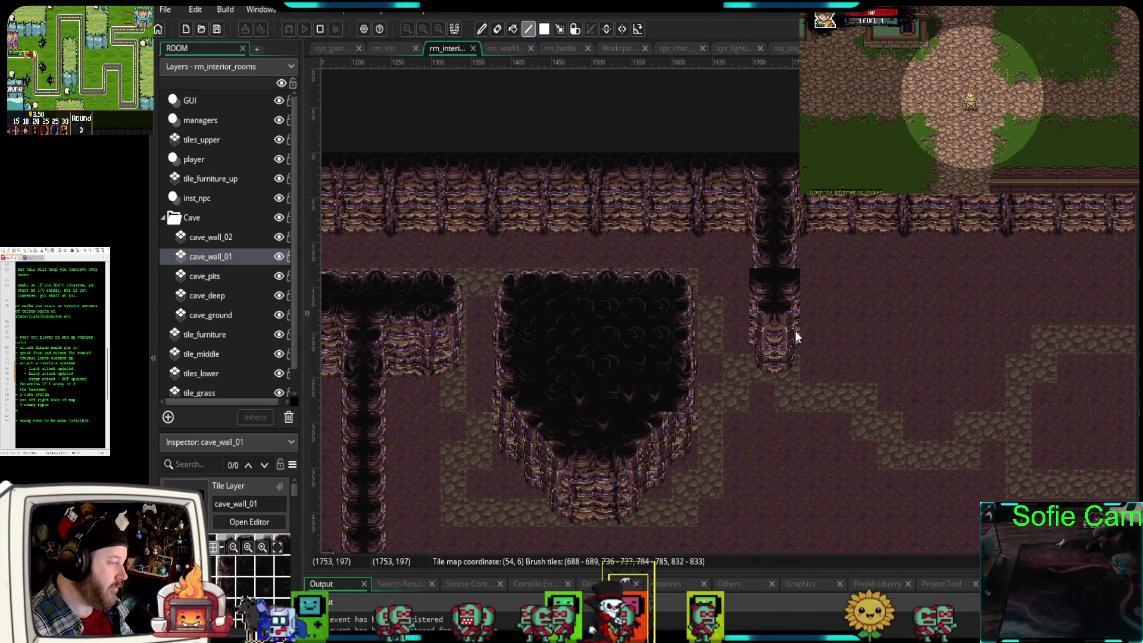
{"action": "left_click", "coordinate": [784, 224]}
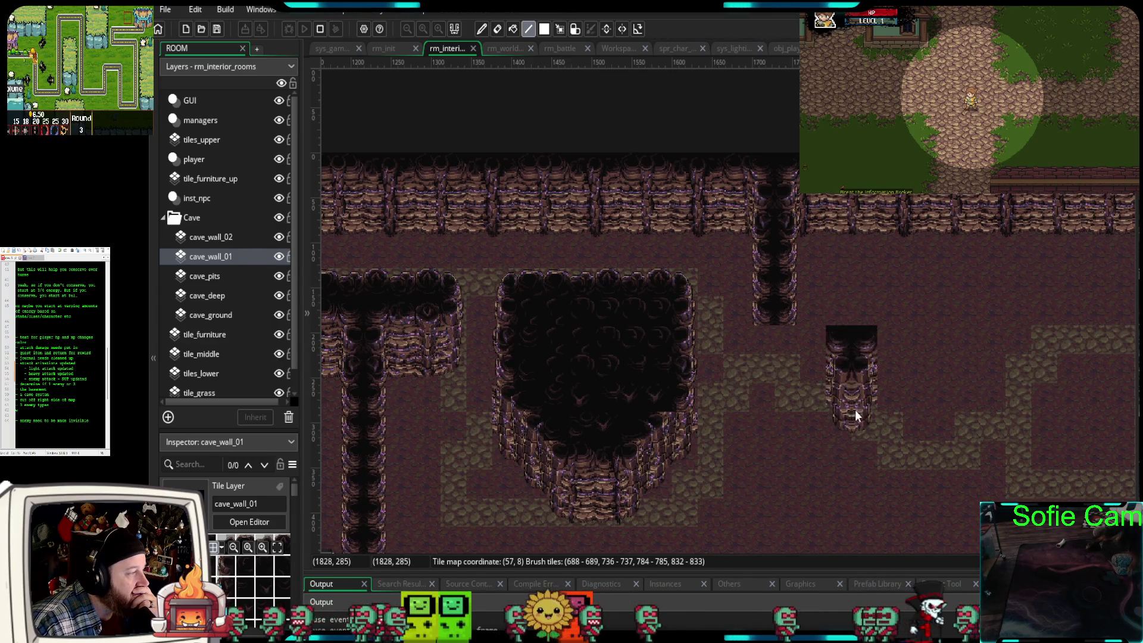
{"action": "scroll", "coordinate": [884, 408], "scroll_direction": "left", "scroll_amount": 5}
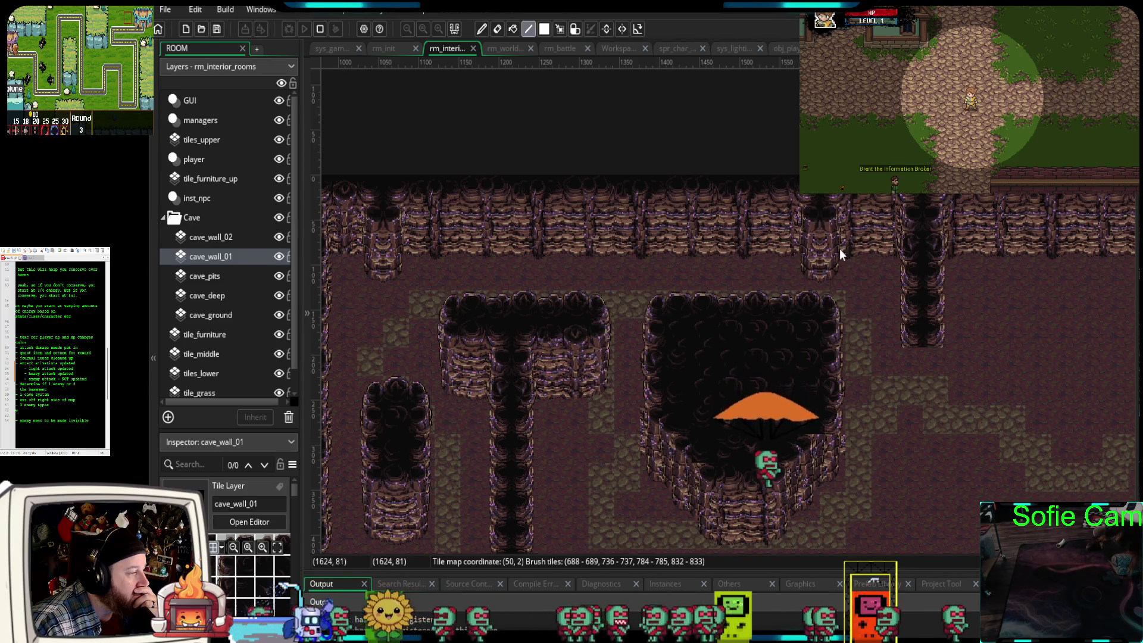
{"action": "scroll", "coordinate": [676, 262], "scroll_direction": "down", "scroll_amount": 5}
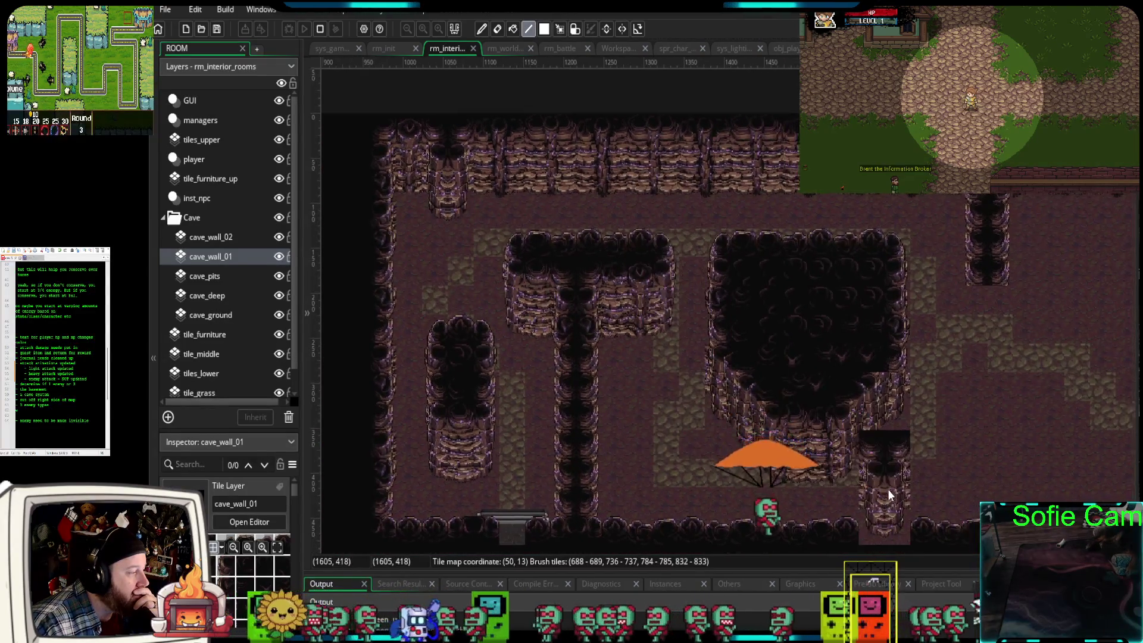
{"action": "scroll", "coordinate": [685, 433], "scroll_direction": "right", "scroll_amount": 5}
{"action": "scroll", "coordinate": [903, 402], "scroll_direction": "right", "scroll_amount": 2}
{"action": "scroll", "coordinate": [902, 402], "scroll_direction": "up", "scroll_amount": 1}
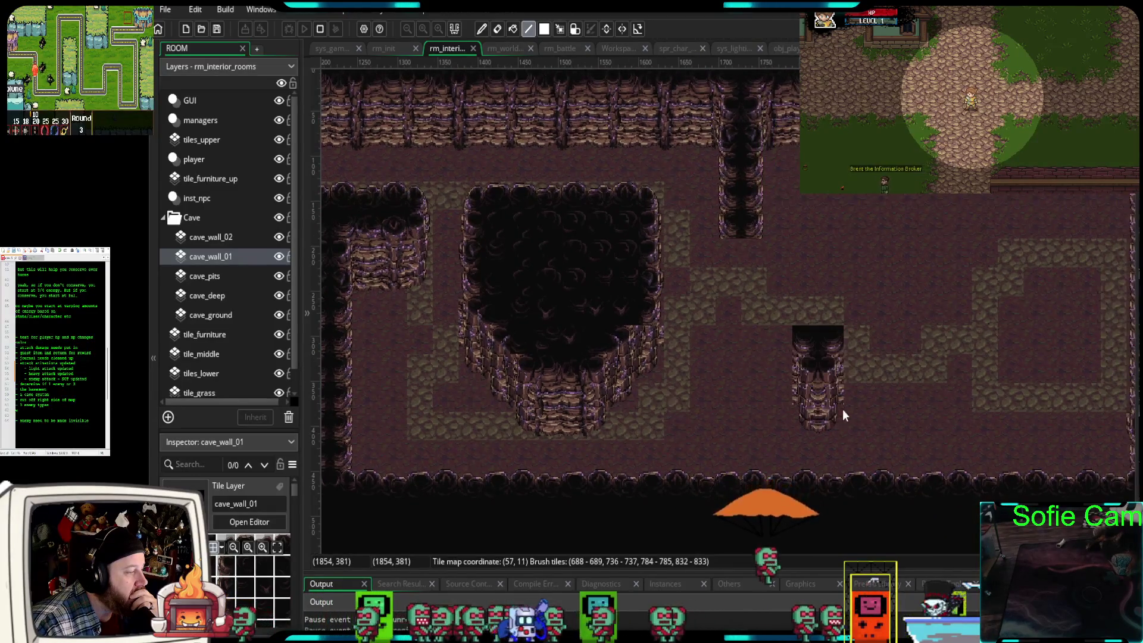
{"action": "scroll", "coordinate": [842, 409], "scroll_direction": "right", "scroll_amount": 3}
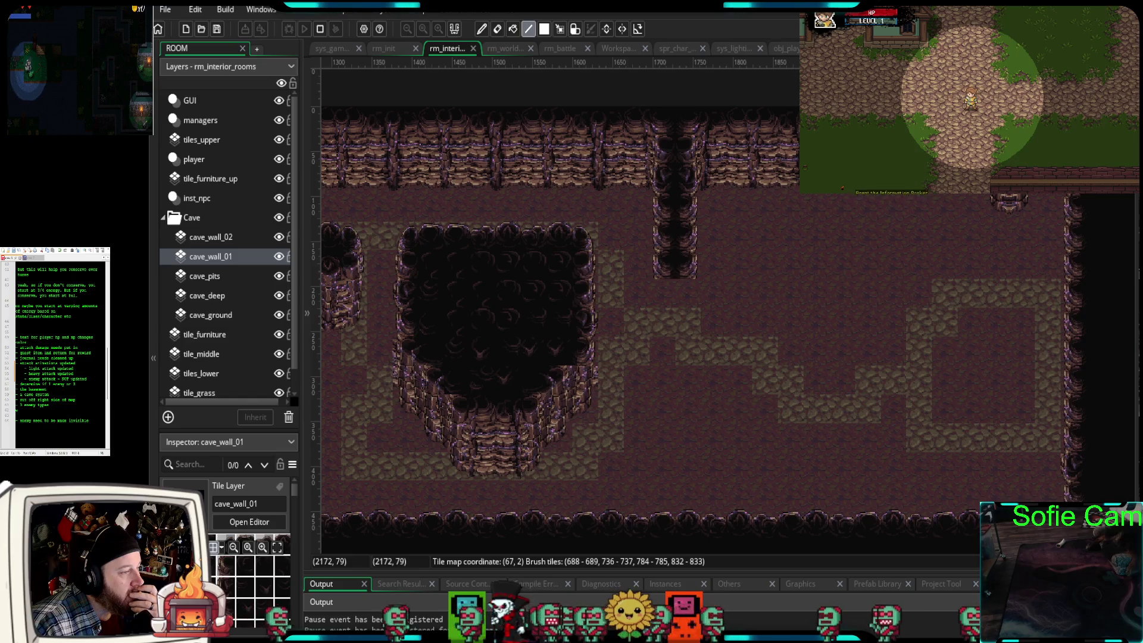
{"action": "scroll", "coordinate": [797, 379], "scroll_direction": "down", "scroll_amount": 1}
{"action": "scroll", "coordinate": [804, 381], "scroll_direction": "left", "scroll_amount": 1}
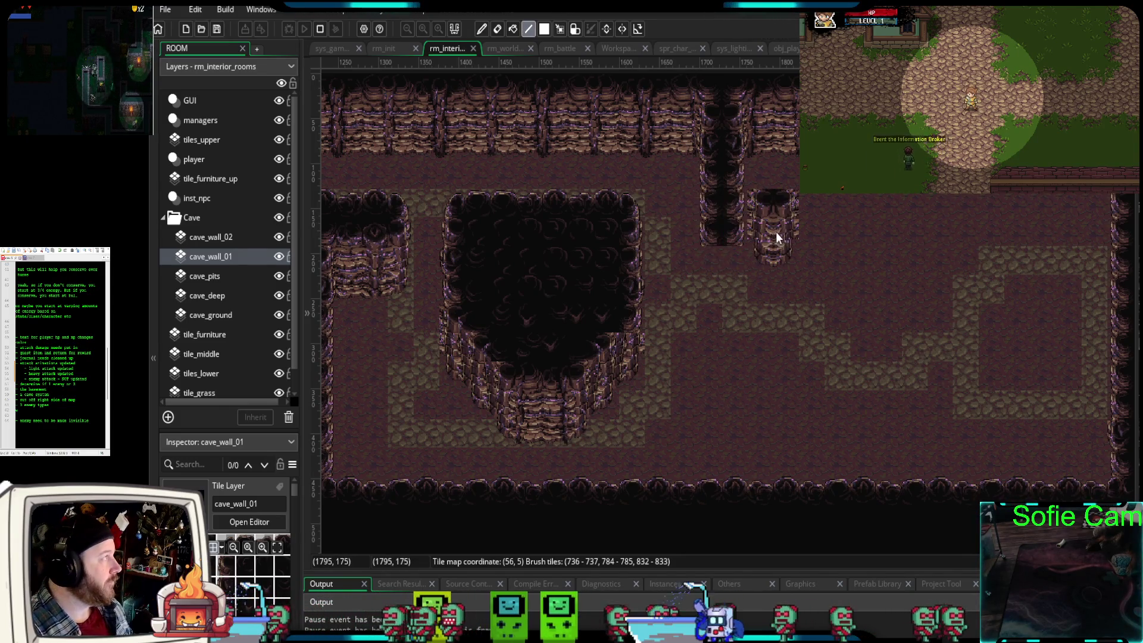
{"action": "scroll", "coordinate": [776, 232], "scroll_direction": "up", "scroll_amount": 5}
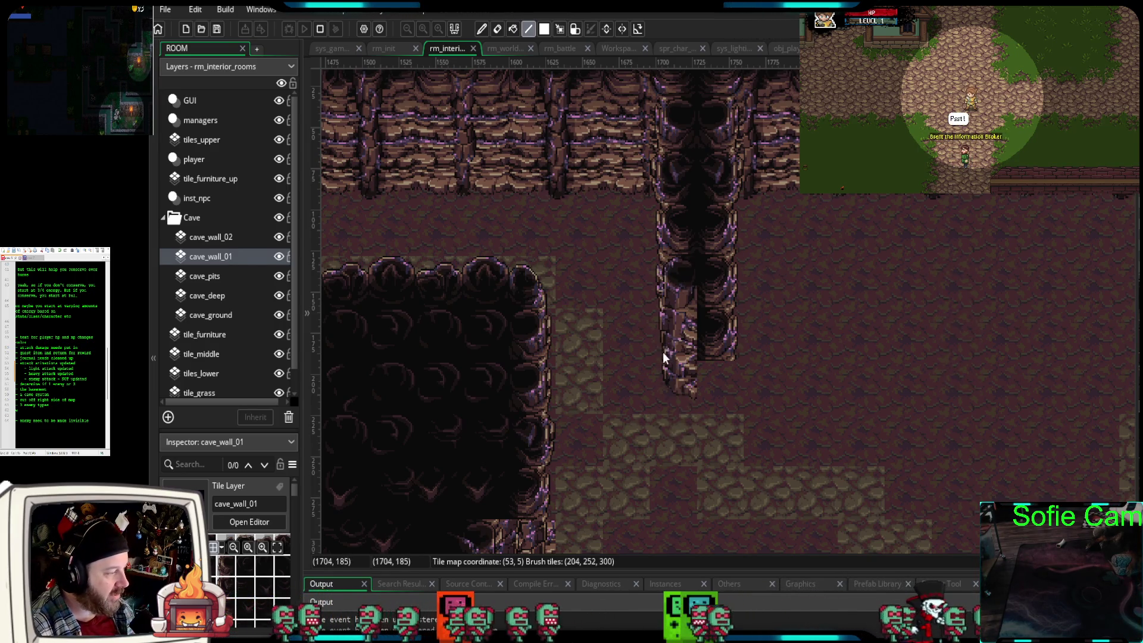
{"action": "scroll", "coordinate": [784, 373], "scroll_direction": "down", "scroll_amount": 3}
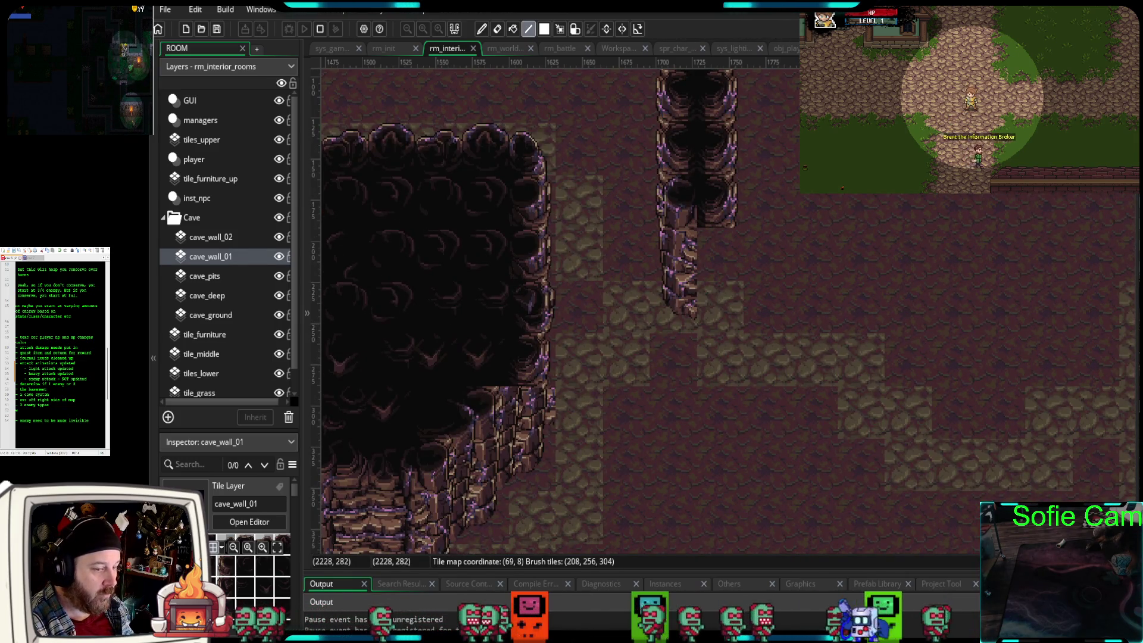
- Finish the column's lower right half and stamp a cave-wall block right of the large rock
{"action": "left_click", "coordinate": [736, 280]}
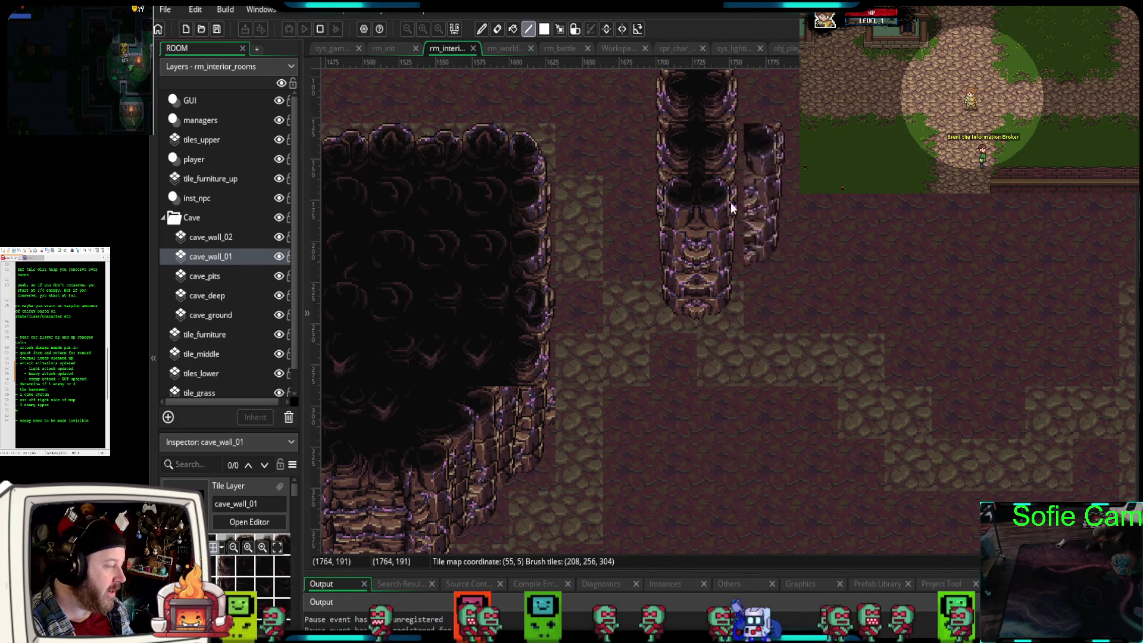
{"action": "left_click_drag", "start_coordinate": [816, 452], "coordinate": [917, 274]}
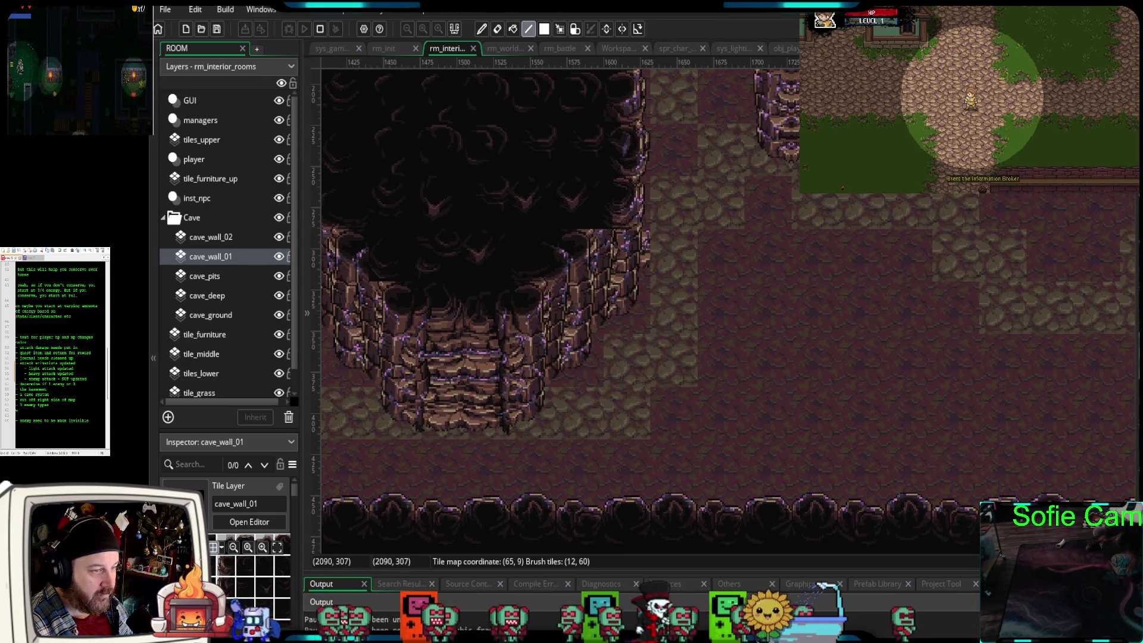
{"action": "left_click", "coordinate": [759, 294]}
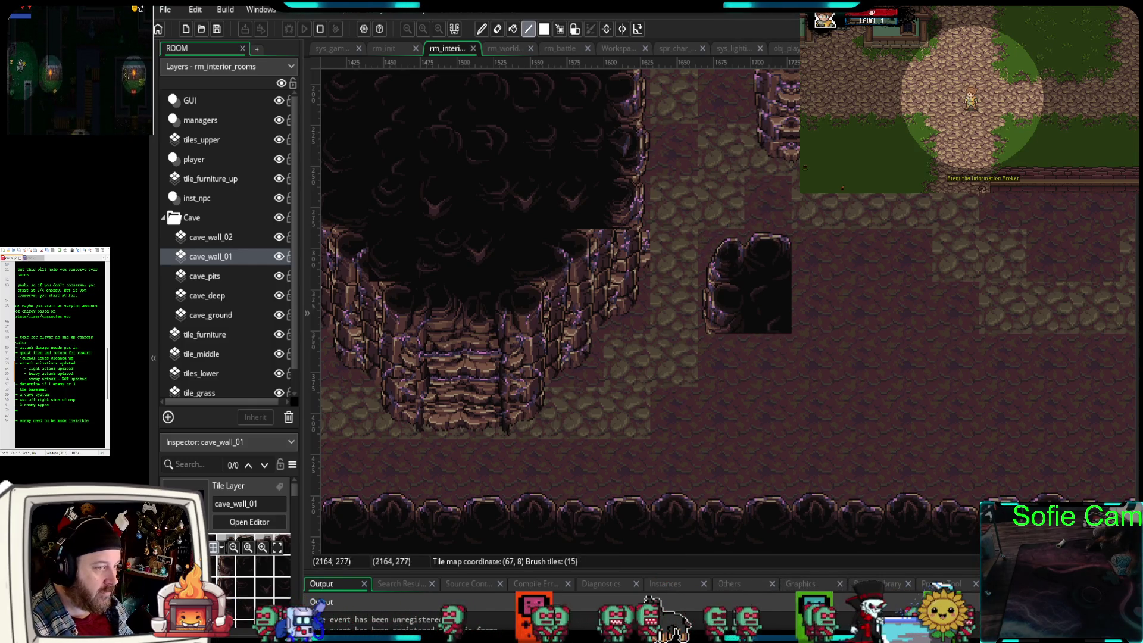
- Stamp a second wall block, join the two, run the left wall to the bottom, and add a pit block
{"action": "left_click", "coordinate": [944, 305]}
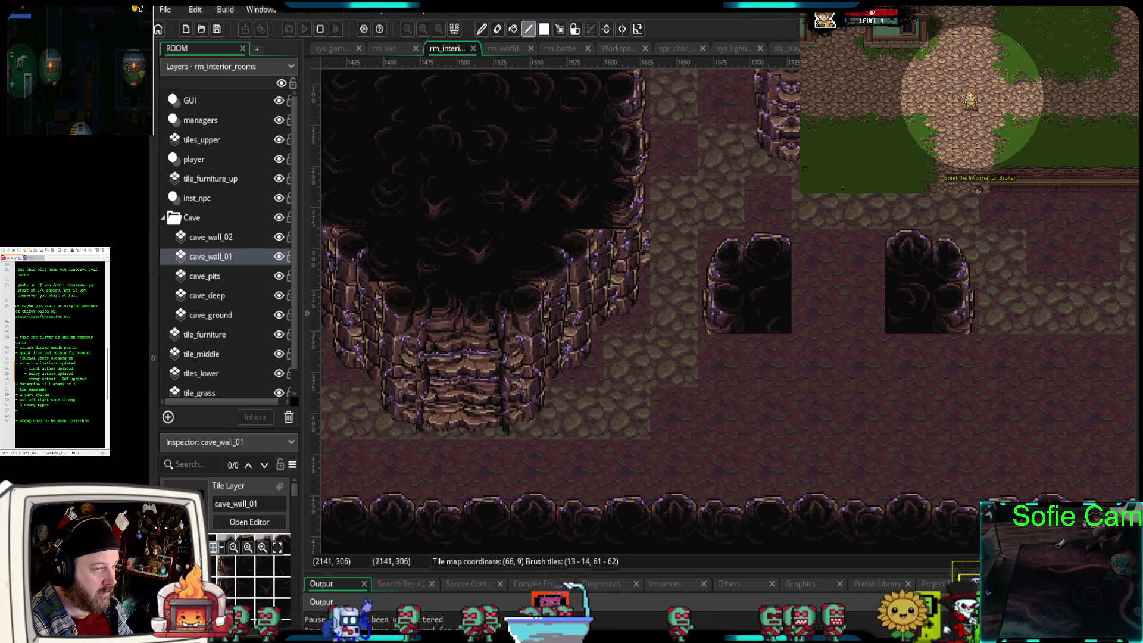
{"action": "left_click", "coordinate": [855, 295]}
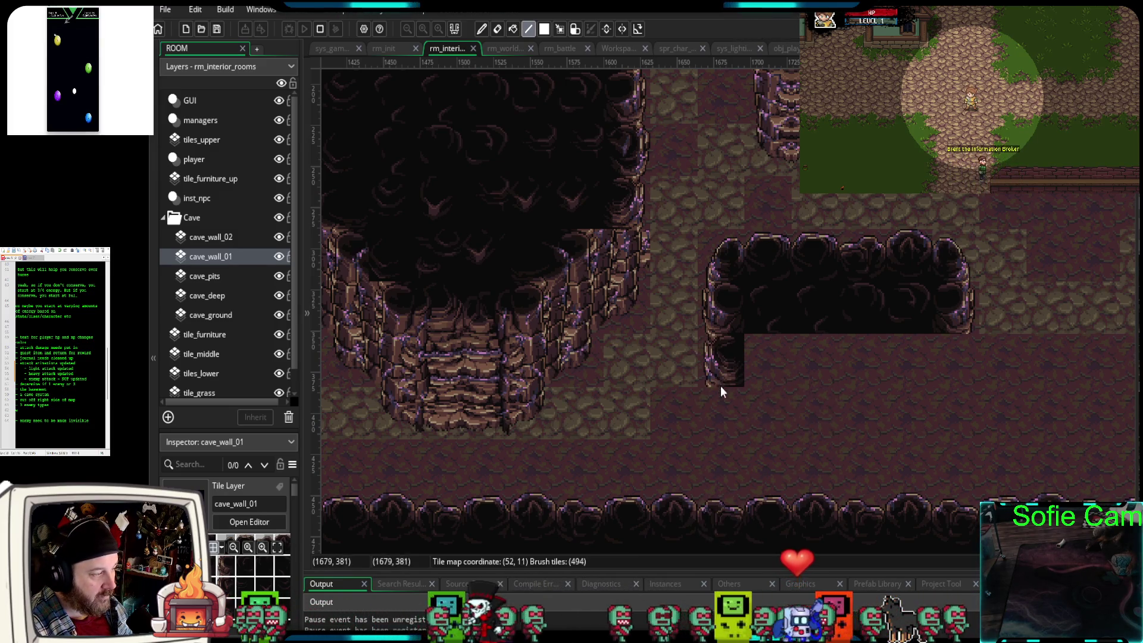
{"action": "left_click", "coordinate": [715, 416]}
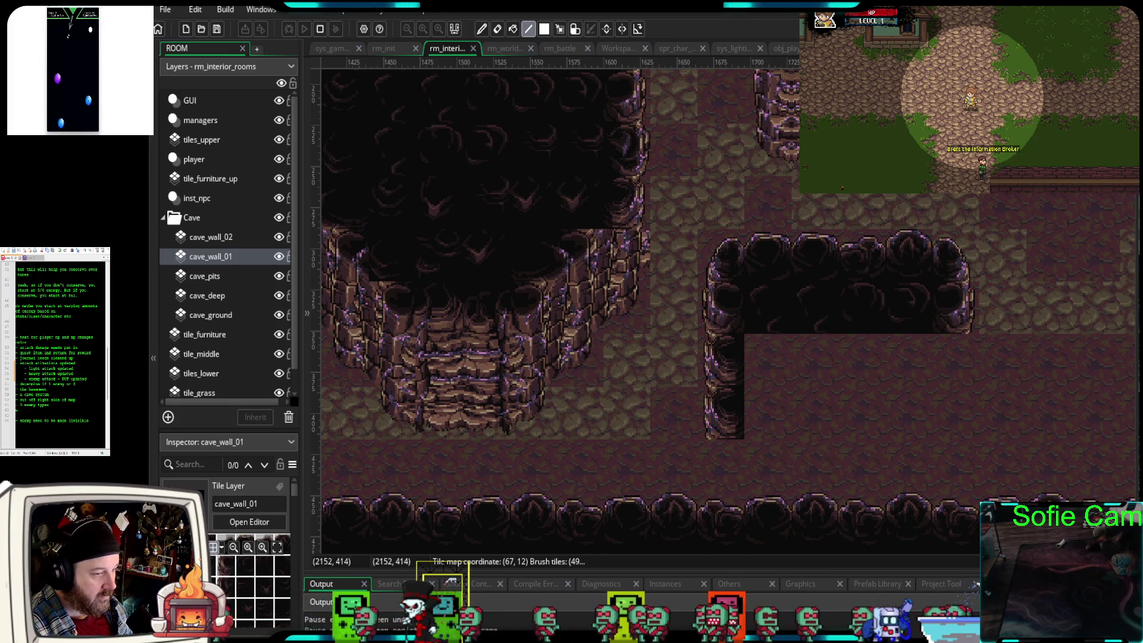
{"action": "left_click", "coordinate": [731, 505]}
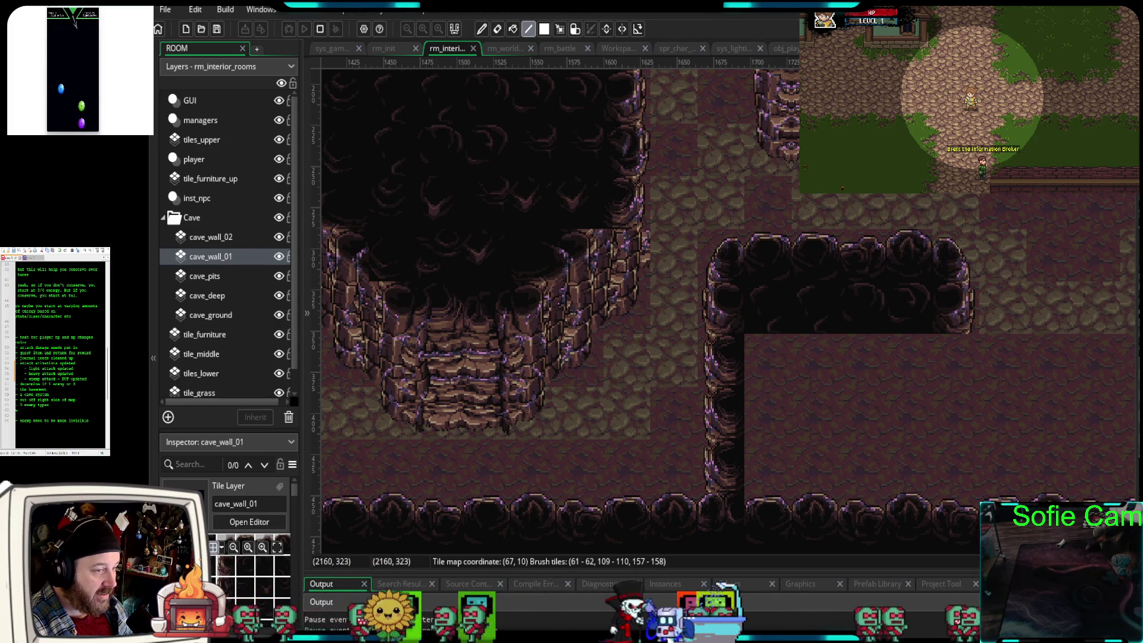
{"action": "left_click", "coordinate": [801, 435]}
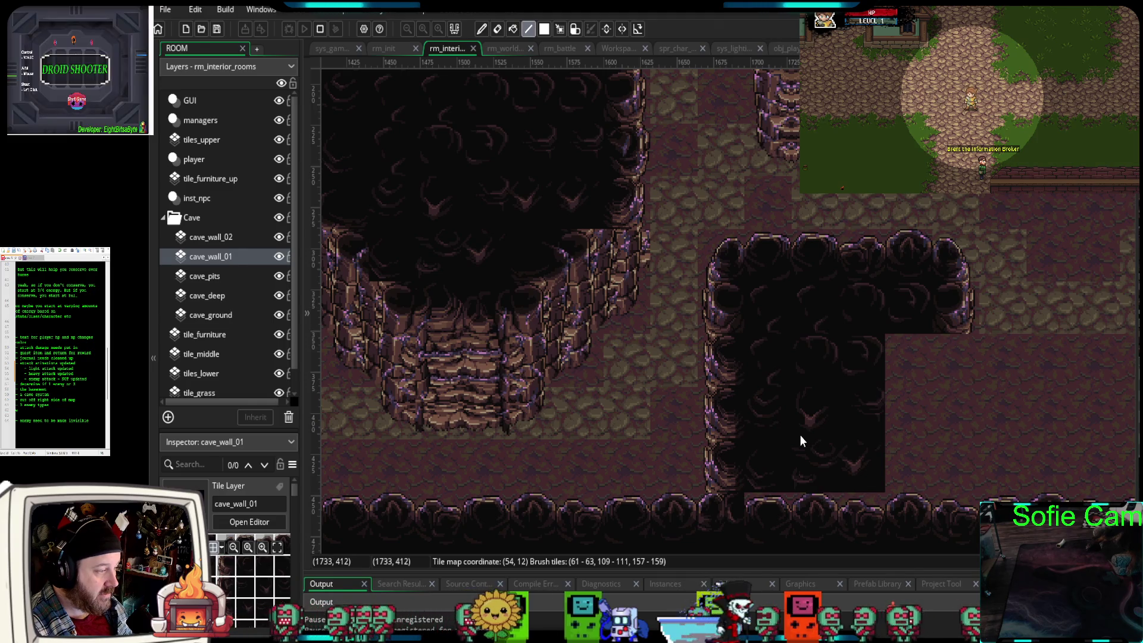
- Widen the dark pit area across the enclosure's interior
{"action": "scroll", "coordinate": [902, 496], "scroll_direction": "down", "scroll_amount": 3}
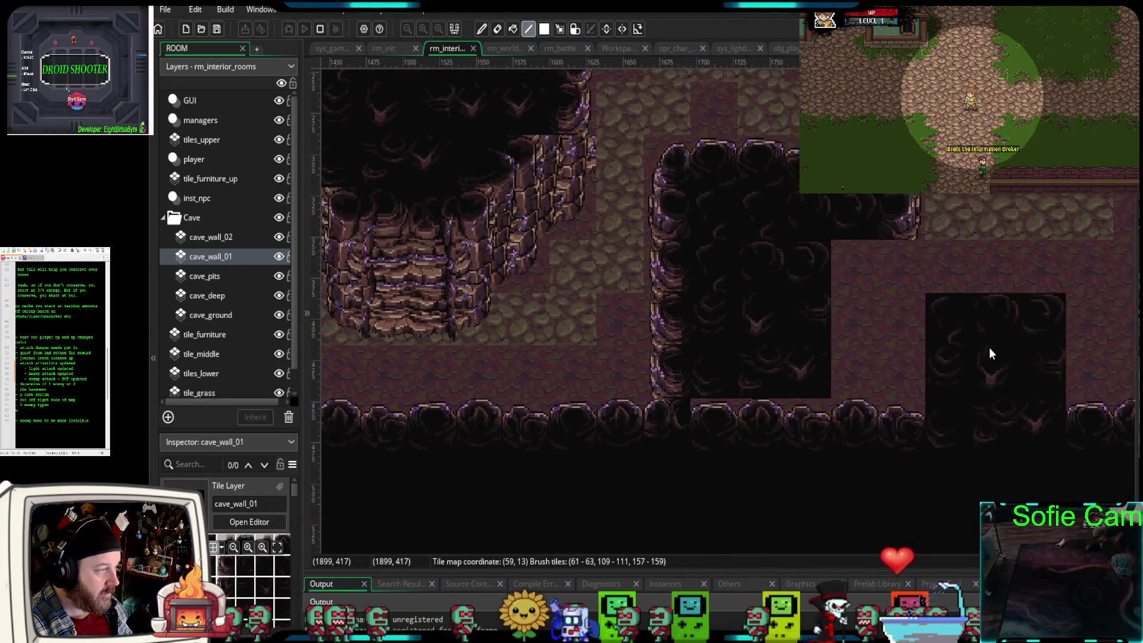
{"action": "left_click", "coordinate": [791, 305]}
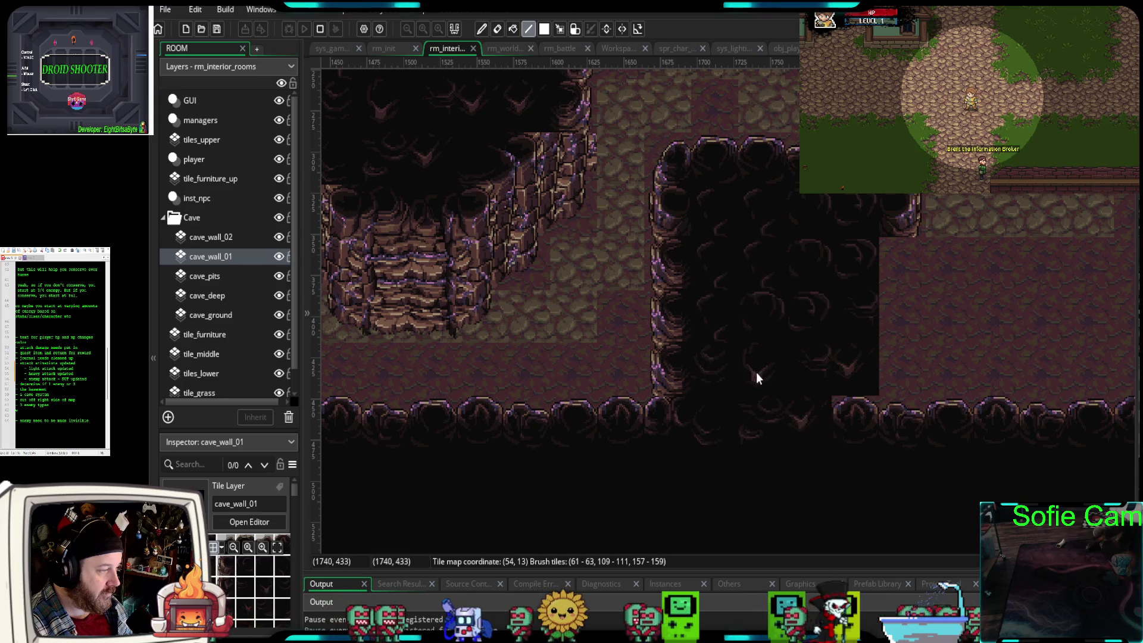
{"action": "left_click_drag", "start_coordinate": [765, 472], "coordinate": [840, 427]}
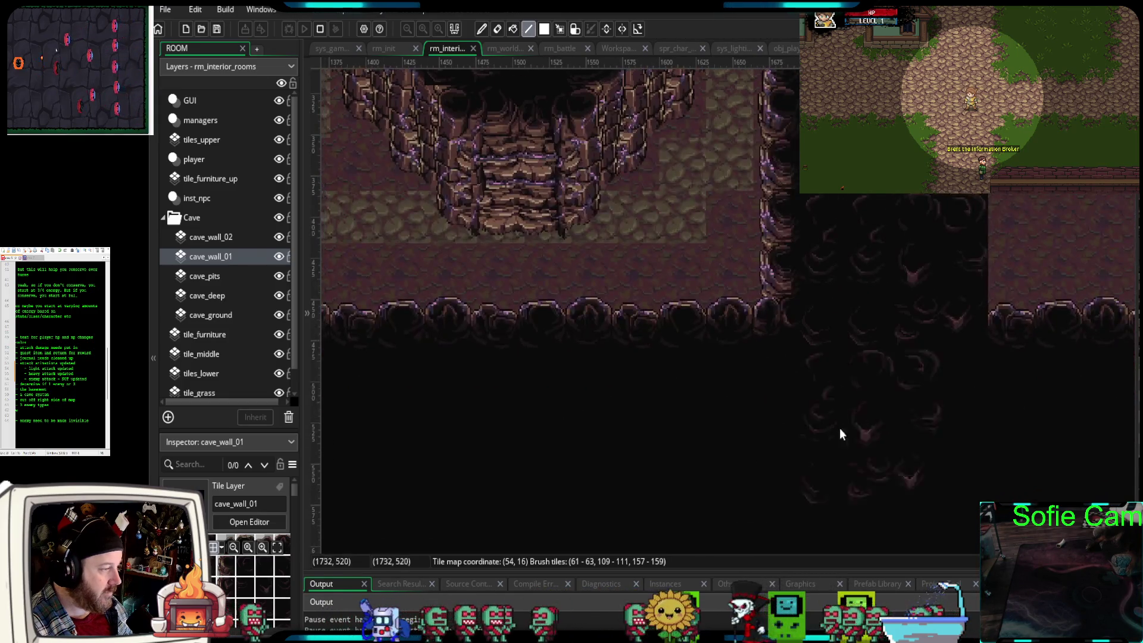
{"action": "scroll", "coordinate": [852, 434], "scroll_direction": "down", "scroll_amount": 2}
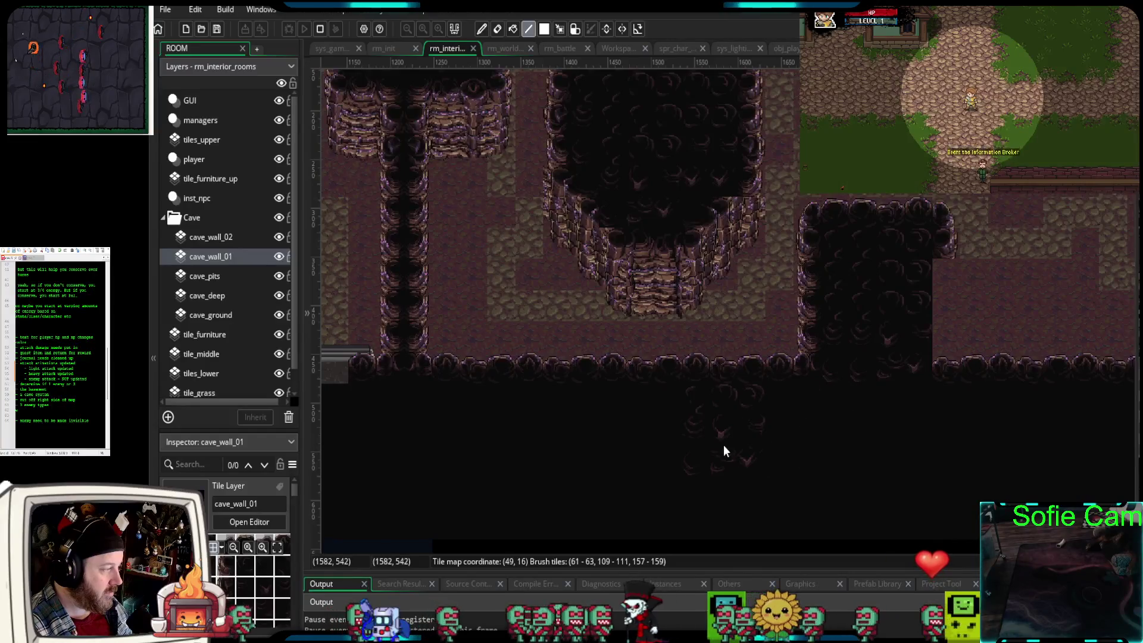
{"action": "scroll", "coordinate": [739, 441], "scroll_direction": "down", "scroll_amount": 2}
{"action": "mouse_move", "coordinate": [738, 439]}
{"action": "left_mouse_down"}
{"action": "mouse_move", "coordinate": [1005, 384]}
{"action": "mouse_move", "coordinate": [1100, 483]}
{"action": "left_mouse_up"}
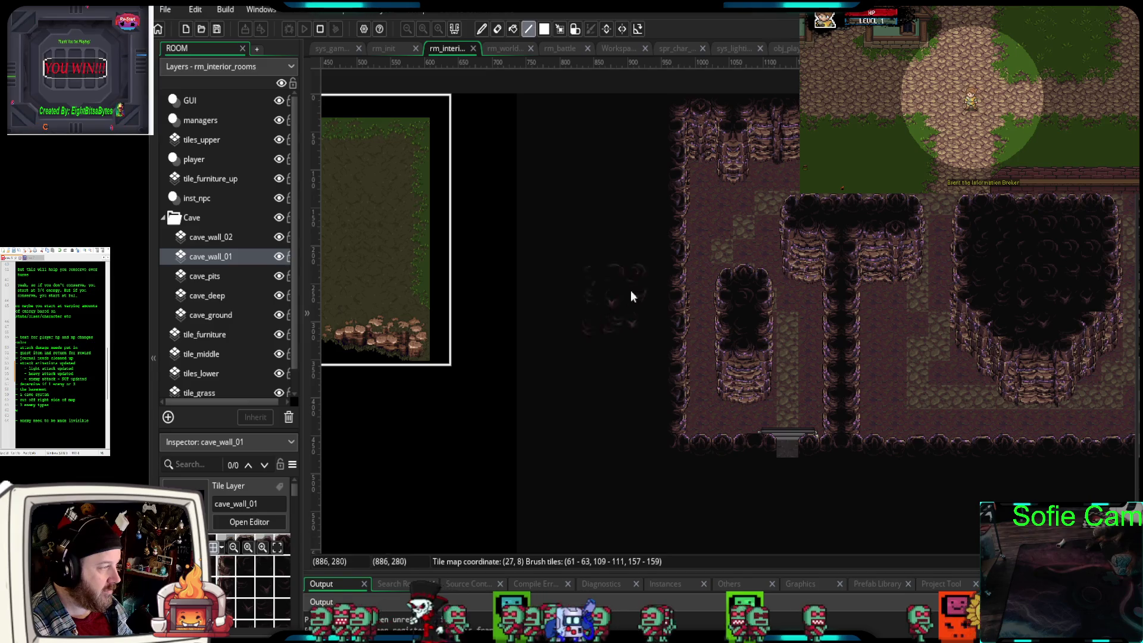
{"action": "left_click_drag", "start_coordinate": [881, 455], "coordinate": [652, 476]}
{"action": "scroll", "coordinate": [919, 410], "scroll_direction": "up", "scroll_amount": 3}
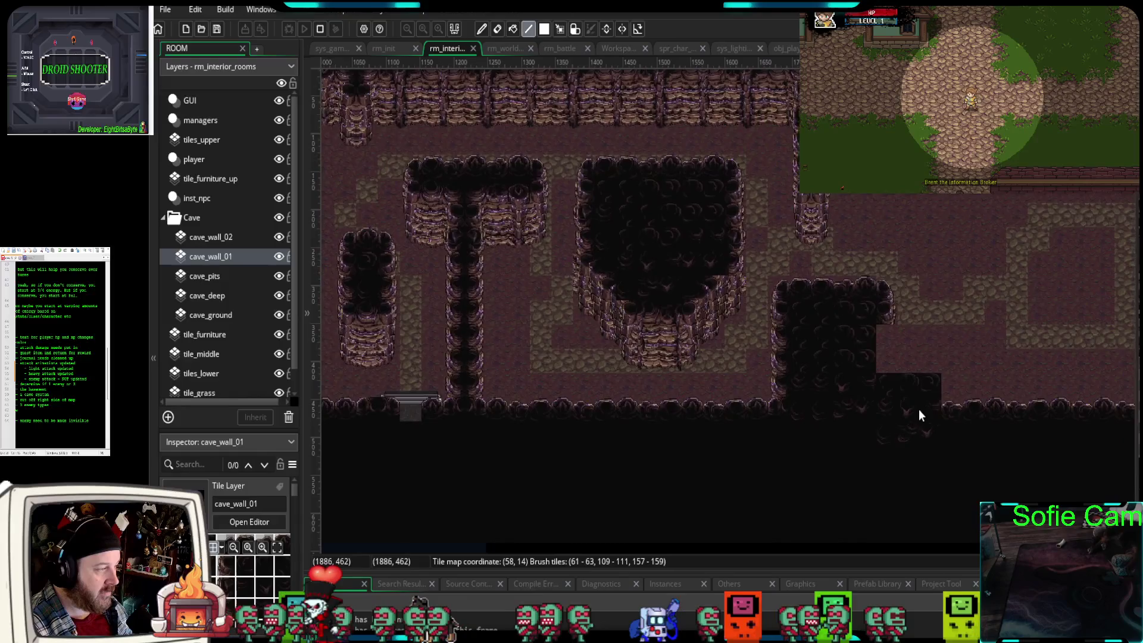
- Repaint the dark patch as floor with a wall edge and add more dark cave-wall tiles
{"action": "left_click_drag", "start_coordinate": [918, 413], "coordinate": [1140, 408]}
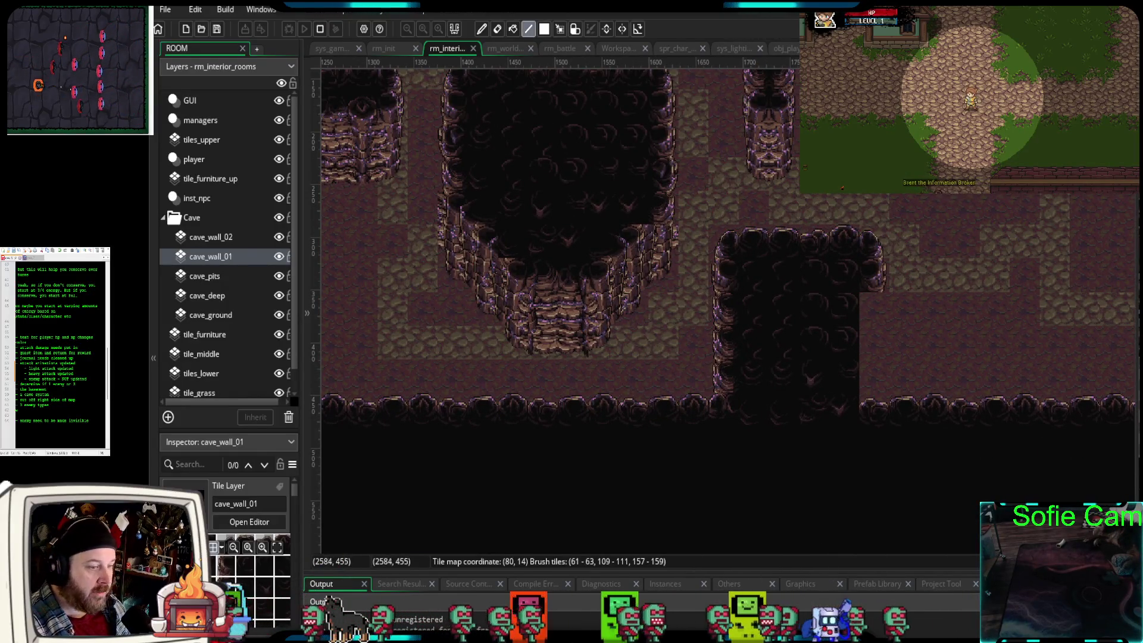
{"action": "left_click", "coordinate": [869, 357]}
{"action": "scroll", "coordinate": [893, 356], "scroll_direction": "up", "scroll_amount": 3}
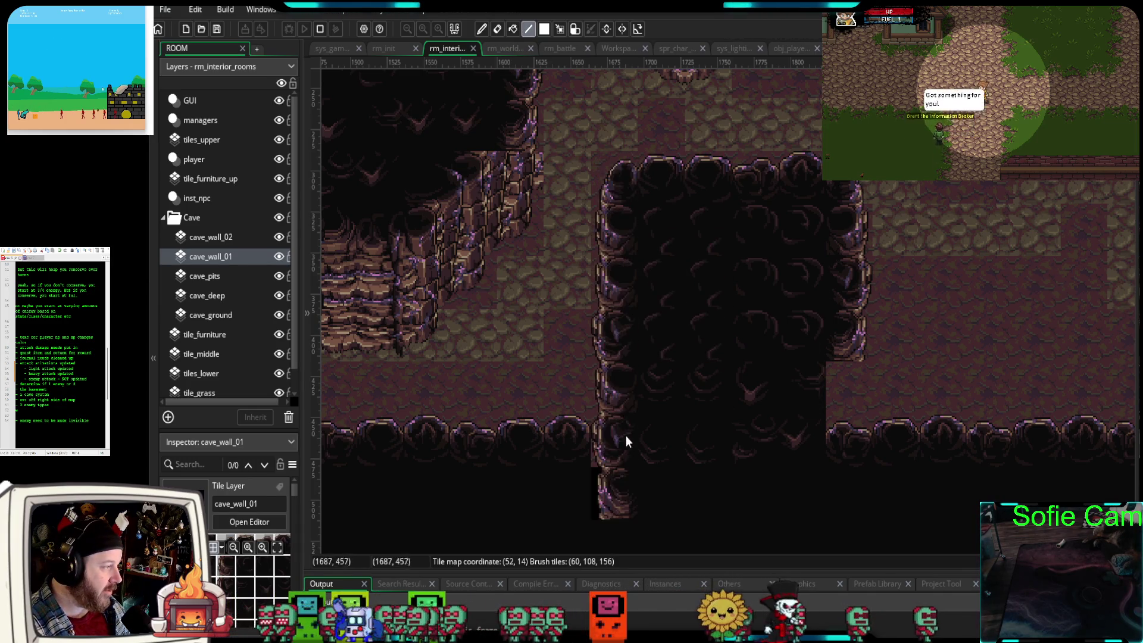
{"action": "left_click_drag", "start_coordinate": [821, 476], "coordinate": [866, 476]}
- Look over the cave layout, then select the cave_pits tile layer
{"action": "scroll", "coordinate": [866, 476], "scroll_direction": "left", "scroll_amount": 5}
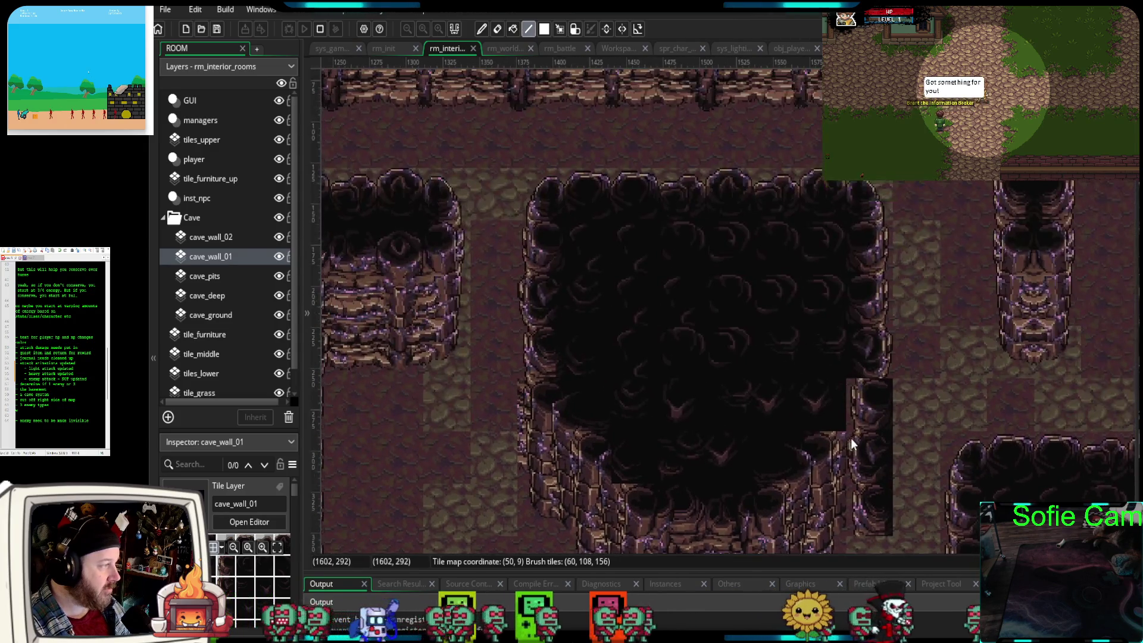
{"action": "scroll", "coordinate": [722, 189], "scroll_direction": "down", "scroll_amount": 5}
{"action": "scroll", "coordinate": [722, 188], "scroll_direction": "right", "scroll_amount": 5}
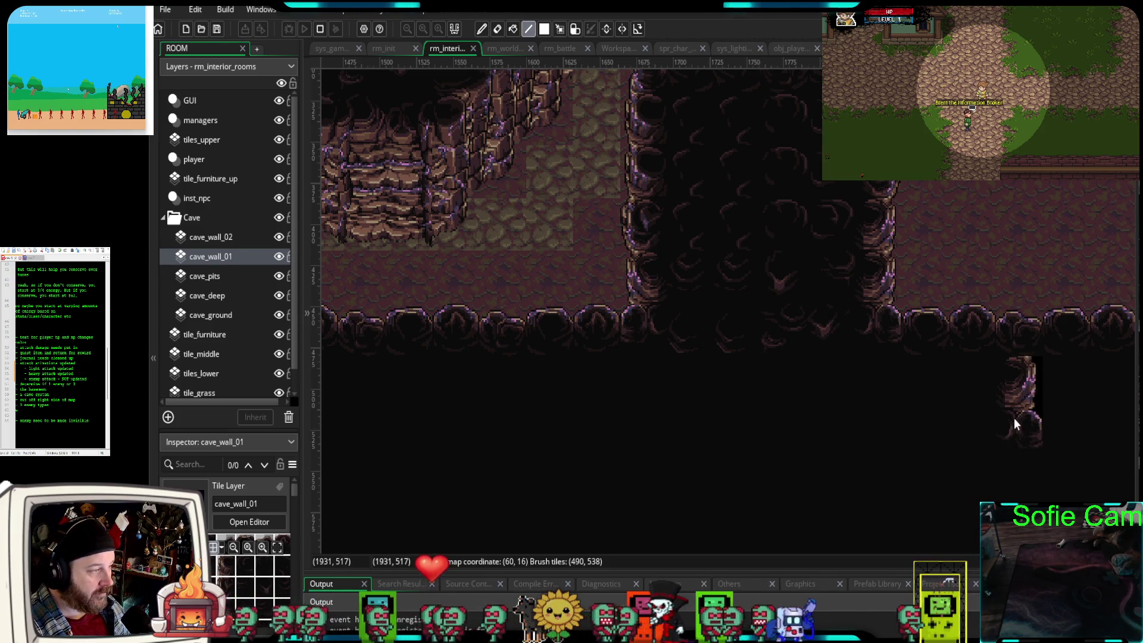
{"action": "scroll", "coordinate": [1013, 418], "scroll_direction": "down", "scroll_amount": 2}
{"action": "mouse_move", "coordinate": [936, 513]}
{"action": "left_mouse_down"}
{"action": "mouse_move", "coordinate": [888, 556]}
{"action": "mouse_move", "coordinate": [831, 545]}
{"action": "left_mouse_up"}
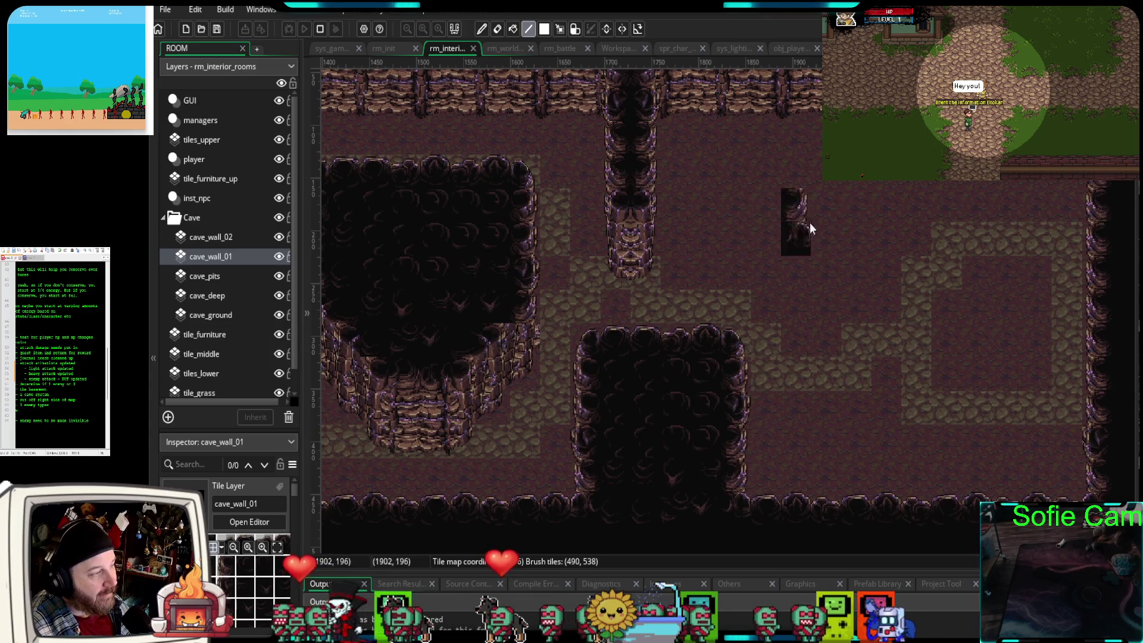
{"action": "left_click", "coordinate": [212, 279]}
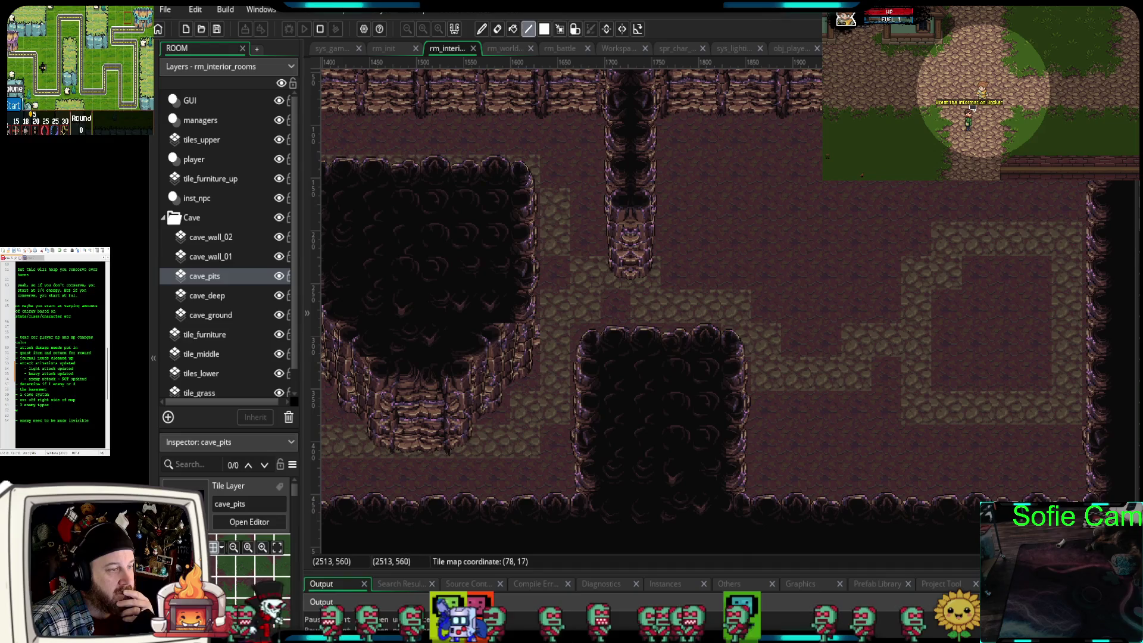
- Assign the cave pits tile set (searched '_pi') to the cave_pits layer, then select cave_deep
{"action": "left_click", "coordinate": [200, 276]}
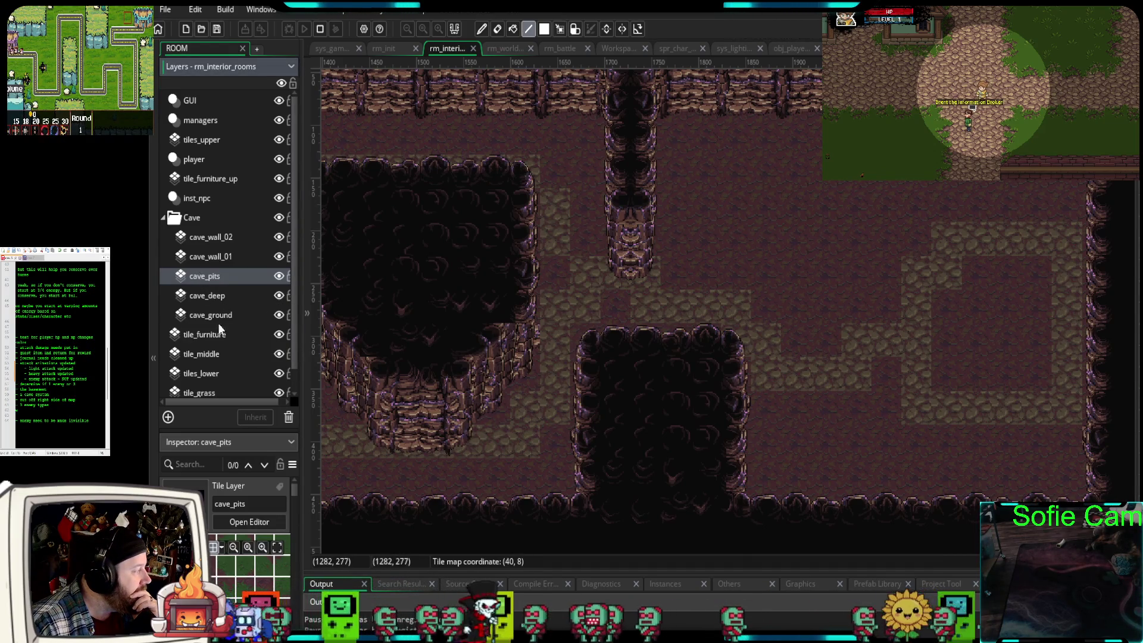
{"action": "left_click", "coordinate": [256, 506]}
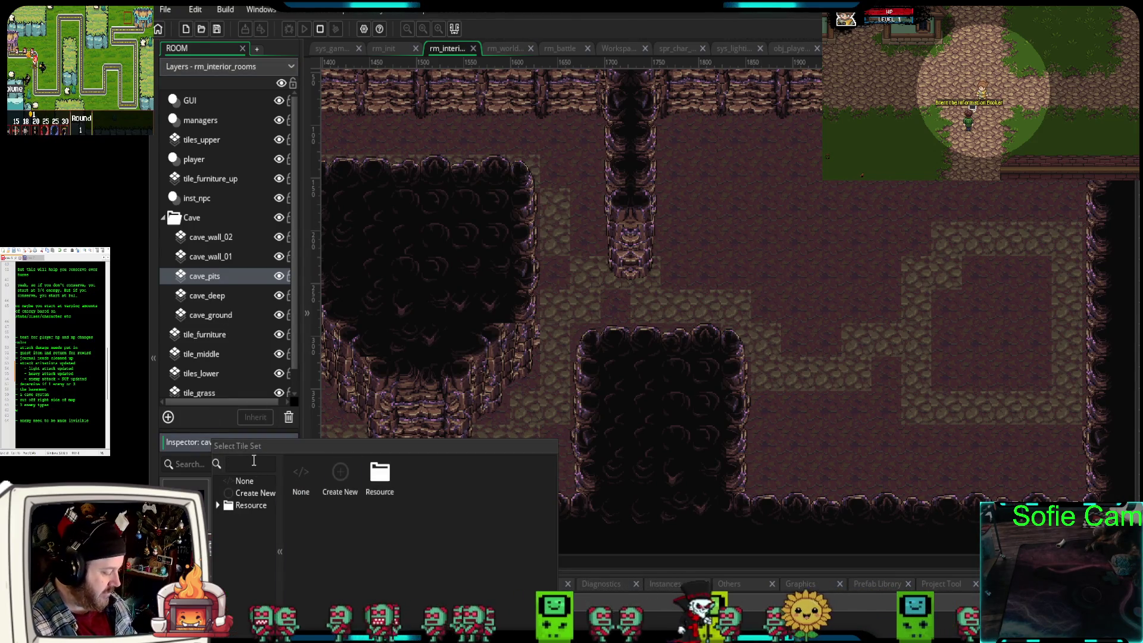
{"action": "type", "text": "cave_pi"}
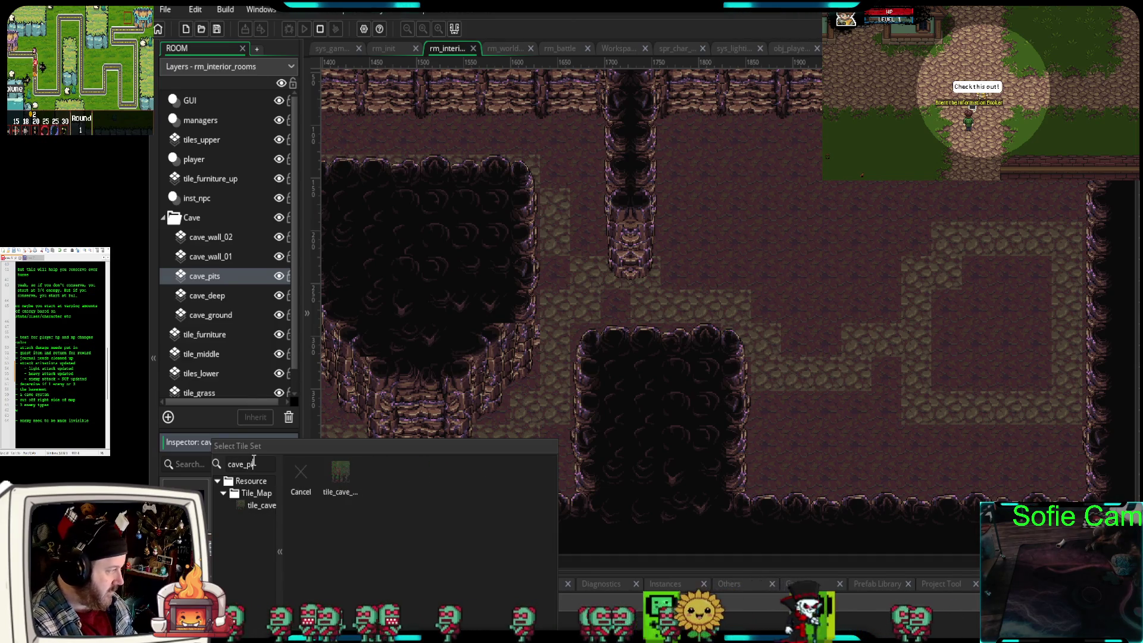
{"action": "left_click", "coordinate": [345, 484]}
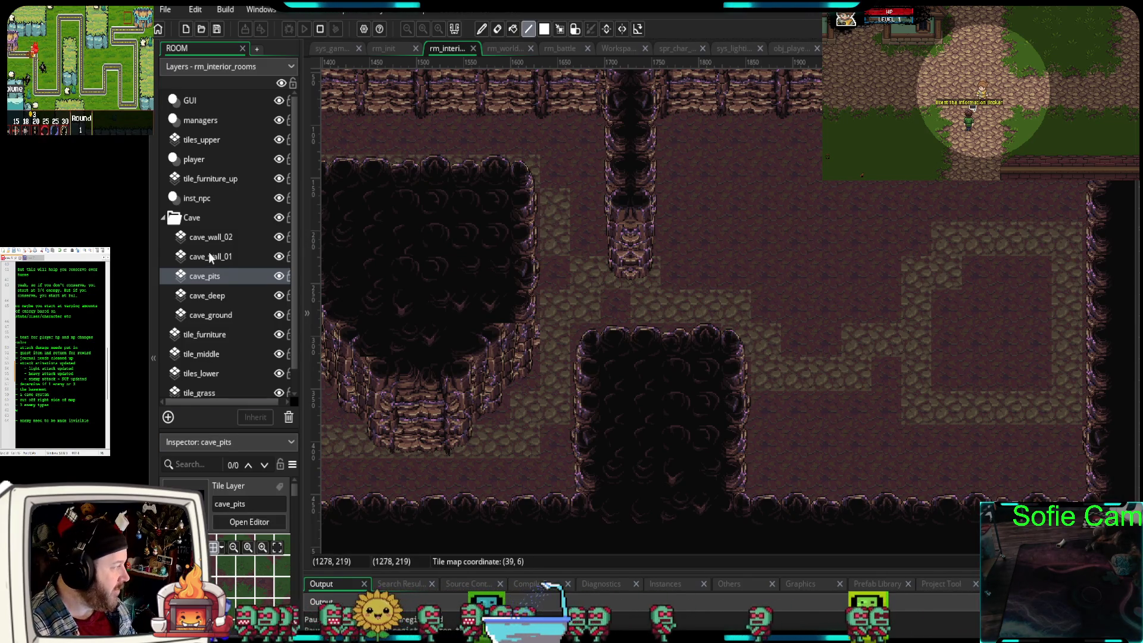
{"action": "left_click", "coordinate": [208, 296]}
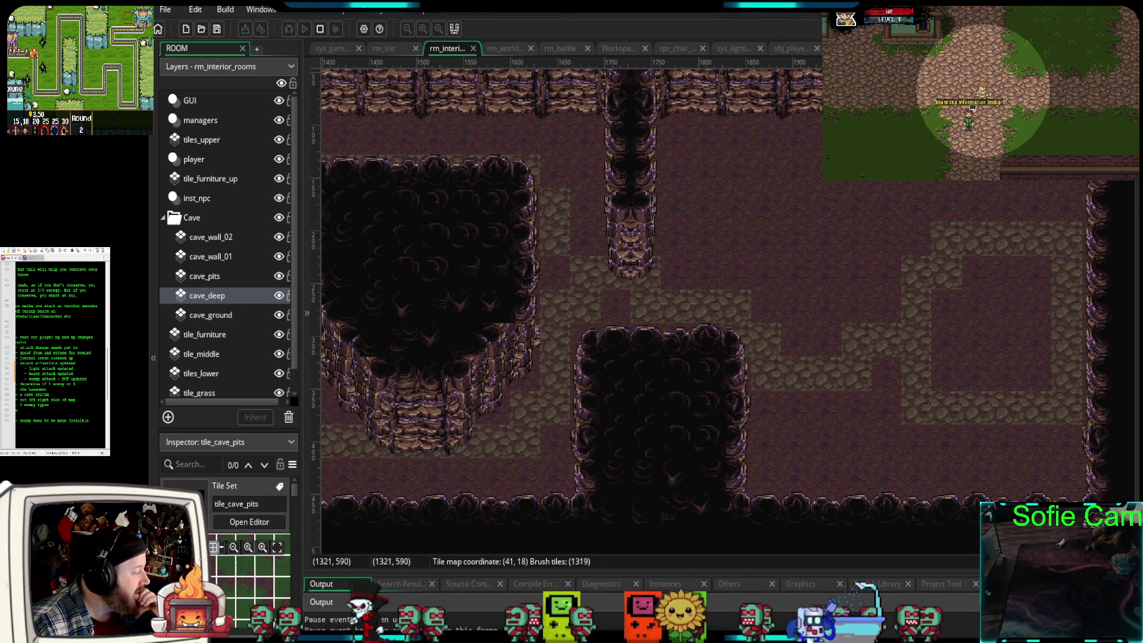
- Search the sprite picker for 'cave-pits', then clear it and dismiss without choosing
{"action": "left_click", "coordinate": [250, 504]}
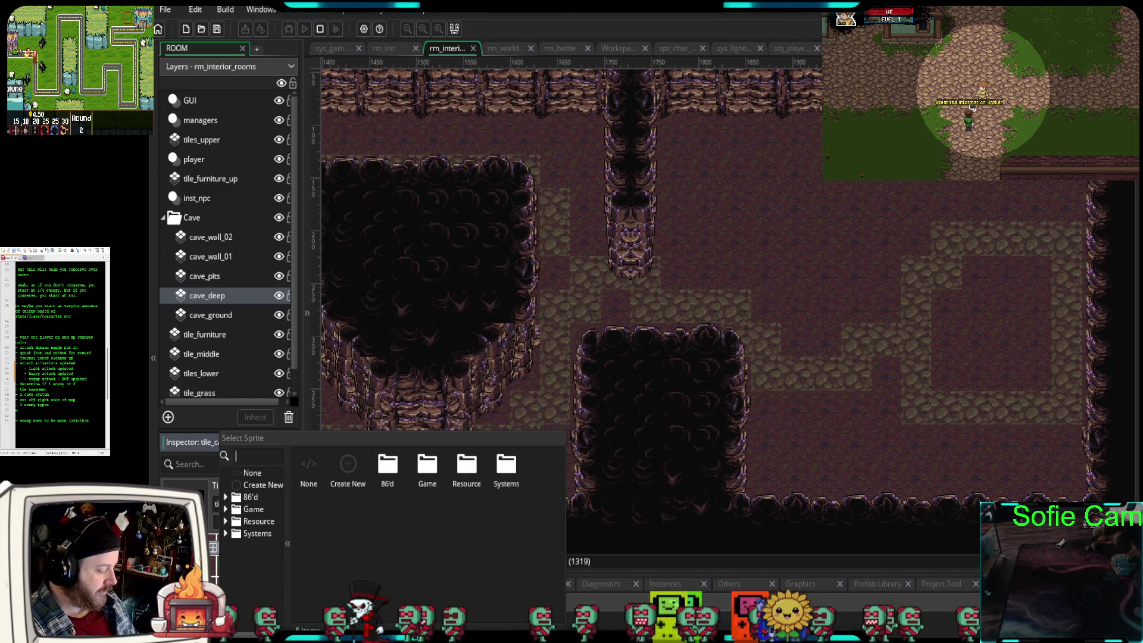
{"action": "type", "text": "cave-"}
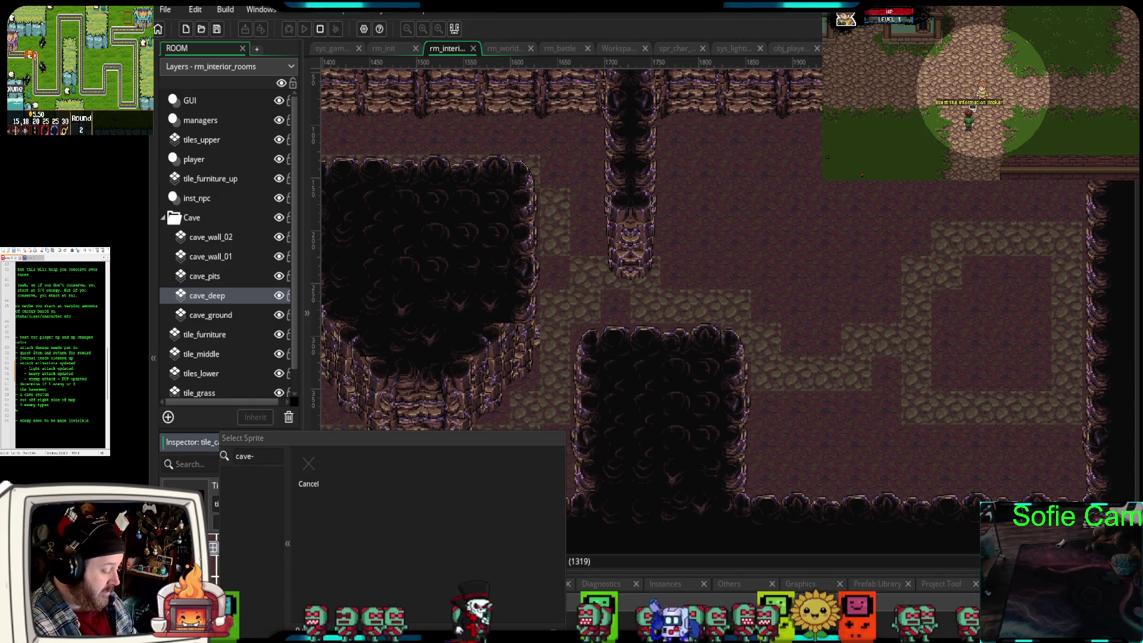
{"action": "type", "text": "pits"}
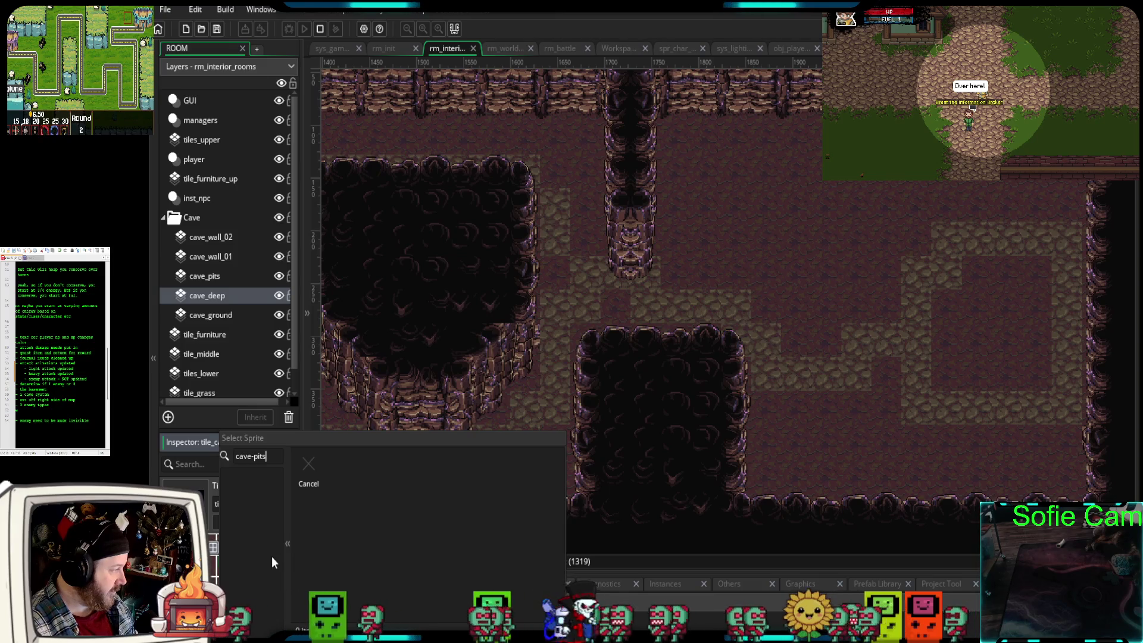
{"action": "left_click", "coordinate": [305, 478]}
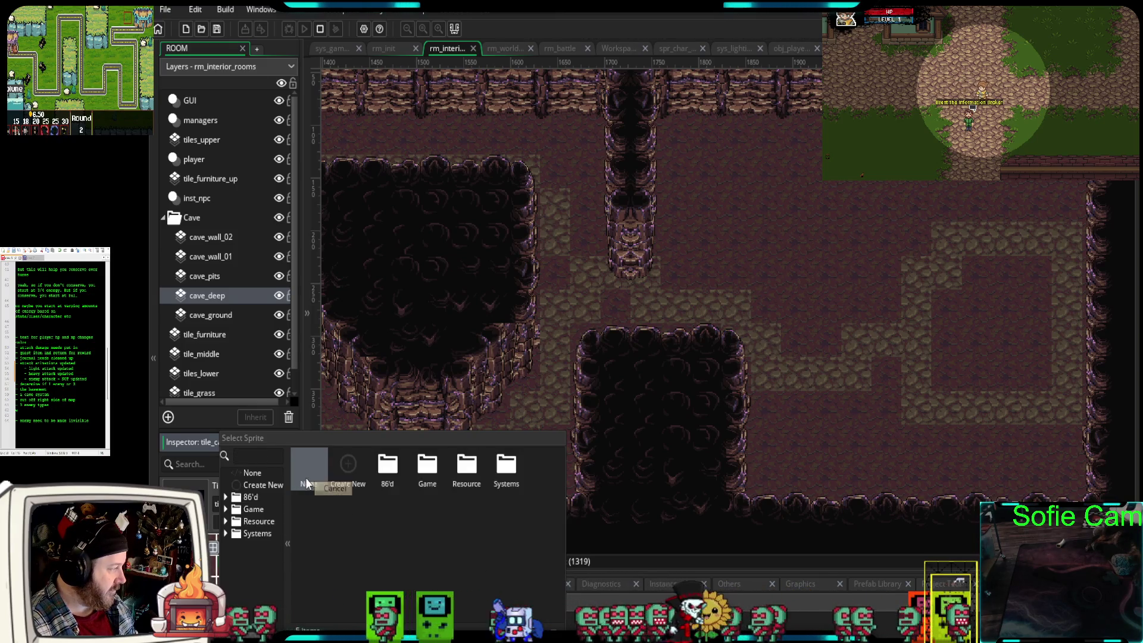
{"action": "key", "text": "Escape"}
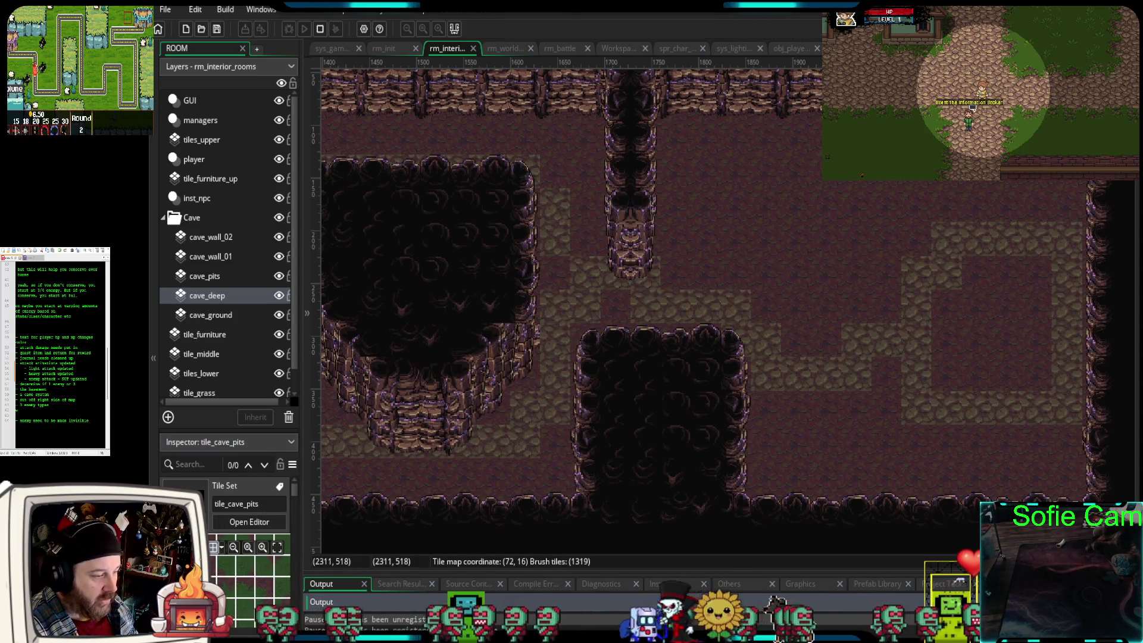
- Set the tile_cave_pits tile set's sprite to tile_set_cave_pits and view the whole 800 × 544 sheet
{"action": "left_click", "coordinate": [250, 521]}
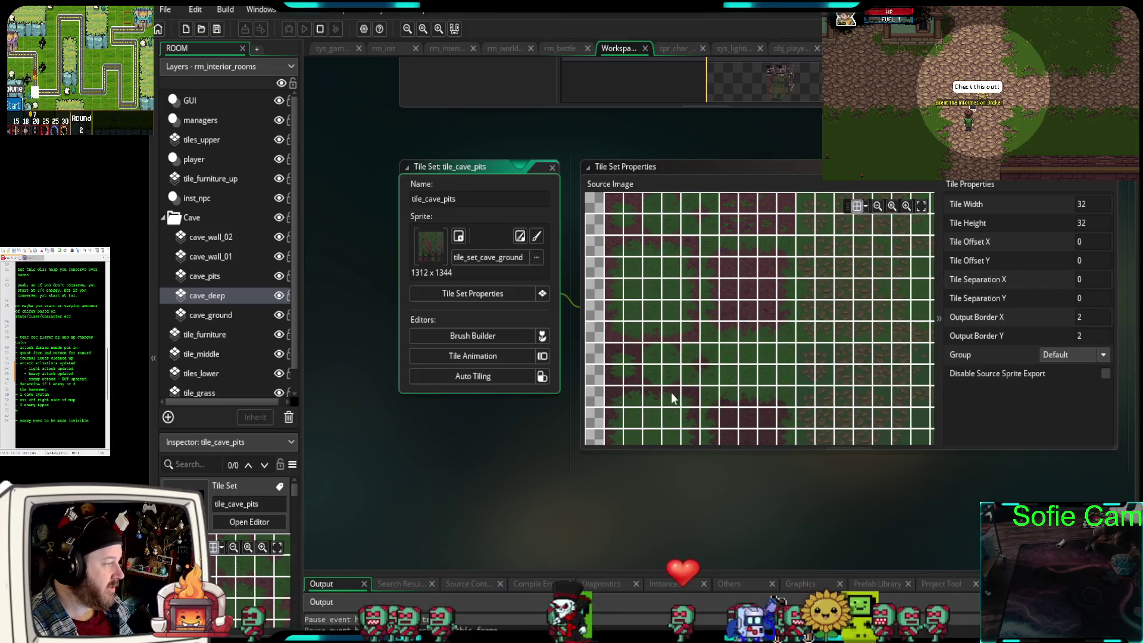
{"action": "left_click", "coordinate": [491, 258]}
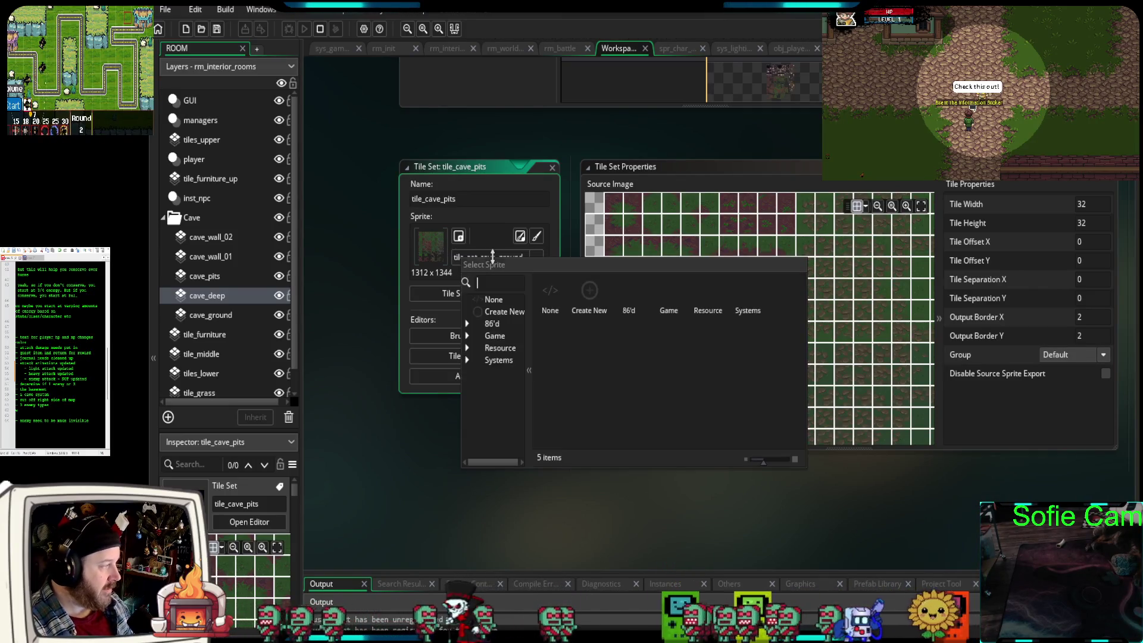
{"action": "type", "text": "cave_"}
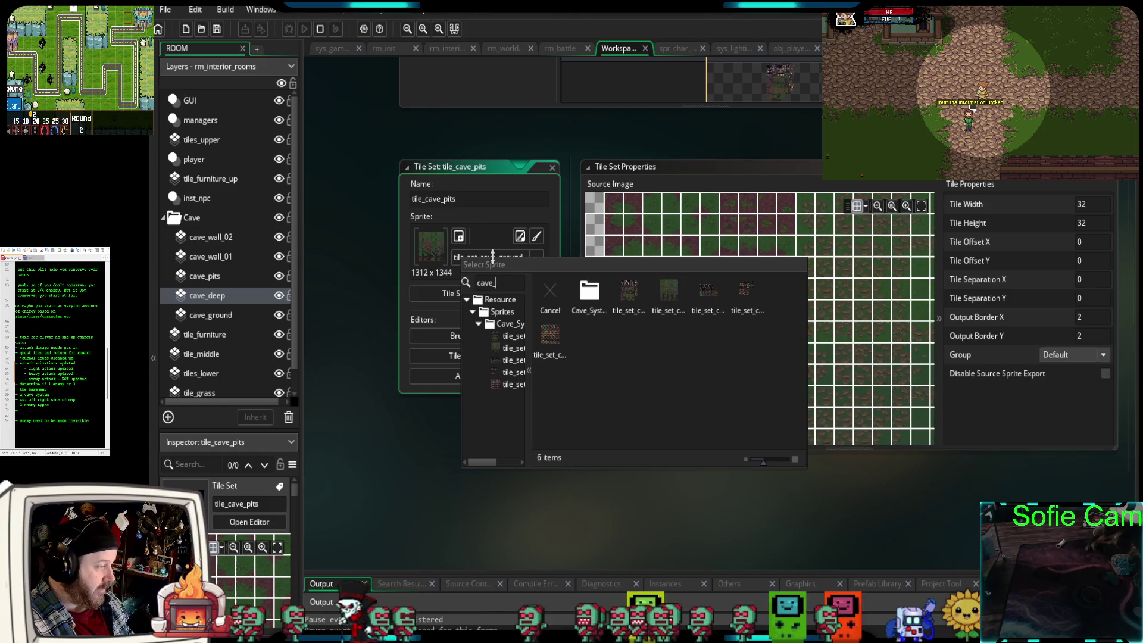
{"action": "type", "text": "pit"}
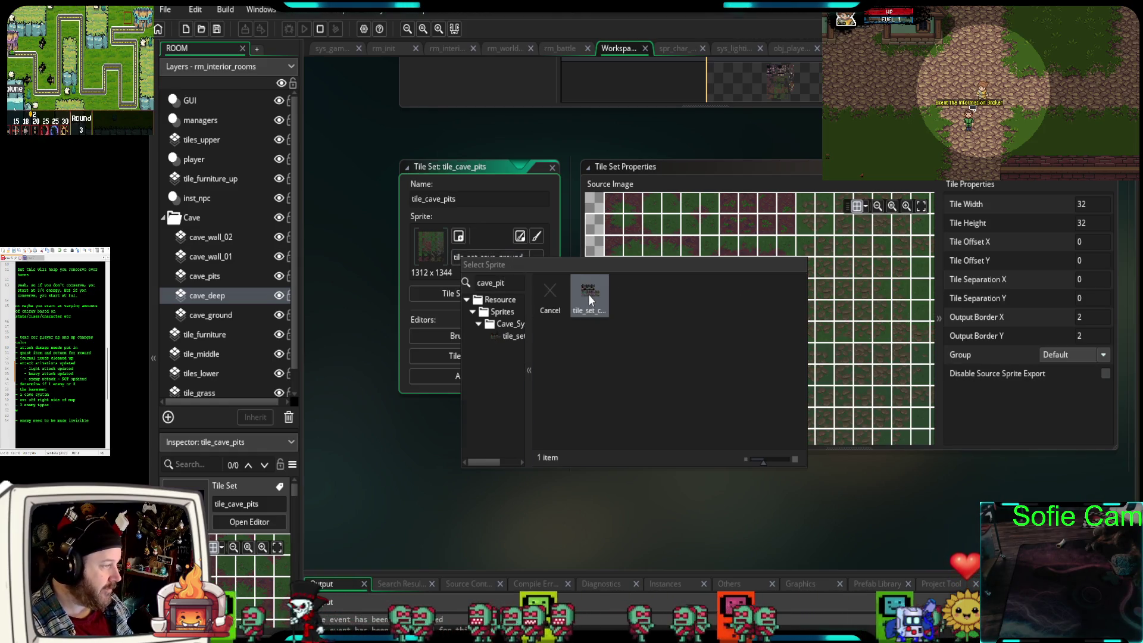
{"action": "left_click", "coordinate": [589, 295]}
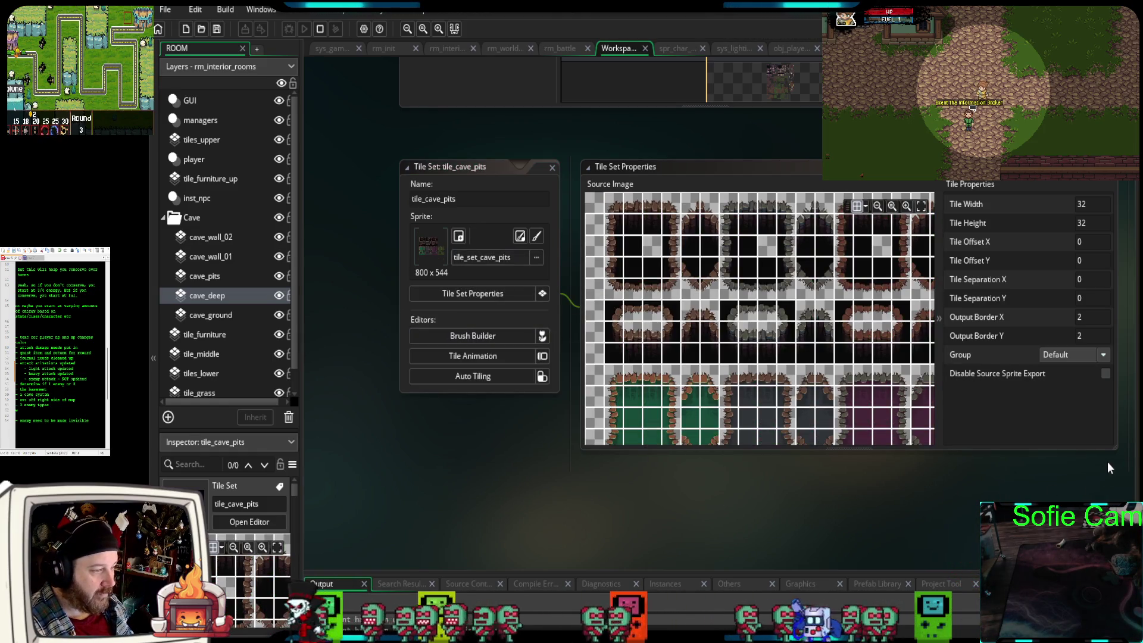
{"action": "scroll", "coordinate": [856, 398], "scroll_direction": "down", "scroll_amount": 3}
{"action": "left_click_drag", "start_coordinate": [765, 330], "coordinate": [799, 348]}
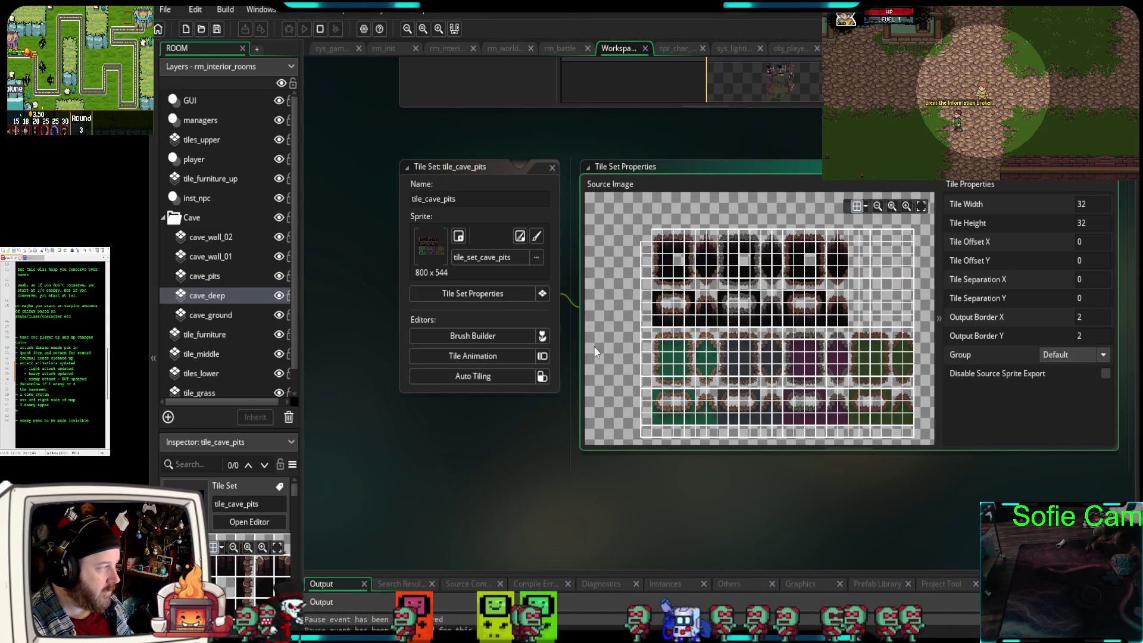
- Close the tile_cave_pits tile set editor and the tile_set_cave_deep sprite editor
{"action": "left_click", "coordinate": [463, 490]}
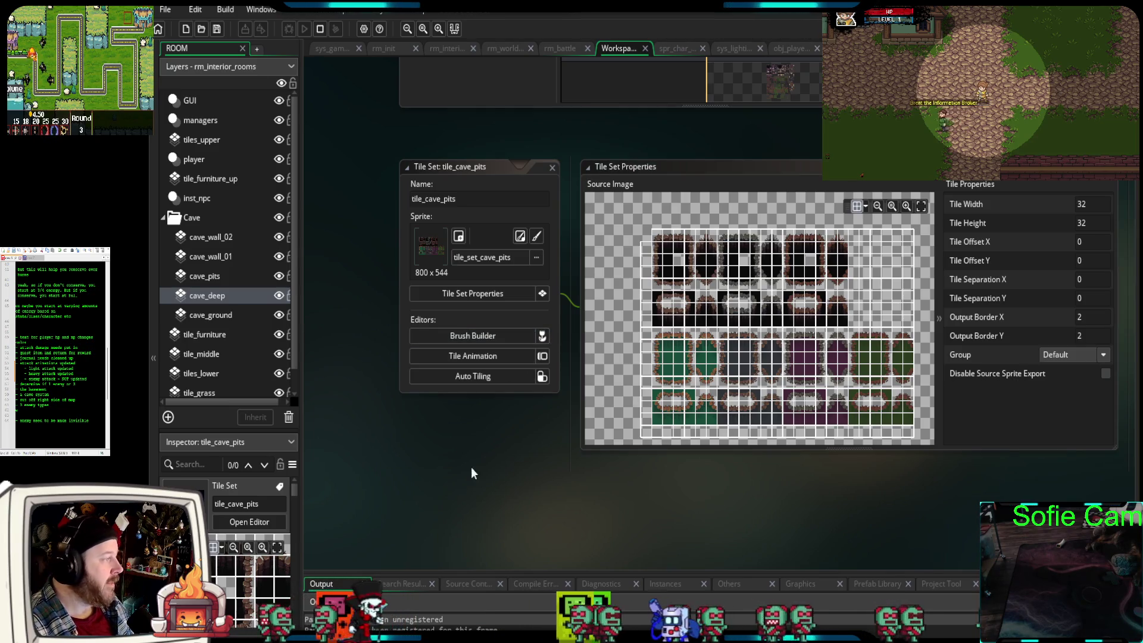
{"action": "left_click", "coordinate": [552, 169]}
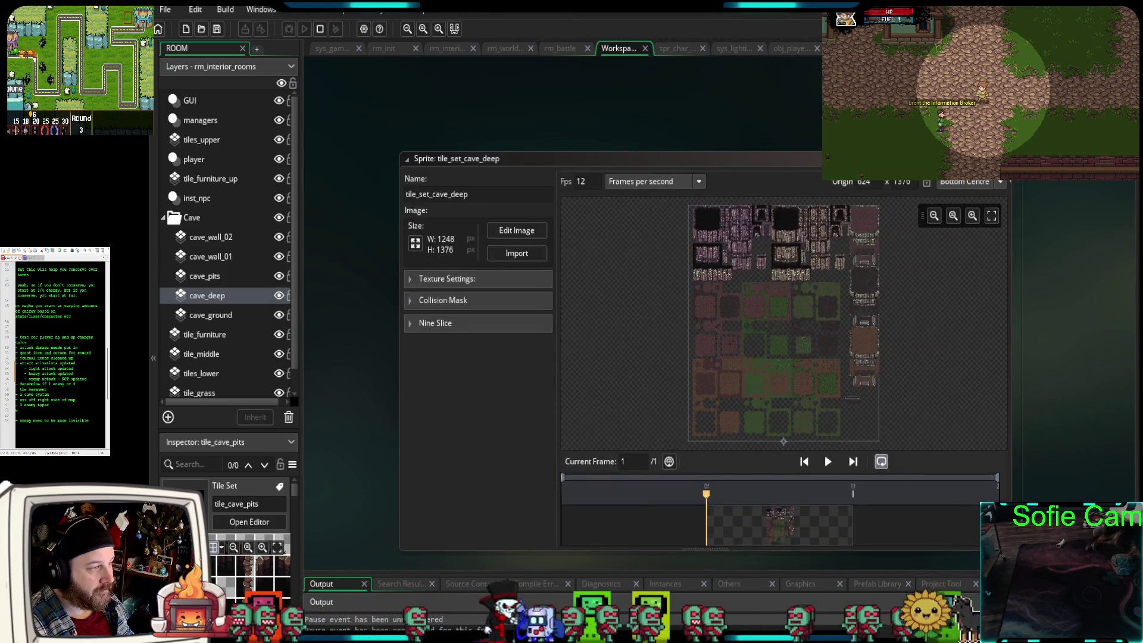
{"action": "key", "text": "ctrl+w"}
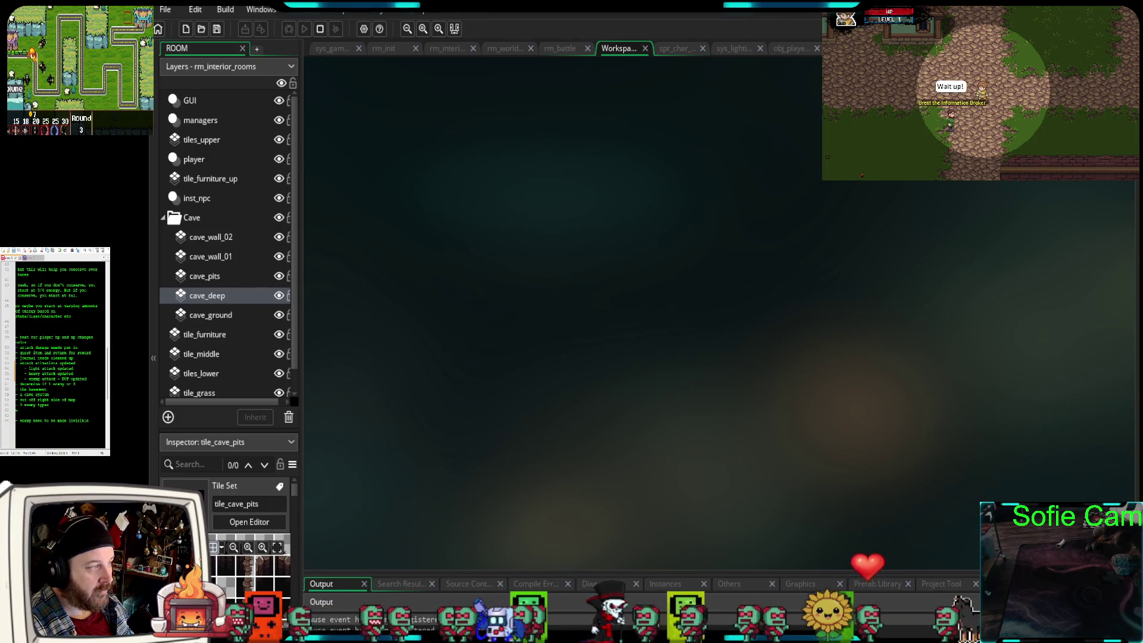
- Return to the interior room editor and select the cave_pits tile layer
{"action": "left_click", "coordinate": [449, 50]}
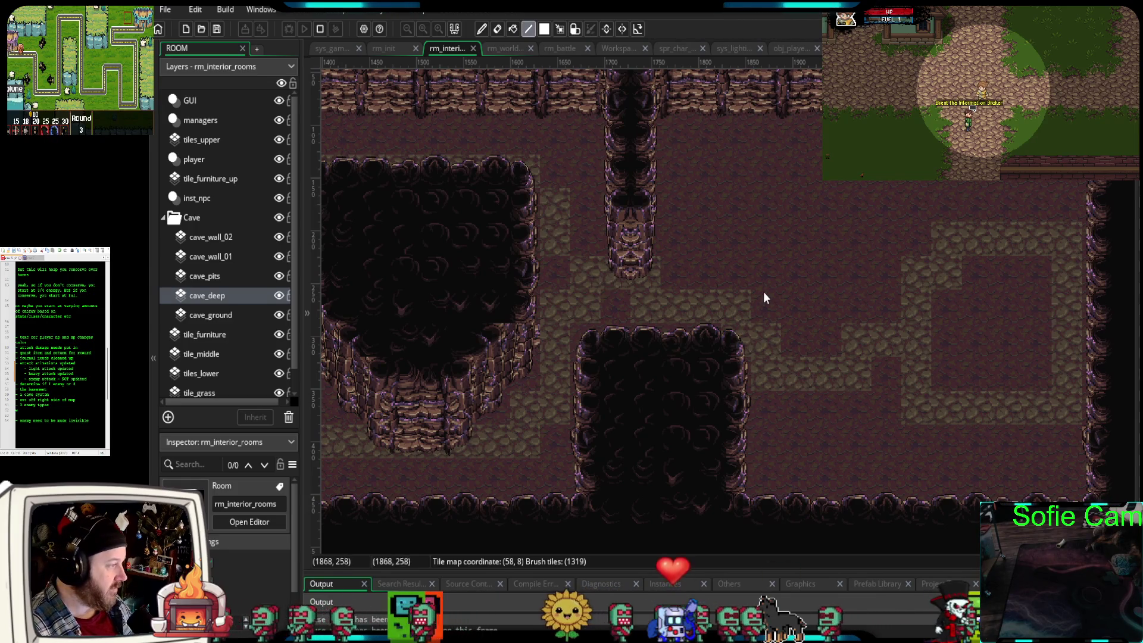
{"action": "left_click_drag", "start_coordinate": [763, 292], "coordinate": [756, 309]}
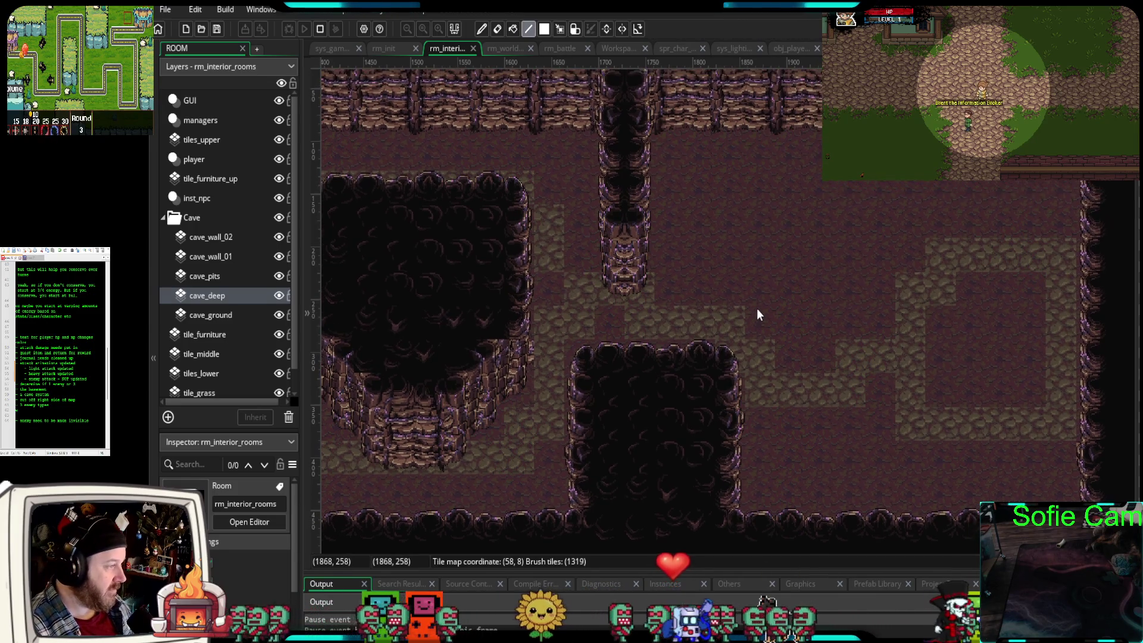
{"action": "left_click", "coordinate": [213, 279]}
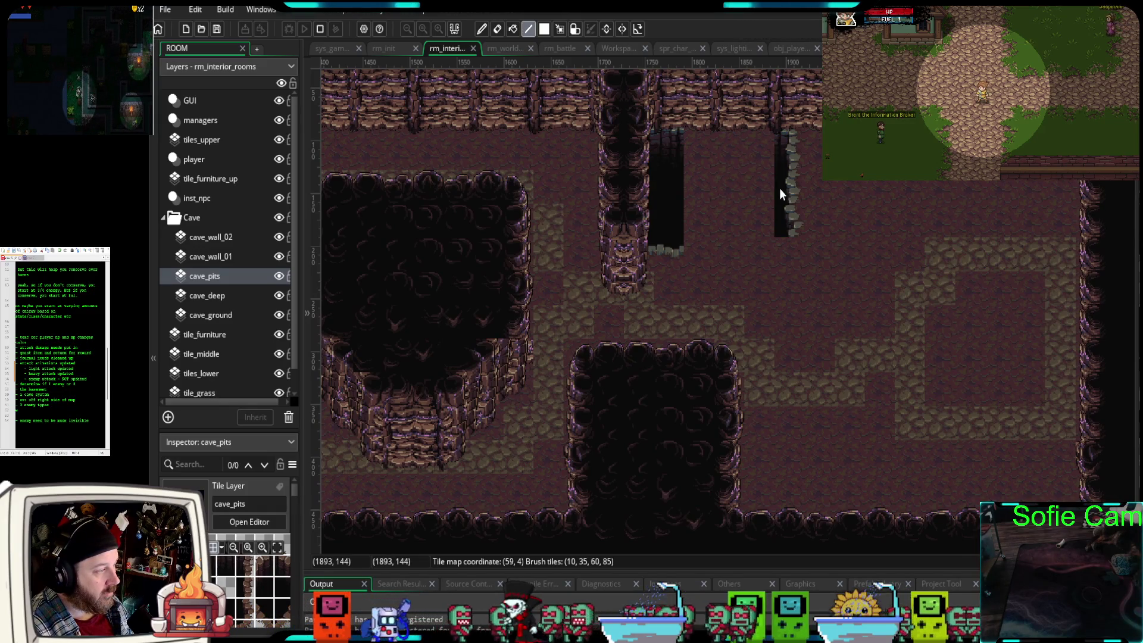
- Paint pit tiles: a column below the top wall, a top strip, a wall-side column, and an edge
{"action": "left_click", "coordinate": [779, 192]}
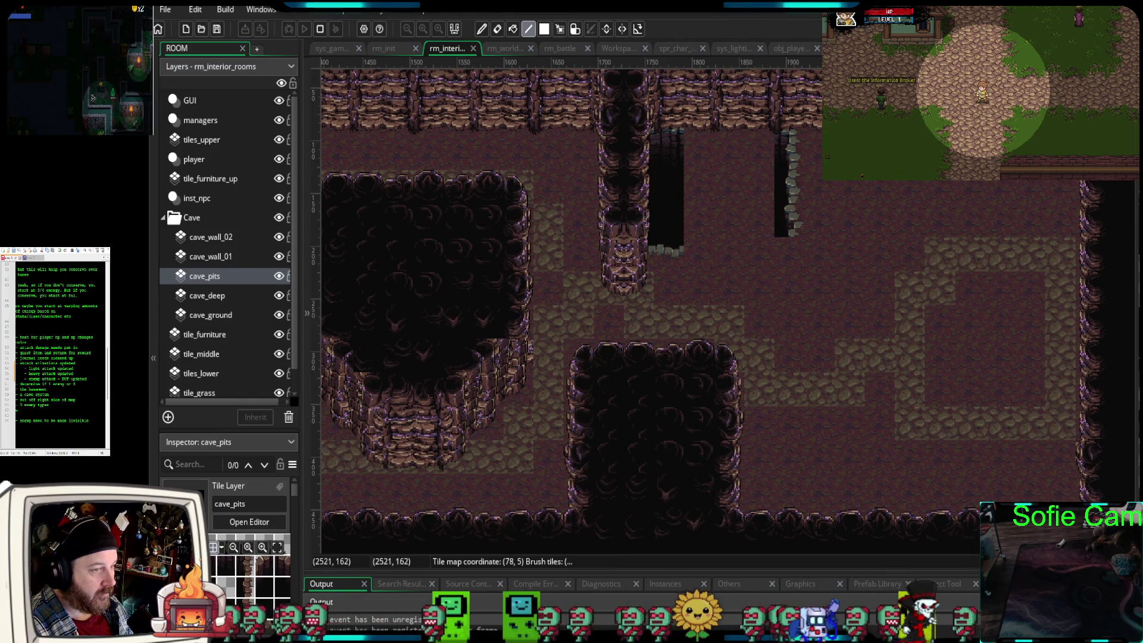
{"action": "left_click_drag", "start_coordinate": [667, 143], "coordinate": [753, 146]}
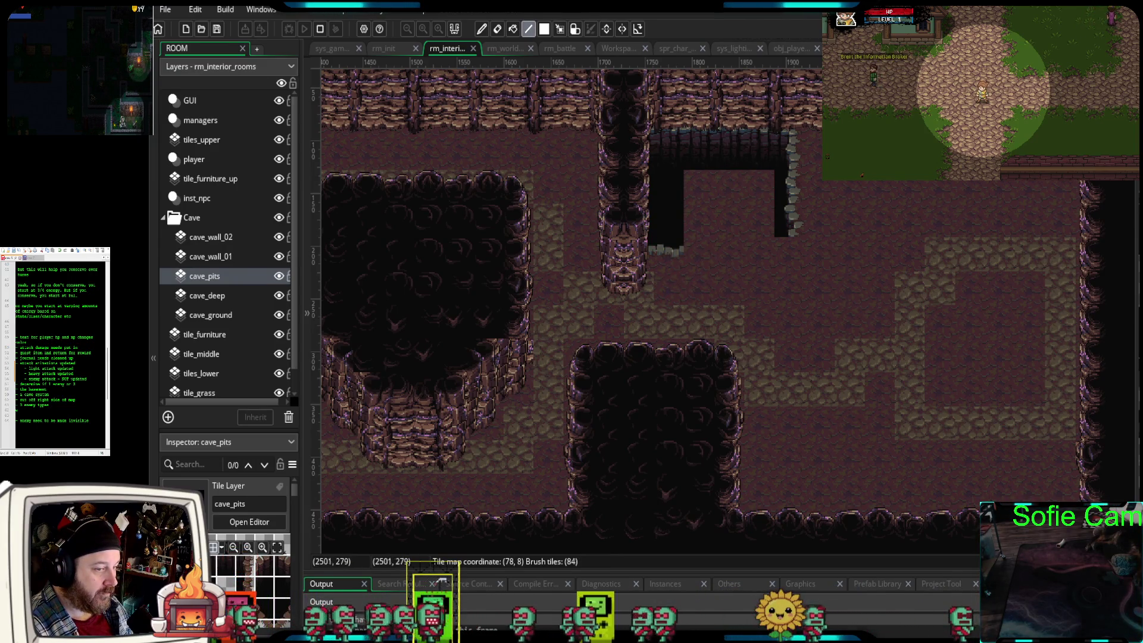
{"action": "mouse_move", "coordinate": [819, 178]}
{"action": "left_mouse_down"}
{"action": "mouse_move", "coordinate": [819, 209]}
{"action": "mouse_move", "coordinate": [692, 215]}
{"action": "mouse_move", "coordinate": [755, 213]}
{"action": "mouse_move", "coordinate": [702, 240]}
{"action": "left_mouse_up"}
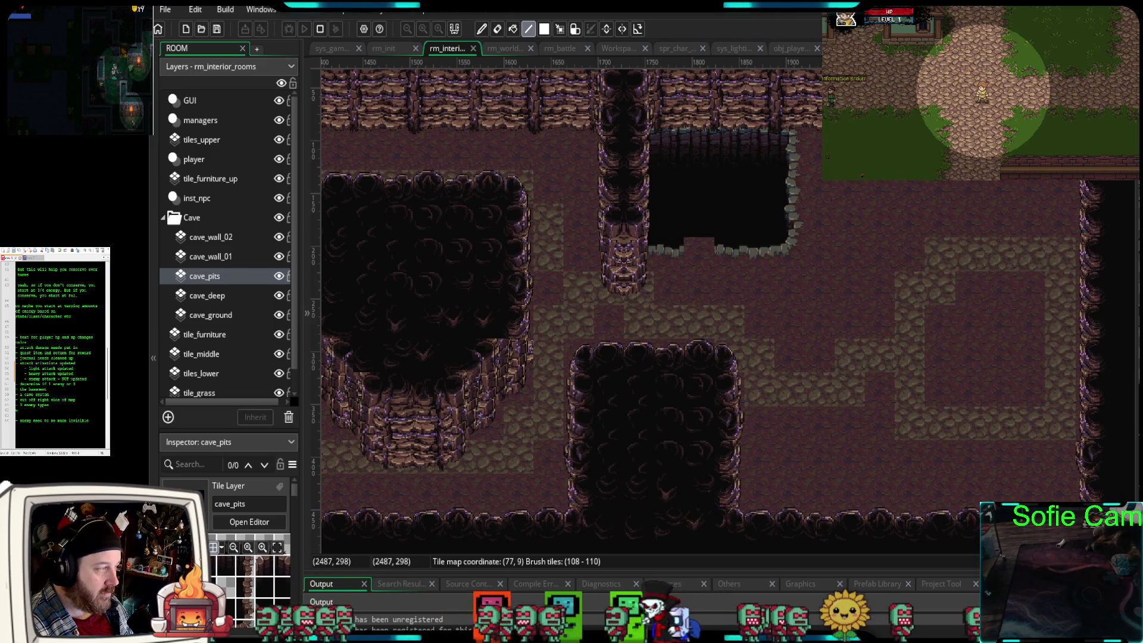
{"action": "left_click", "coordinate": [688, 235]}
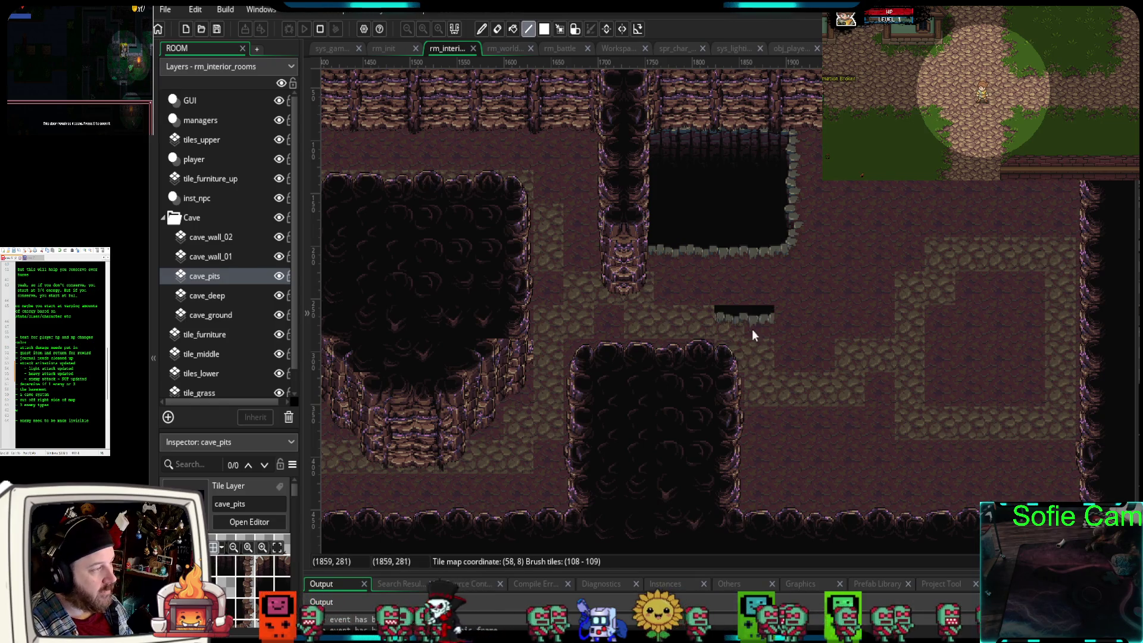
{"action": "scroll", "coordinate": [788, 315], "scroll_direction": "down", "scroll_amount": 1}
{"action": "scroll", "coordinate": [789, 308], "scroll_direction": "down", "scroll_amount": 3}
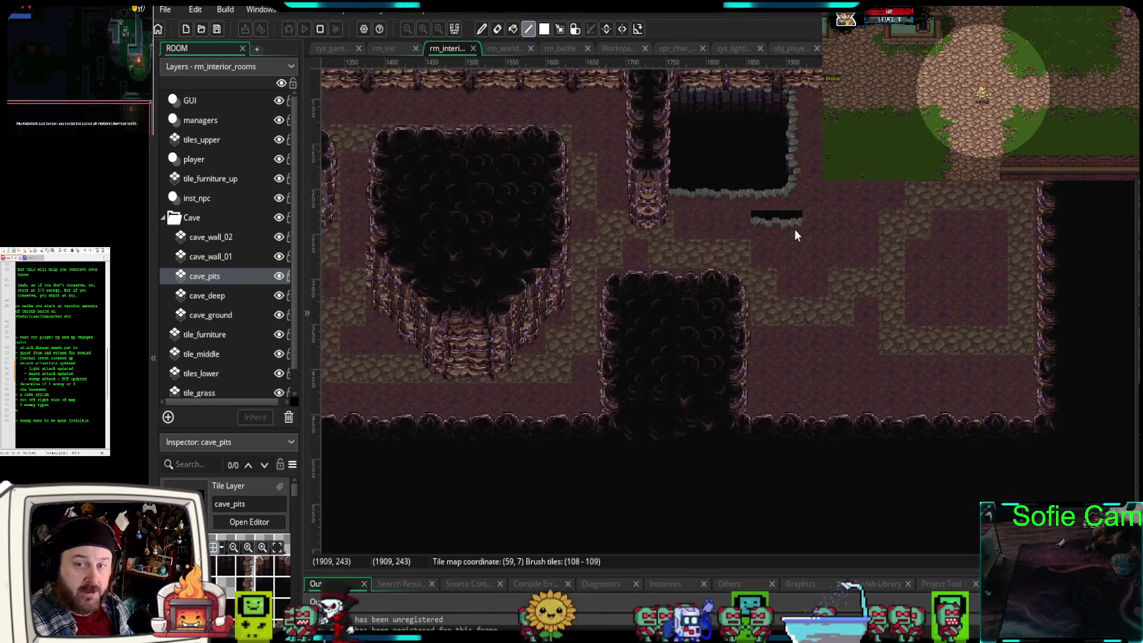
{"action": "scroll", "coordinate": [777, 316], "scroll_direction": "up", "scroll_amount": 5}
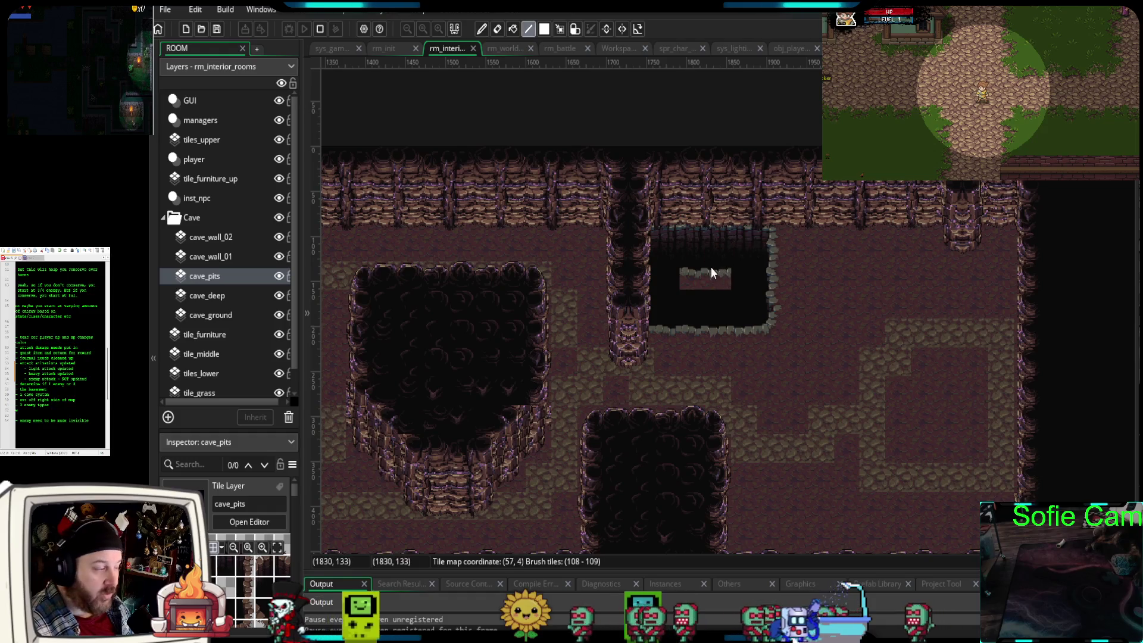
{"action": "scroll", "coordinate": [712, 273], "scroll_direction": "up", "scroll_amount": 2}
{"action": "scroll", "coordinate": [721, 334], "scroll_direction": "down", "scroll_amount": 1}
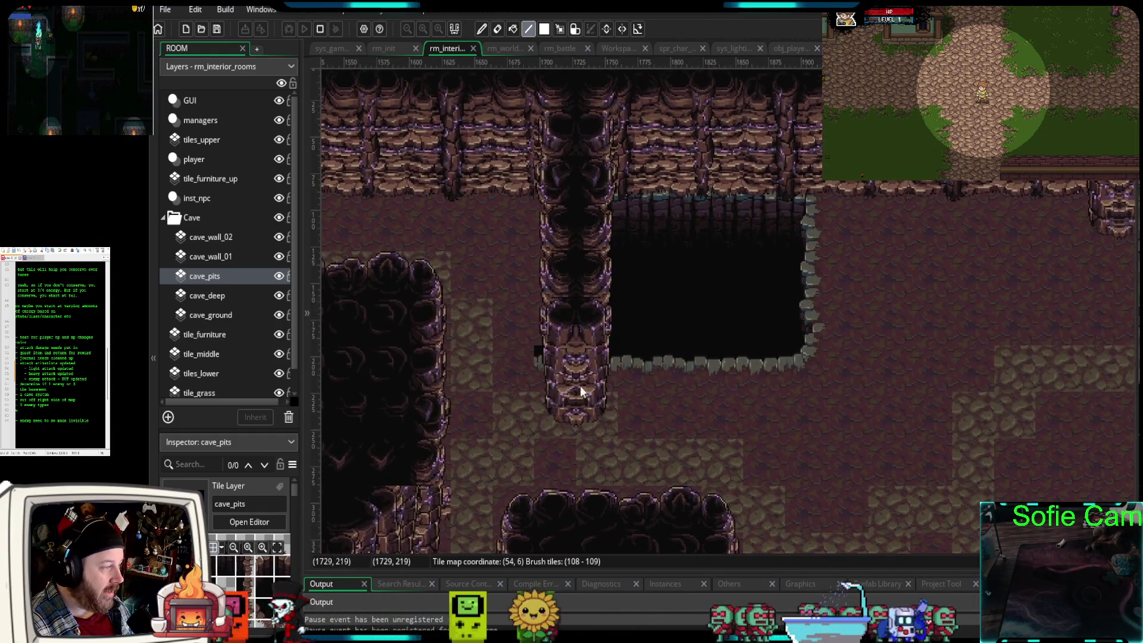
{"action": "scroll", "coordinate": [580, 385], "scroll_direction": "up", "scroll_amount": 1}
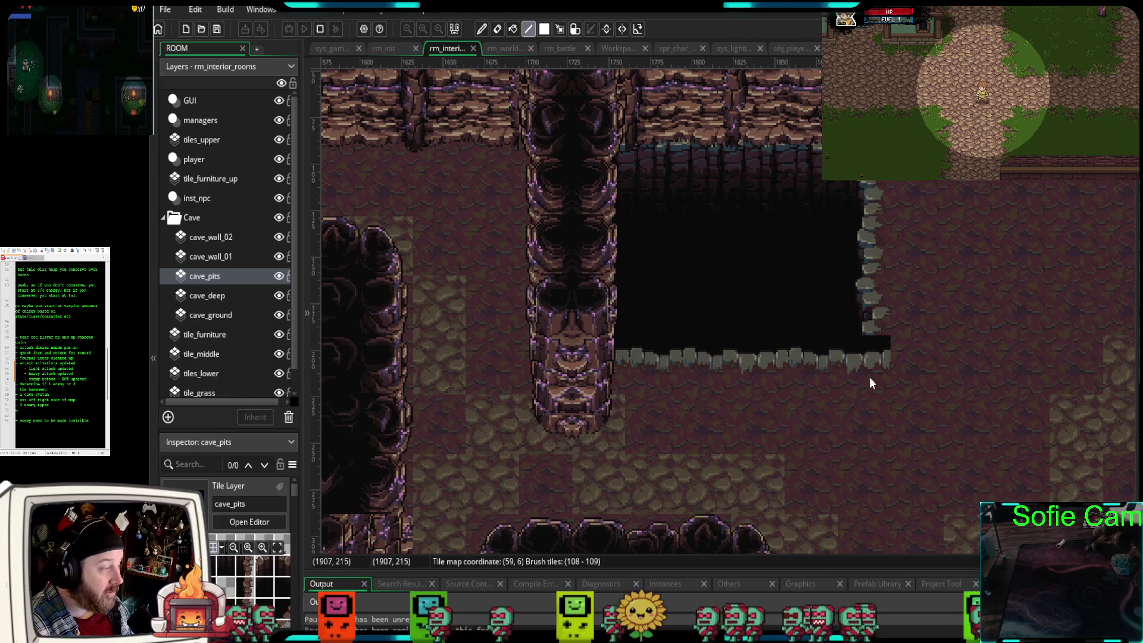
{"action": "scroll", "coordinate": [798, 410], "scroll_direction": "down", "scroll_amount": 3}
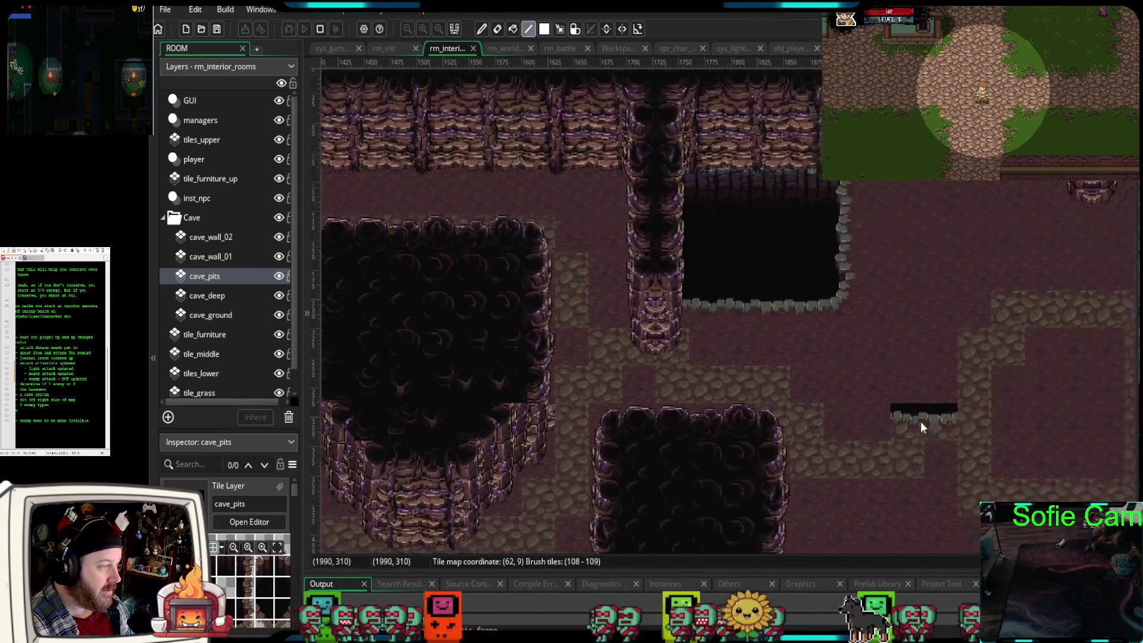
{"action": "mouse_move", "coordinate": [920, 421]}
{"action": "left_mouse_down"}
{"action": "mouse_move", "coordinate": [777, 372]}
{"action": "mouse_move", "coordinate": [1048, 330]}
{"action": "mouse_move", "coordinate": [928, 341]}
{"action": "left_mouse_up"}
{"action": "mouse_move", "coordinate": [662, 358]}
{"action": "left_mouse_down"}
{"action": "mouse_move", "coordinate": [778, 357]}
{"action": "mouse_move", "coordinate": [826, 324]}
{"action": "mouse_move", "coordinate": [887, 341]}
{"action": "mouse_move", "coordinate": [853, 413]}
{"action": "mouse_move", "coordinate": [863, 444]}
{"action": "mouse_move", "coordinate": [594, 205]}
{"action": "mouse_move", "coordinate": [773, 317]}
{"action": "mouse_move", "coordinate": [773, 272]}
{"action": "left_mouse_up"}
{"action": "scroll", "coordinate": [593, 206], "scroll_direction": "up", "scroll_amount": 4}
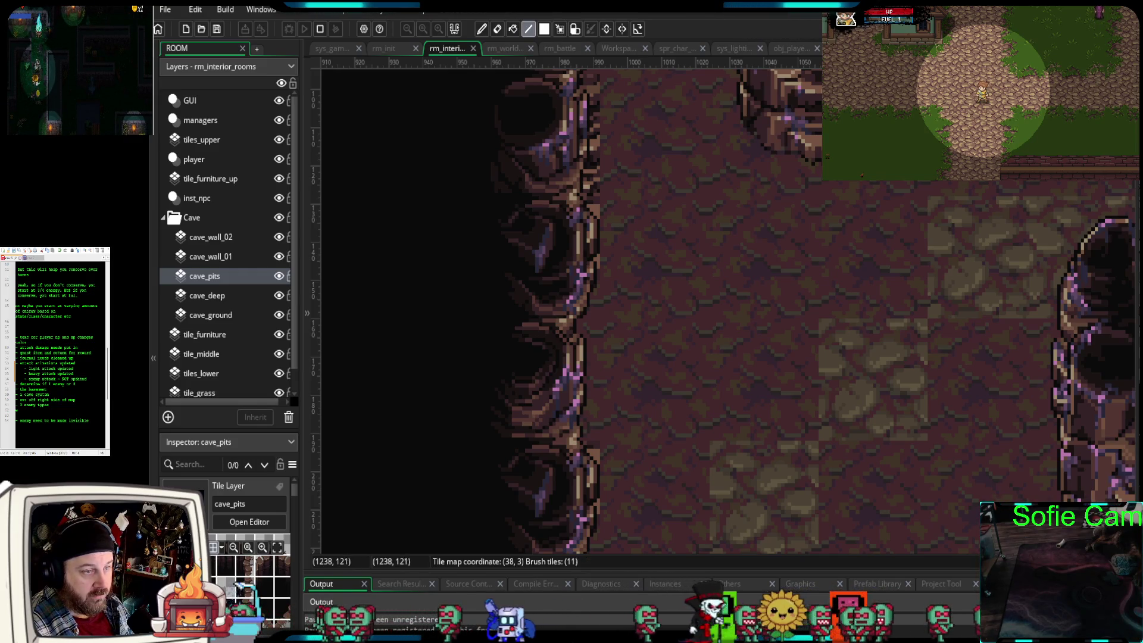
- Paint stone edge tiles along the left pit with a dark pit patch beneath them
{"action": "scroll", "coordinate": [709, 202], "scroll_direction": "up", "scroll_amount": 1}
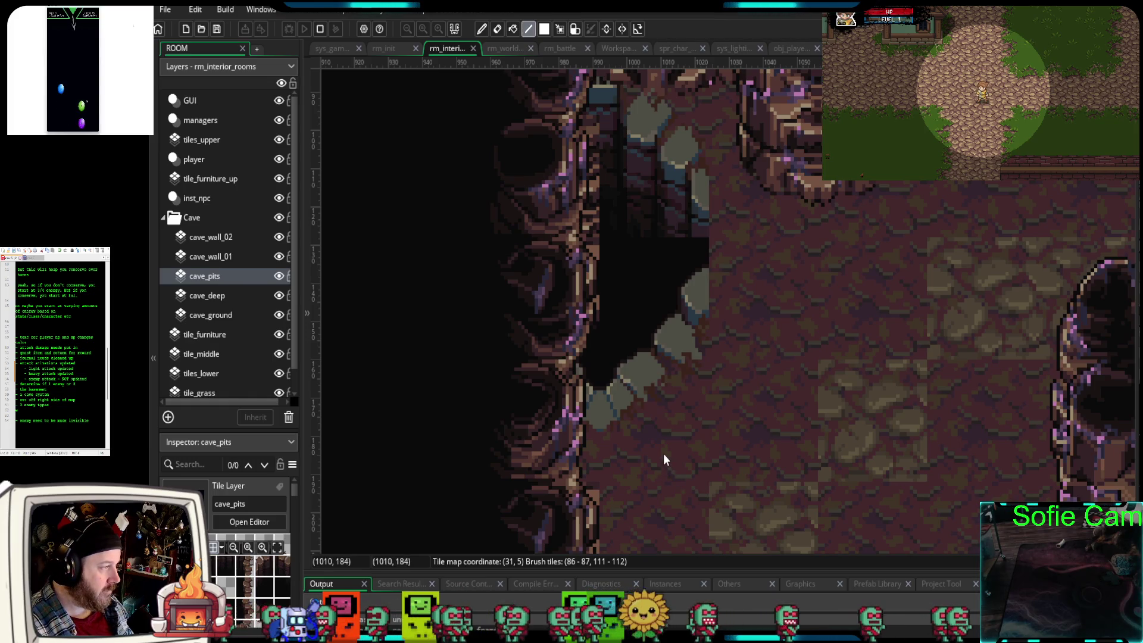
{"action": "scroll", "coordinate": [663, 458], "scroll_direction": "down", "scroll_amount": 2}
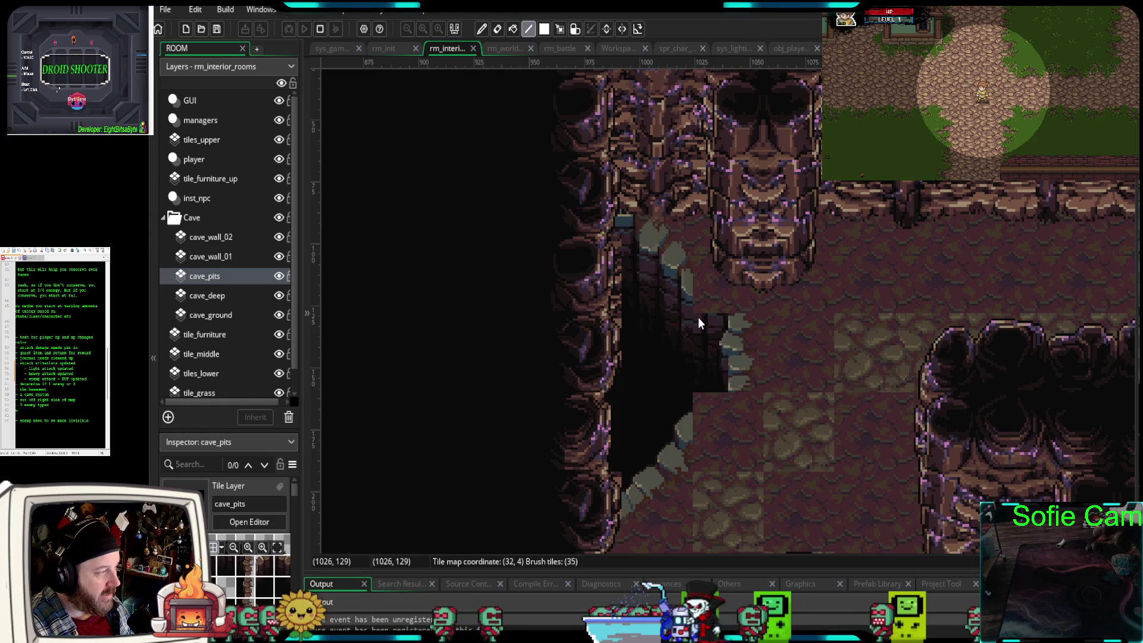
{"action": "scroll", "coordinate": [652, 362], "scroll_direction": "down", "scroll_amount": 3}
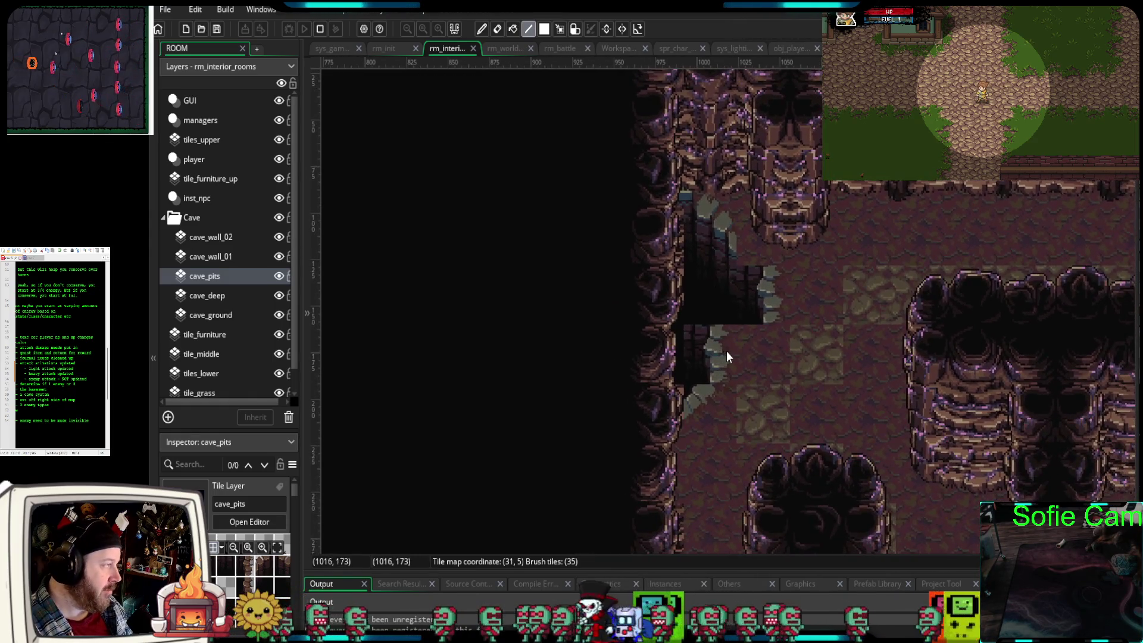
{"action": "scroll", "coordinate": [727, 351], "scroll_direction": "up", "scroll_amount": 2}
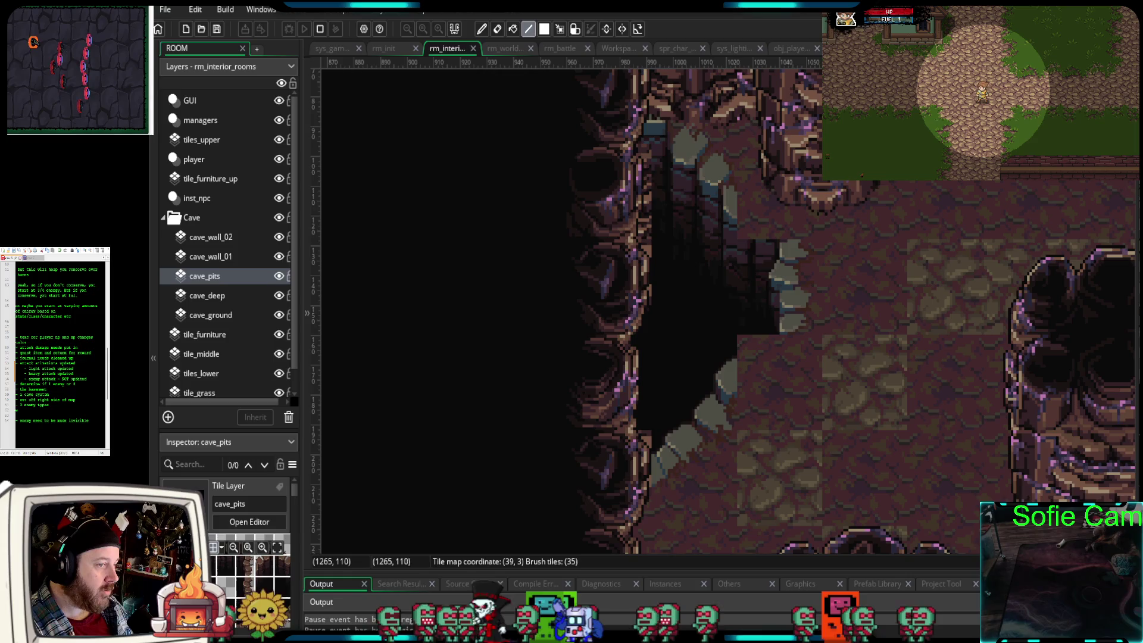
{"action": "left_click", "coordinate": [751, 185]}
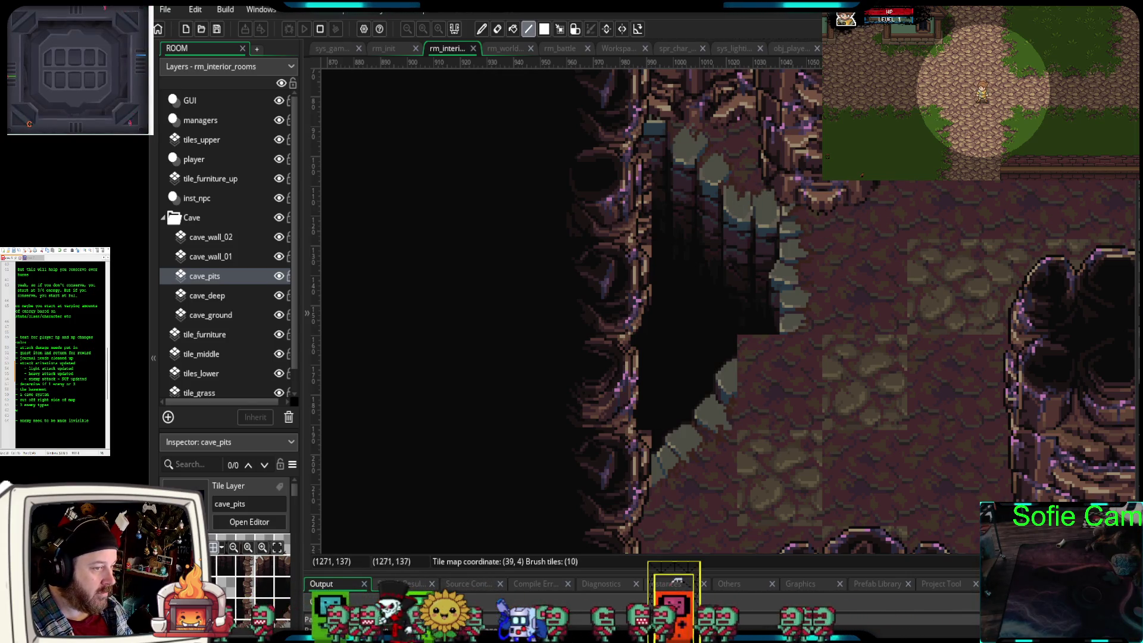
{"action": "left_click", "coordinate": [867, 344]}
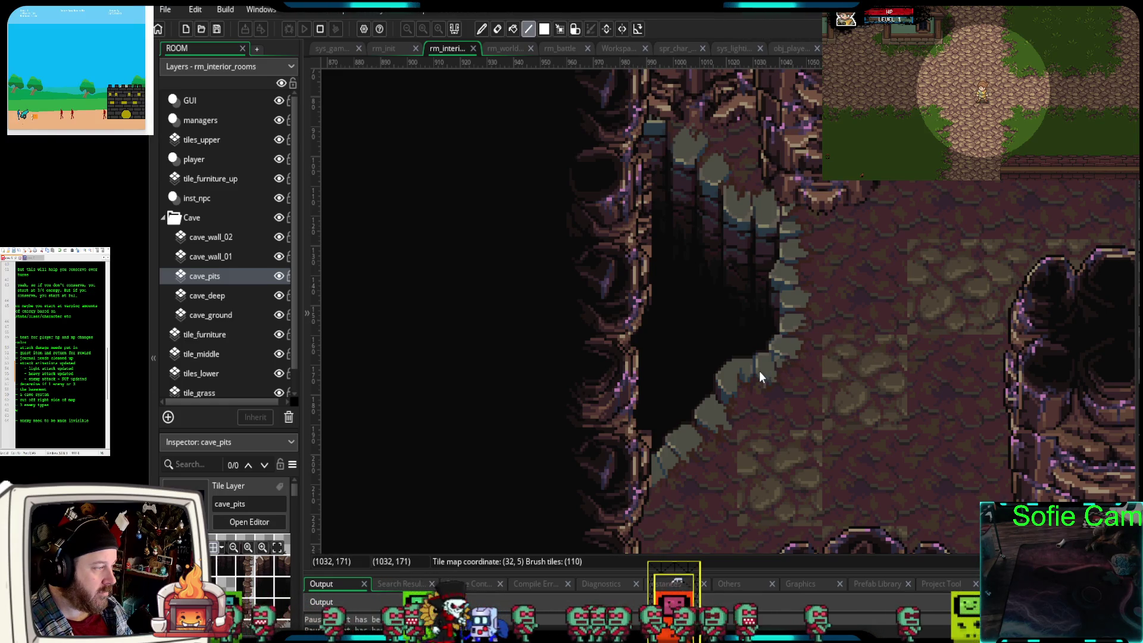
{"action": "scroll", "coordinate": [960, 381], "scroll_direction": "down", "scroll_amount": 2}
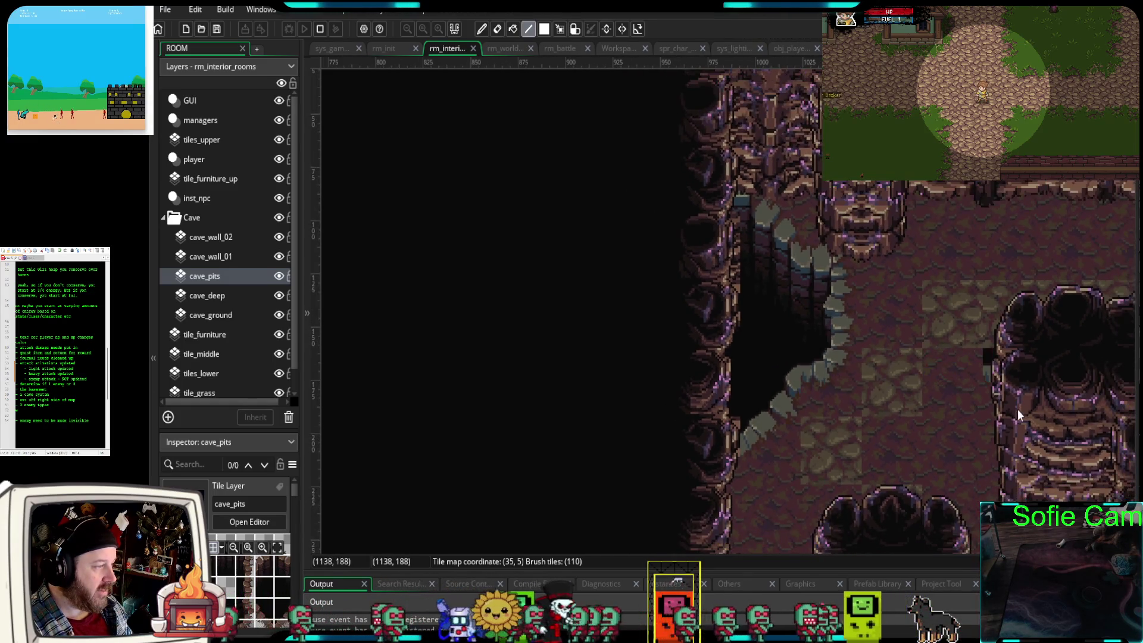
{"action": "scroll", "coordinate": [913, 436], "scroll_direction": "down", "scroll_amount": 1}
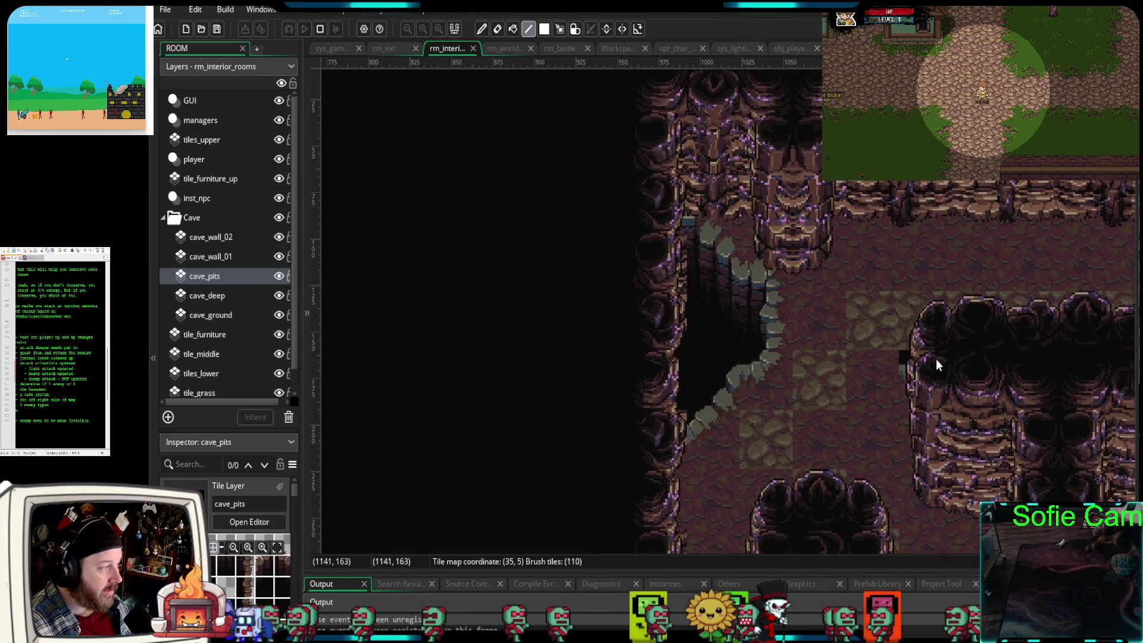
{"action": "scroll", "coordinate": [964, 398], "scroll_direction": "down", "scroll_amount": 3}
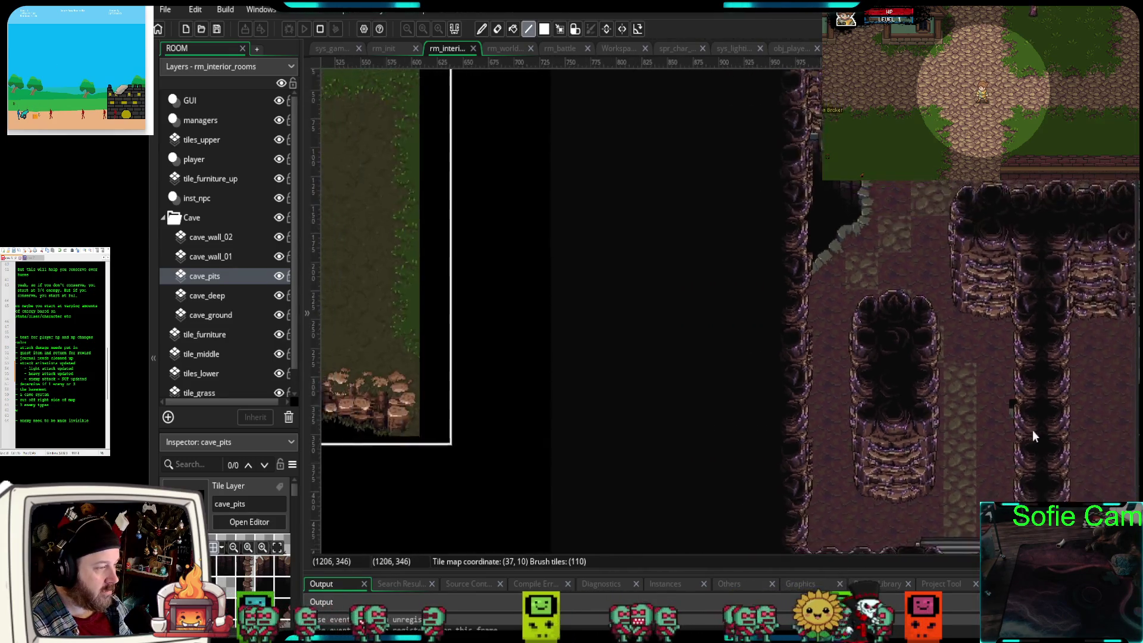
{"action": "scroll", "coordinate": [1032, 430], "scroll_direction": "down", "scroll_amount": 1}
{"action": "scroll", "coordinate": [834, 435], "scroll_direction": "right", "scroll_amount": 5}
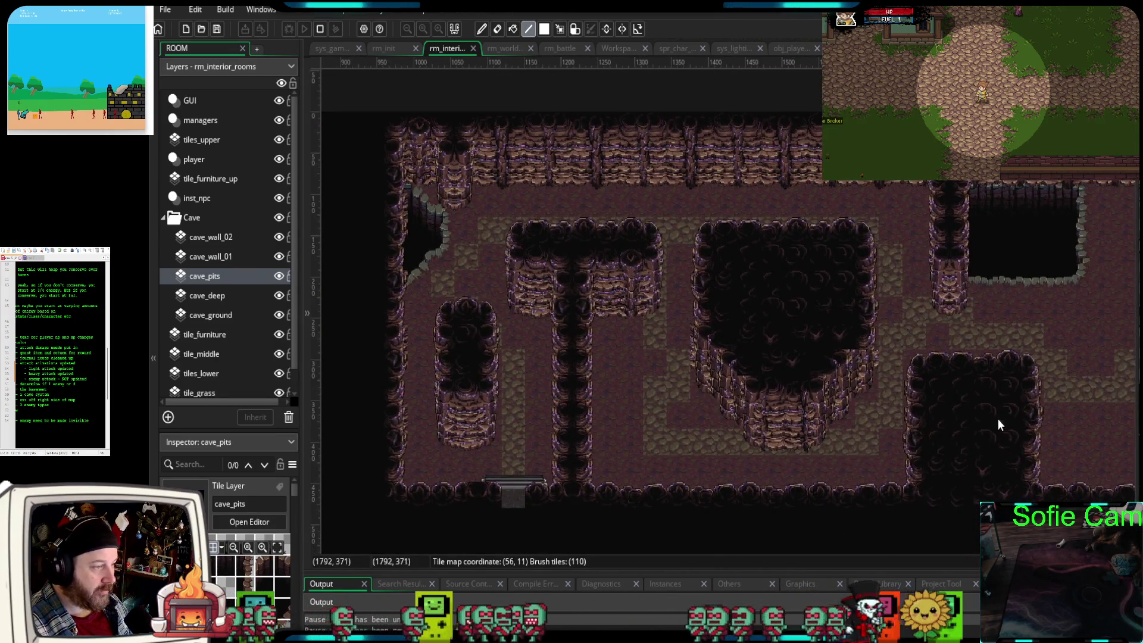
{"action": "scroll", "coordinate": [1012, 438], "scroll_direction": "down", "scroll_amount": 1}
{"action": "scroll", "coordinate": [964, 454], "scroll_direction": "right", "scroll_amount": 4}
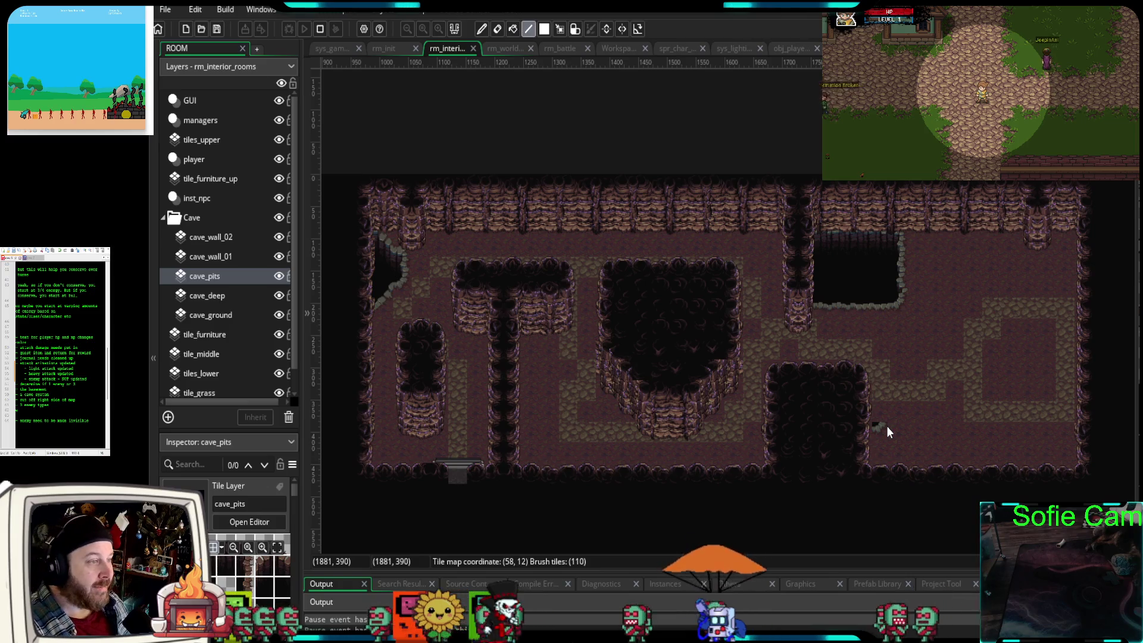
- Select cave_deep, then make cave_wall_01 the active tile layer in the Inspector
{"action": "left_click", "coordinate": [212, 297]}
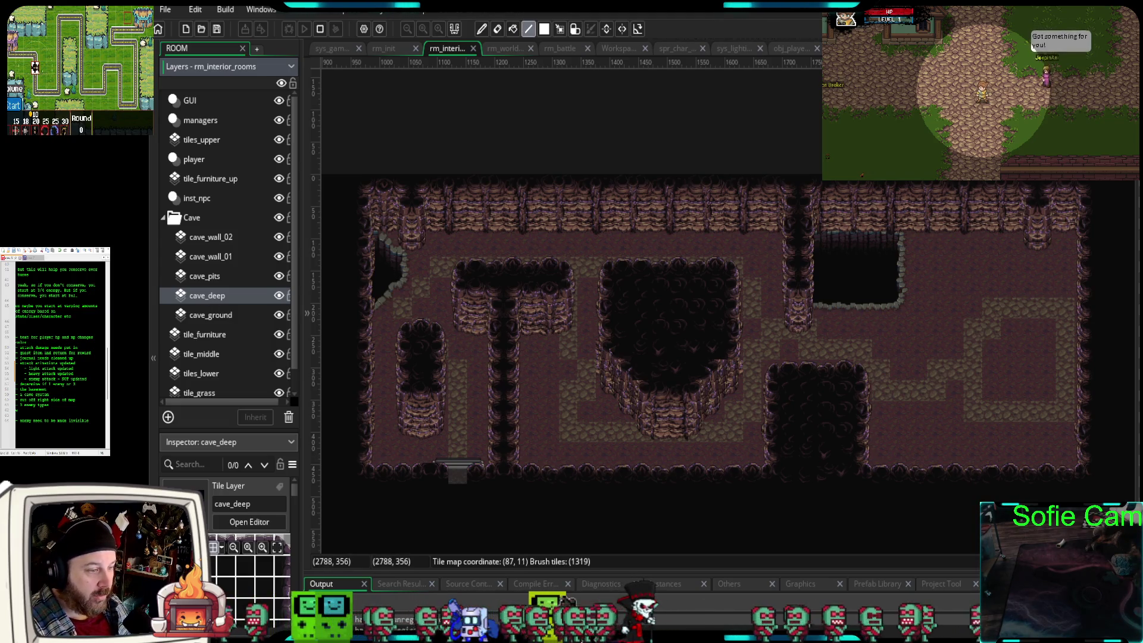
{"action": "left_click", "coordinate": [216, 258]}
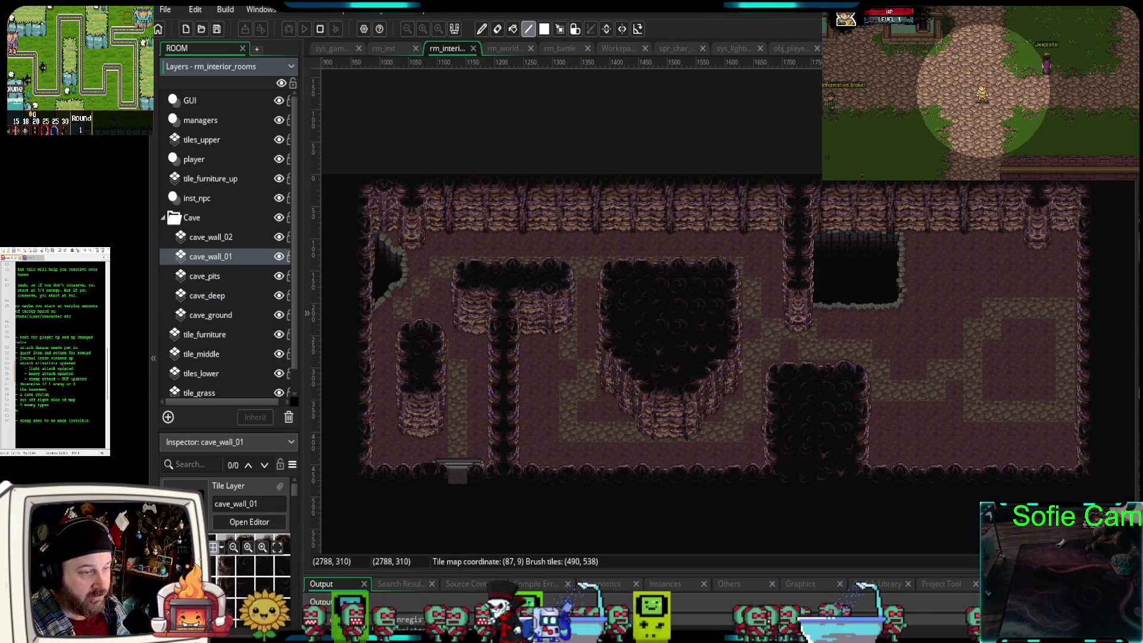
- Paint a wall column along the upper pit's right side with a corner piece beneath it
{"action": "scroll", "coordinate": [918, 422], "scroll_direction": "up", "scroll_amount": 4}
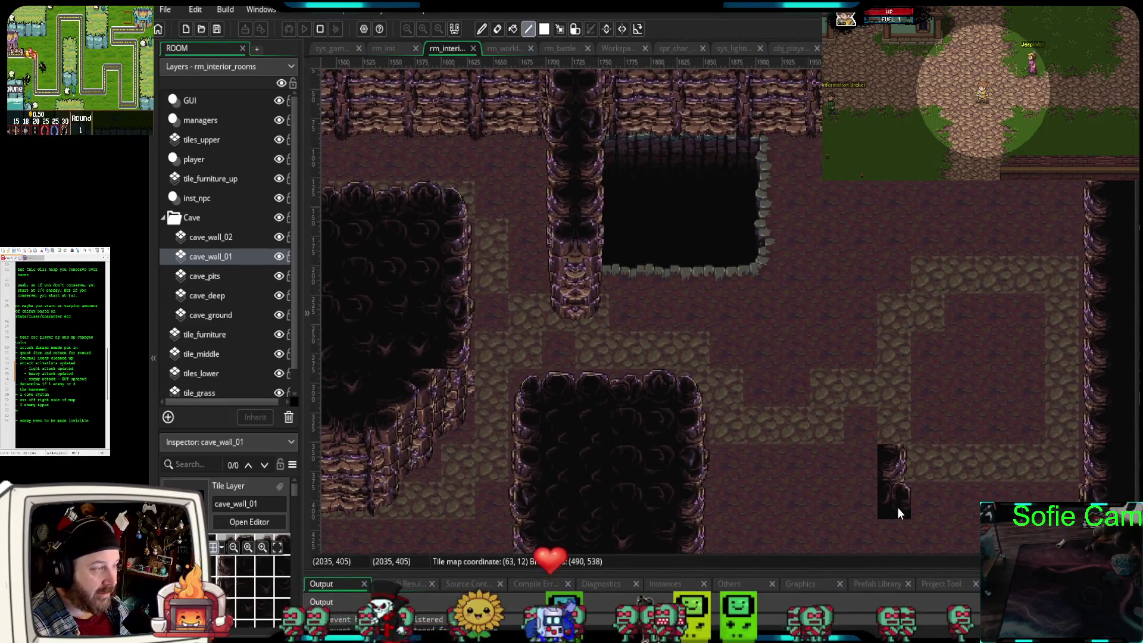
{"action": "scroll", "coordinate": [898, 508], "scroll_direction": "down", "scroll_amount": 2}
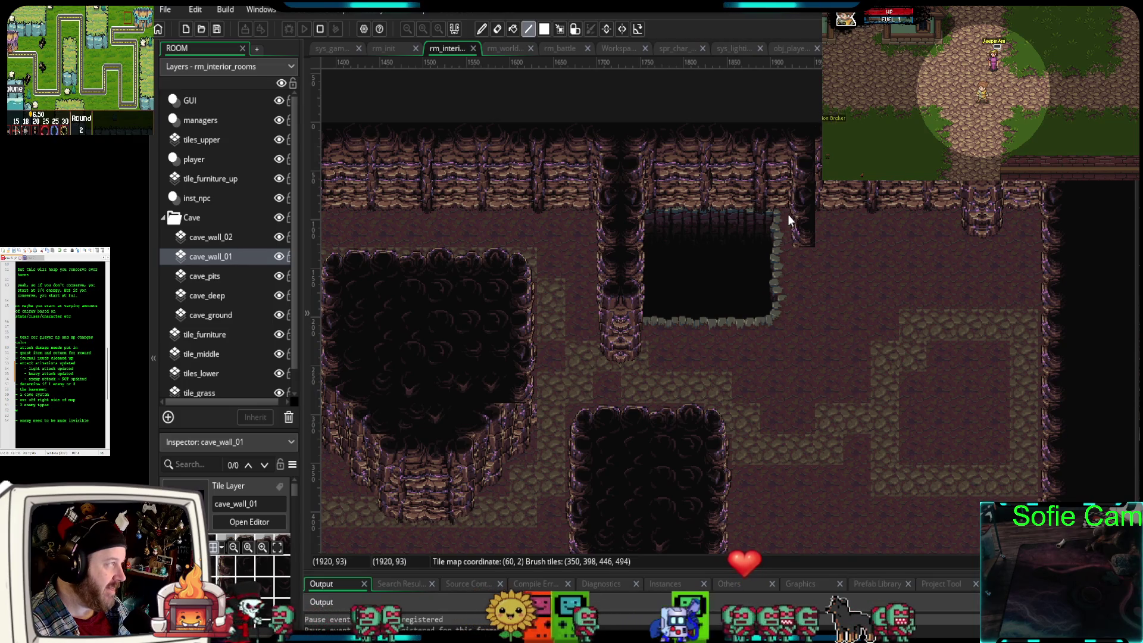
{"action": "left_click", "coordinate": [787, 214]}
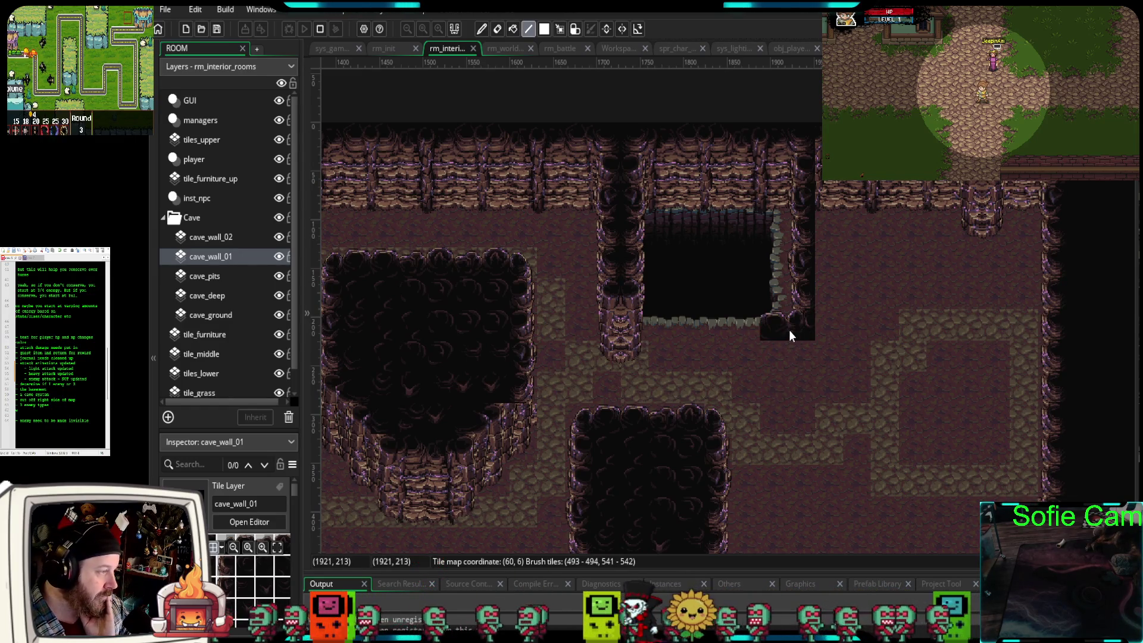
{"action": "left_click", "coordinate": [788, 331]}
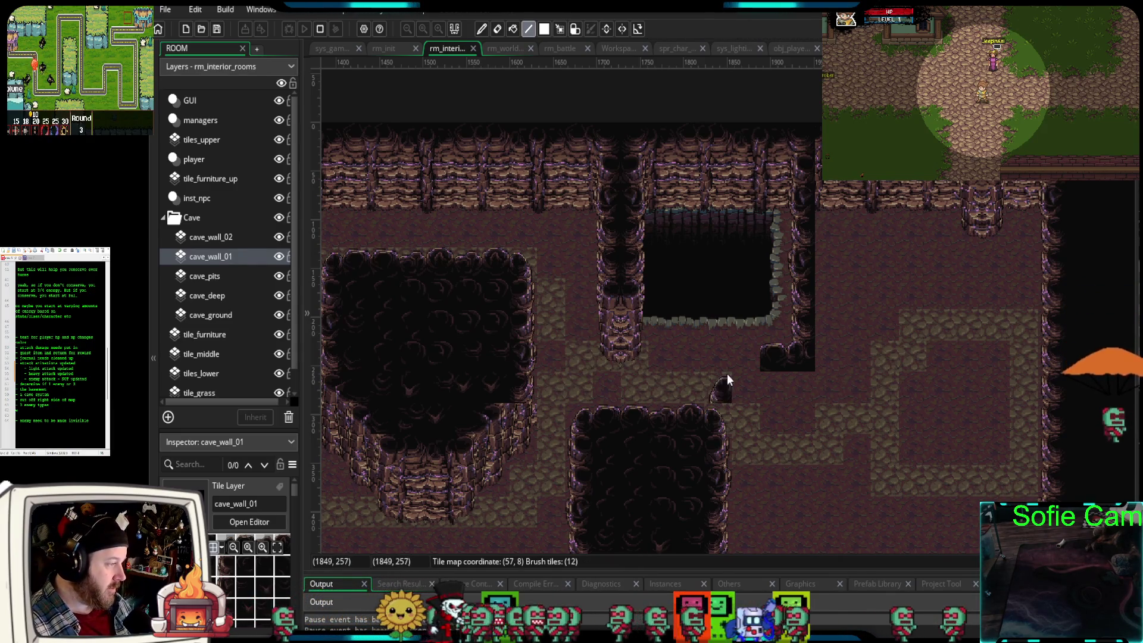
{"action": "scroll", "coordinate": [738, 359], "scroll_direction": "up", "scroll_amount": 1}
- Patch the pit's top wall, extend the wall column downward, and add wall pieces below the pillars
{"action": "scroll", "coordinate": [751, 359], "scroll_direction": "up", "scroll_amount": 1}
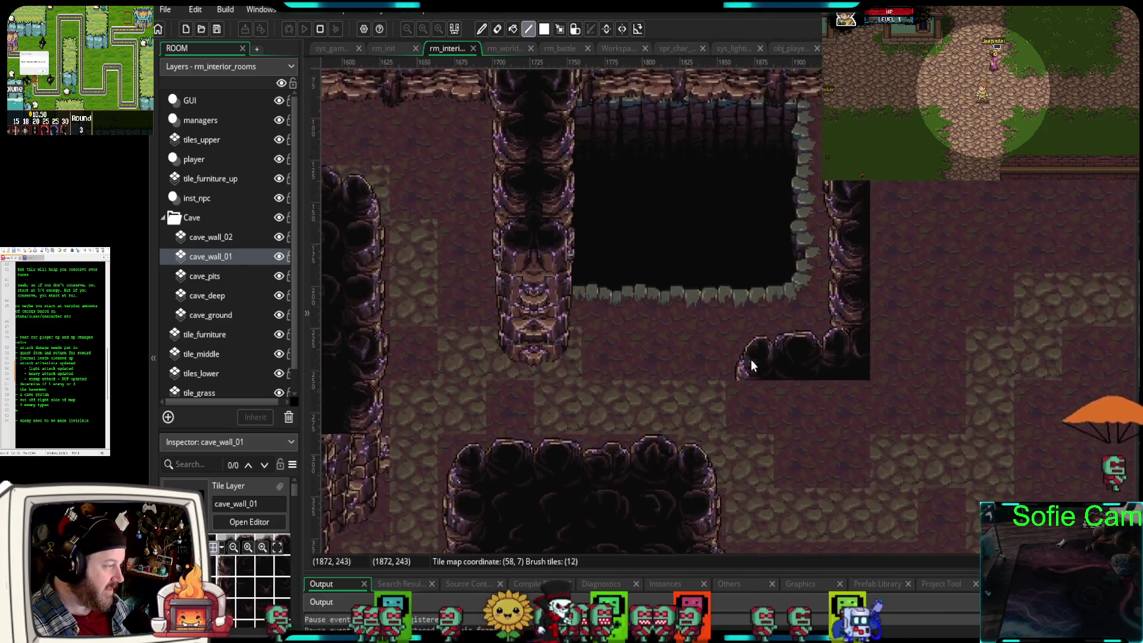
{"action": "scroll", "coordinate": [752, 359], "scroll_direction": "up", "scroll_amount": 1}
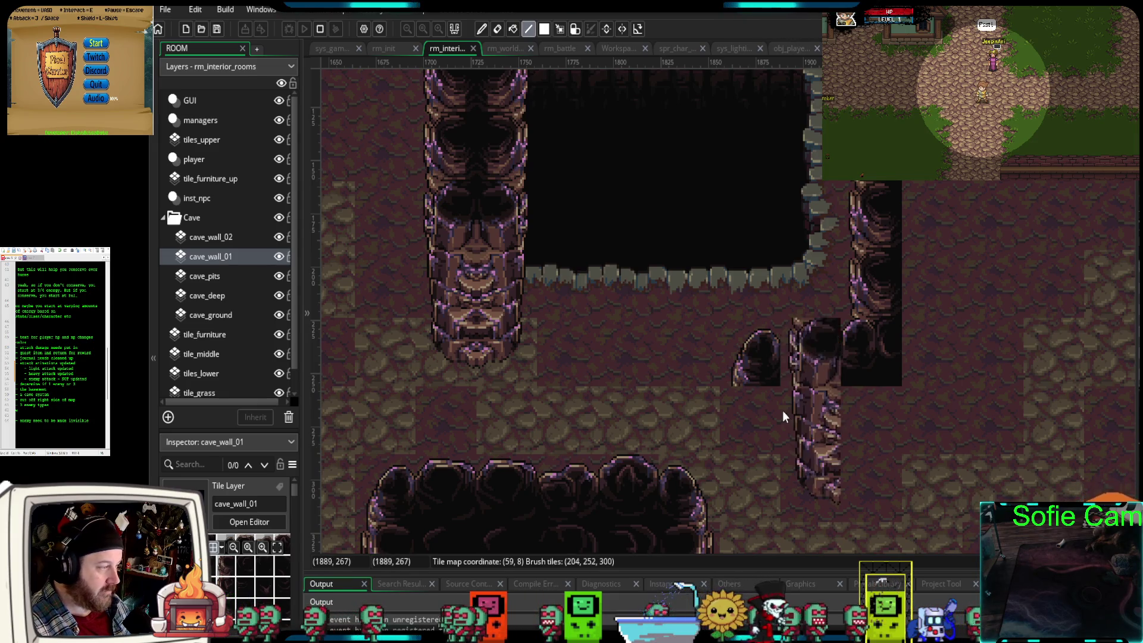
{"action": "scroll", "coordinate": [769, 460], "scroll_direction": "down", "scroll_amount": 3}
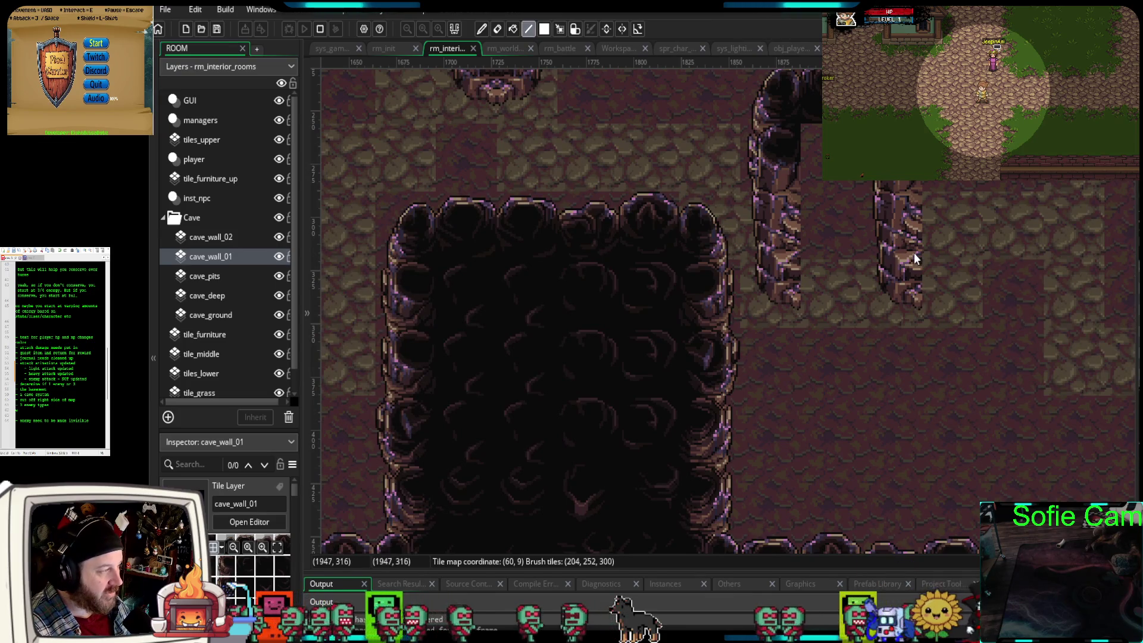
{"action": "left_click_drag", "start_coordinate": [909, 260], "coordinate": [857, 326]}
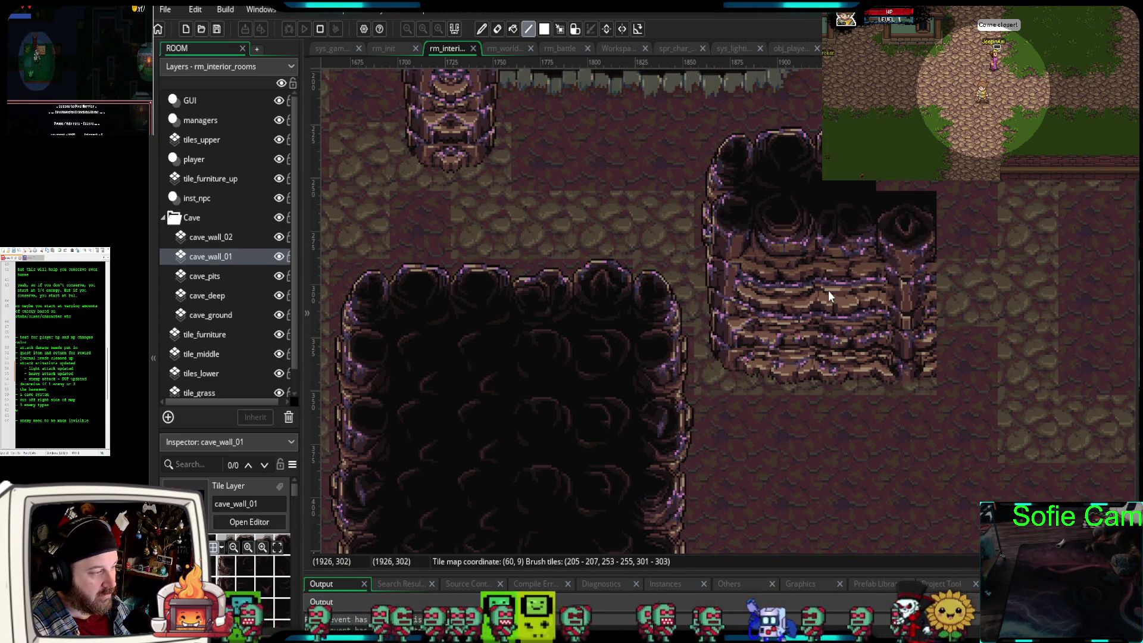
{"action": "mouse_move", "coordinate": [802, 416]}
{"action": "left_mouse_down"}
{"action": "mouse_move", "coordinate": [895, 341]}
{"action": "mouse_move", "coordinate": [909, 276]}
{"action": "left_mouse_up"}
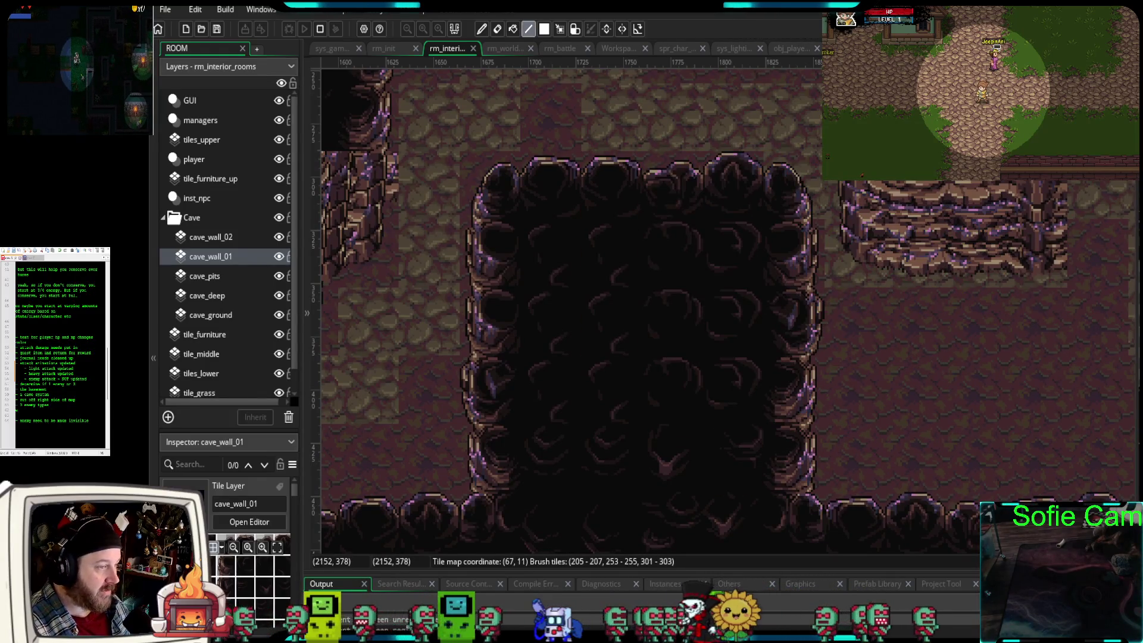
{"action": "left_click", "coordinate": [697, 189]}
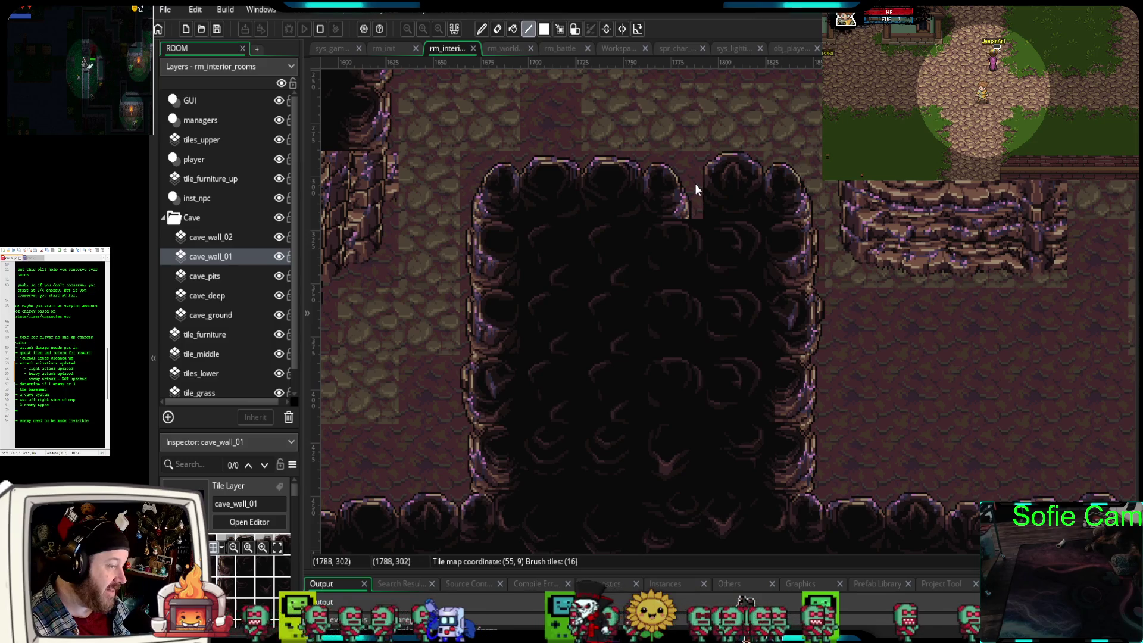
{"action": "left_click_drag", "start_coordinate": [673, 179], "coordinate": [655, 315]}
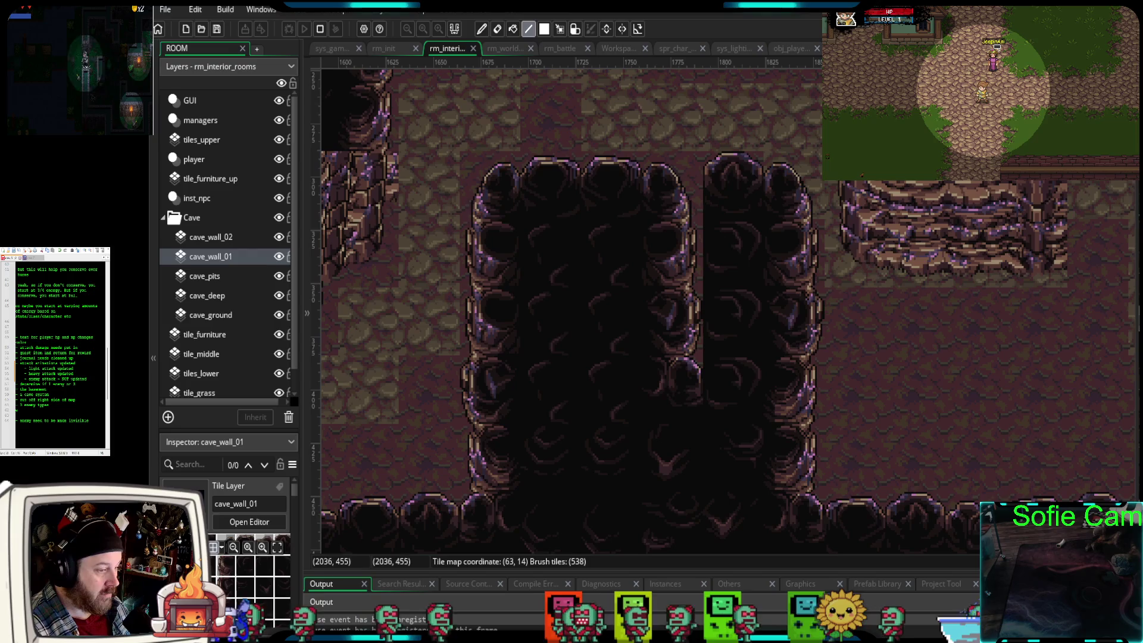
{"action": "left_click", "coordinate": [665, 390]}
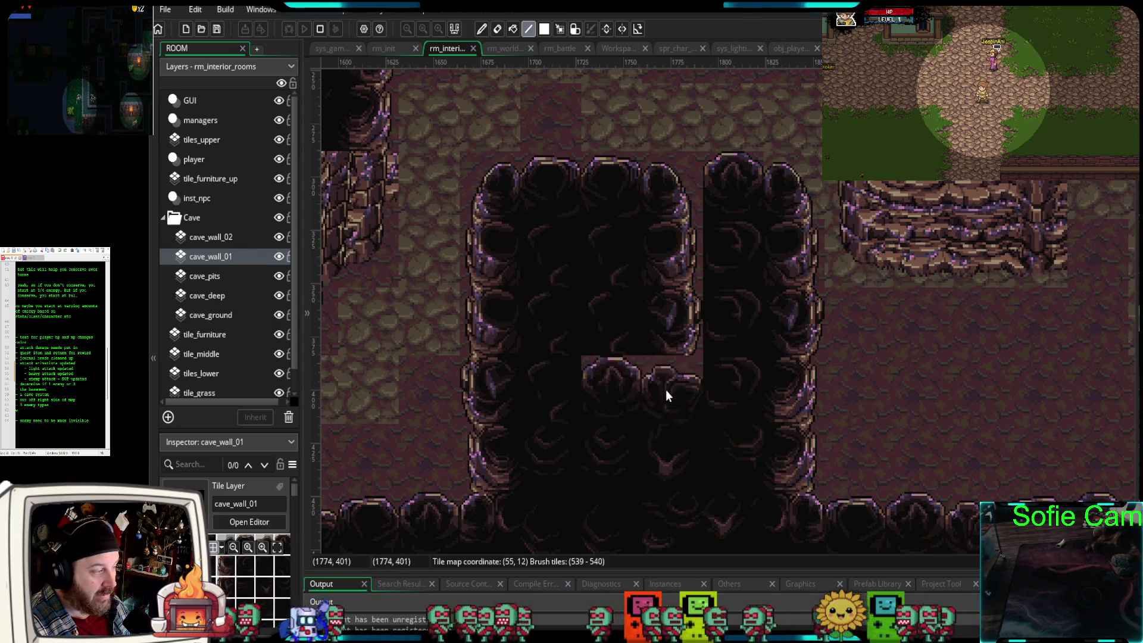
{"action": "left_click", "coordinate": [740, 381]}
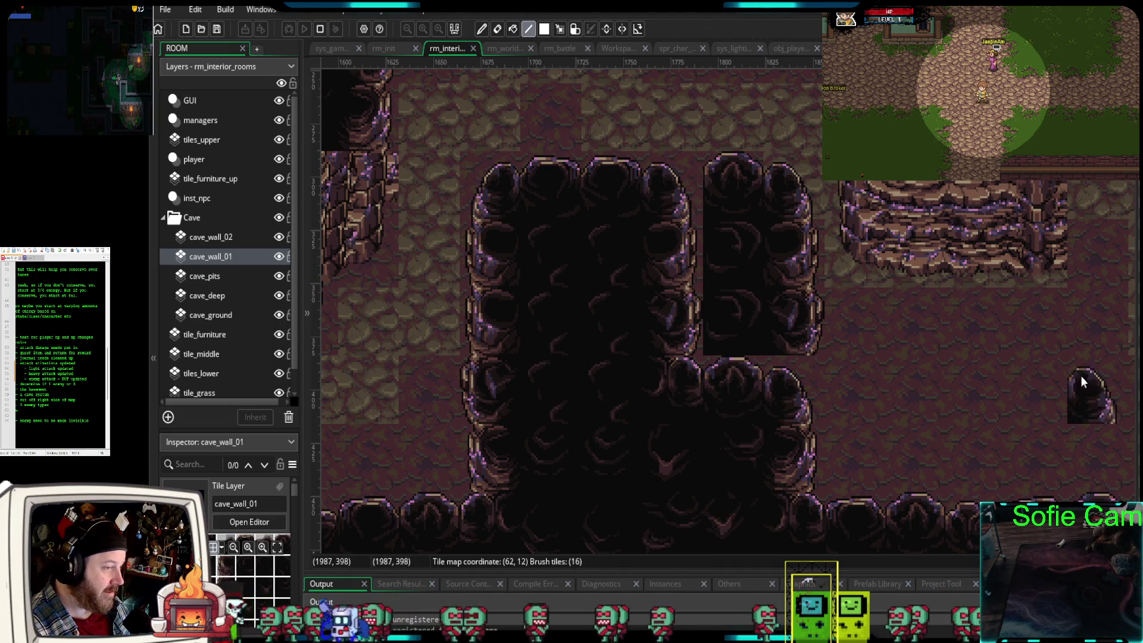
- Erase the right cave-wall pillar back to floor
{"action": "mouse_move", "coordinate": [742, 220]}
{"action": "left_mouse_down"}
{"action": "mouse_move", "coordinate": [812, 208]}
{"action": "mouse_move", "coordinate": [777, 317]}
{"action": "mouse_move", "coordinate": [799, 212]}
{"action": "left_mouse_up"}
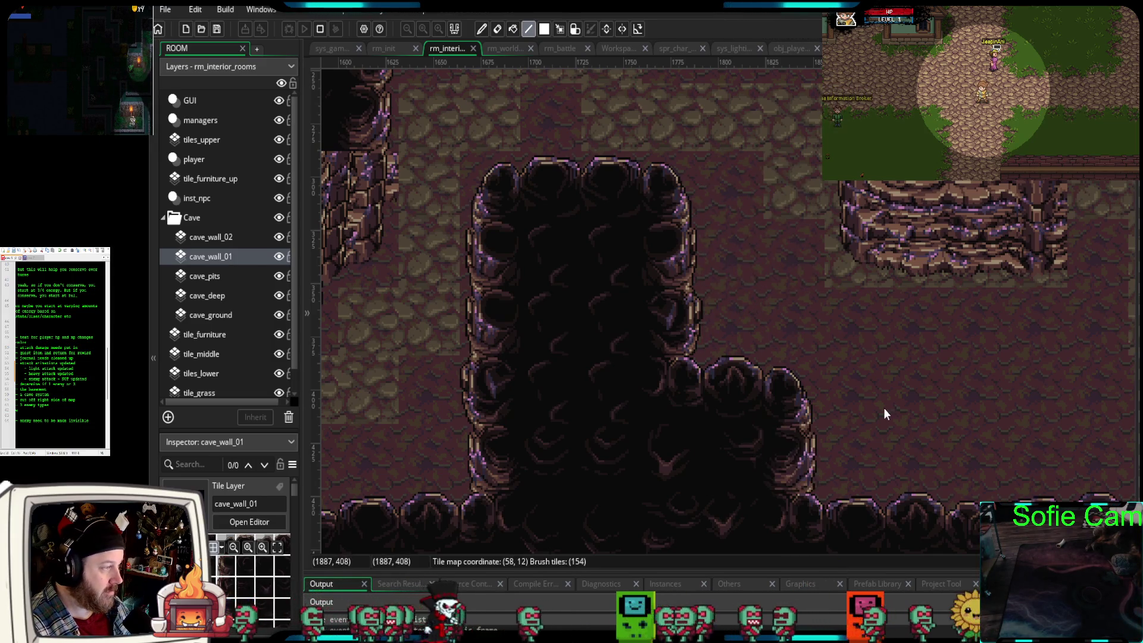
{"action": "scroll", "coordinate": [884, 408], "scroll_direction": "down", "scroll_amount": 3}
{"action": "left_click_drag", "start_coordinate": [944, 394], "coordinate": [763, 494]}
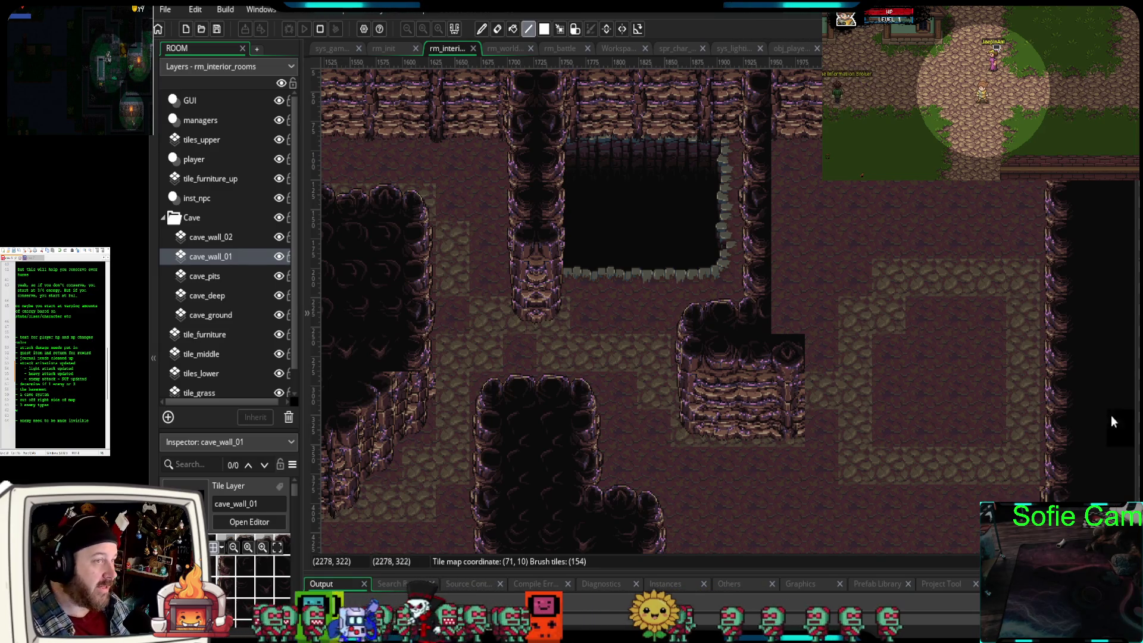
- Paint cave wall over the cobblestone beside the pit and add several cave-wall columns alongside
{"action": "left_click_drag", "start_coordinate": [967, 453], "coordinate": [926, 498]}
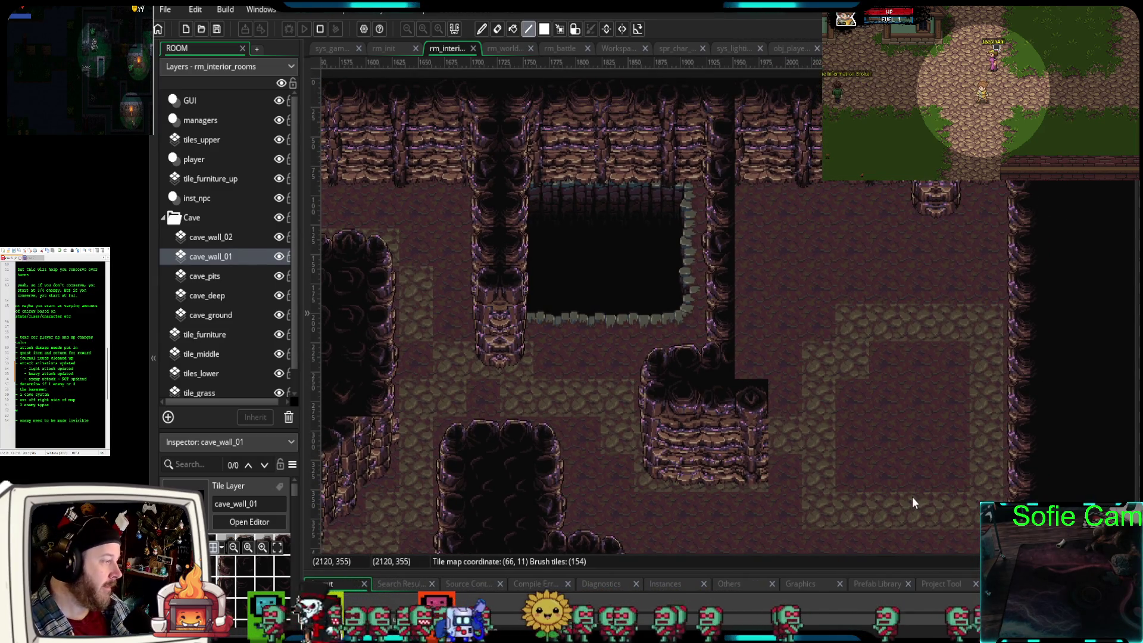
{"action": "scroll", "coordinate": [756, 382], "scroll_direction": "up", "scroll_amount": 3}
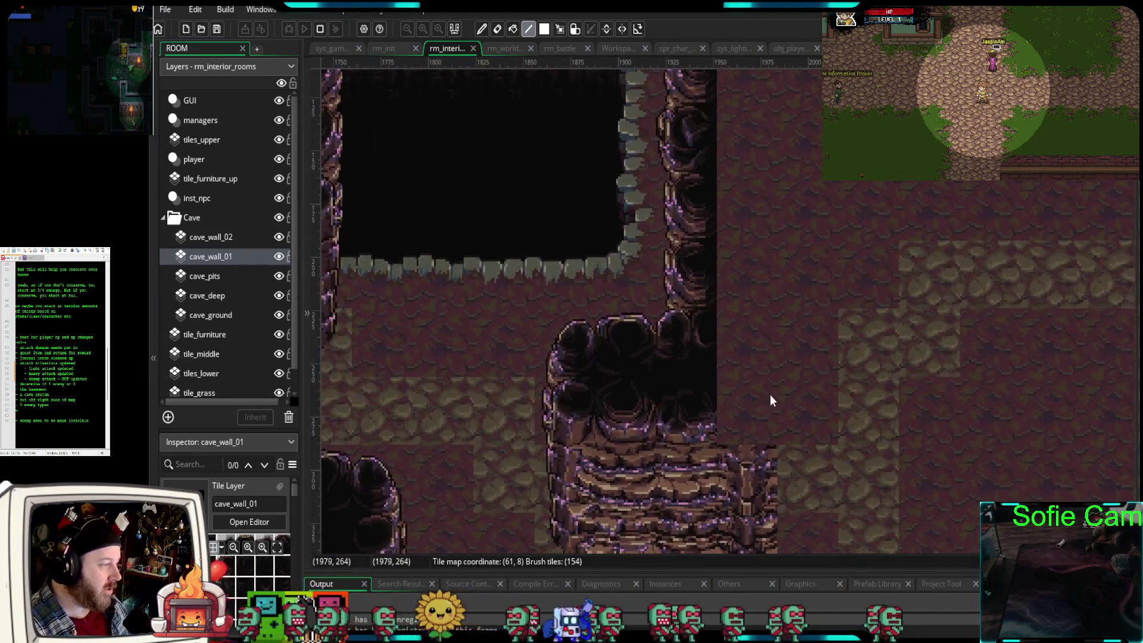
{"action": "left_click", "coordinate": [555, 492]}
{"action": "left_click_drag", "start_coordinate": [961, 391], "coordinate": [938, 336]}
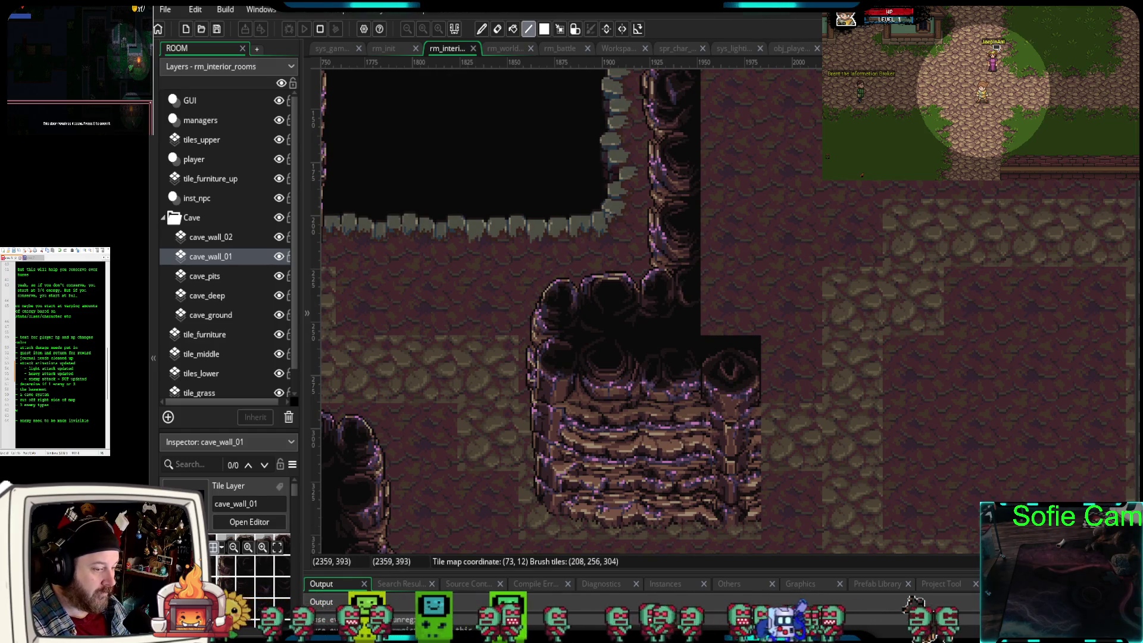
{"action": "left_click", "coordinate": [784, 437]}
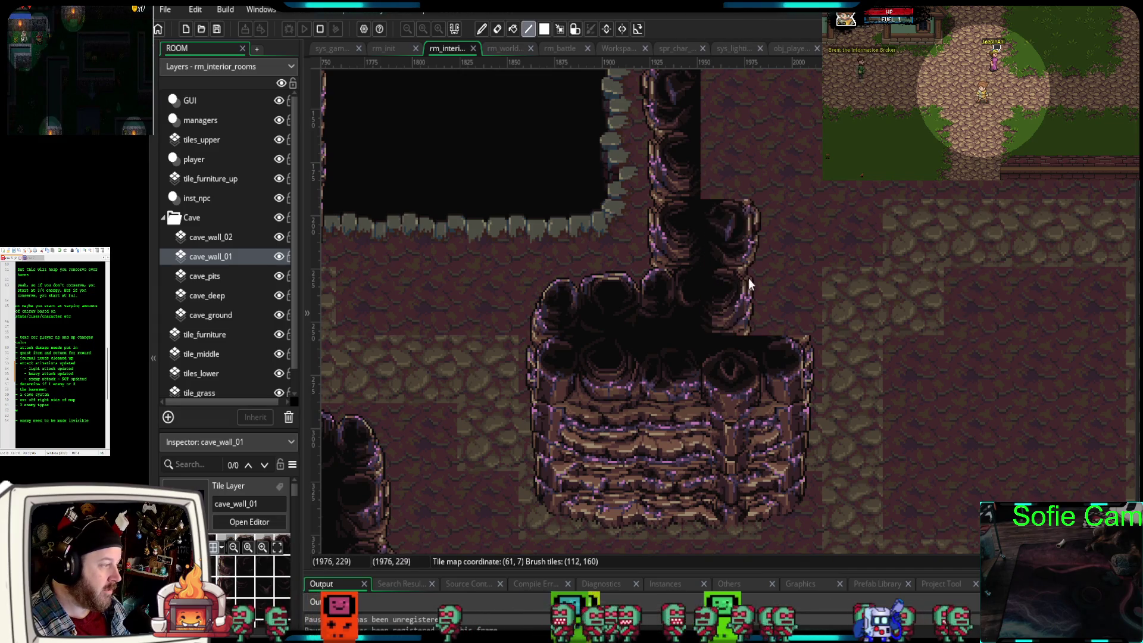
{"action": "left_click", "coordinate": [771, 281]}
{"action": "left_click_drag", "start_coordinate": [880, 289], "coordinate": [869, 420]}
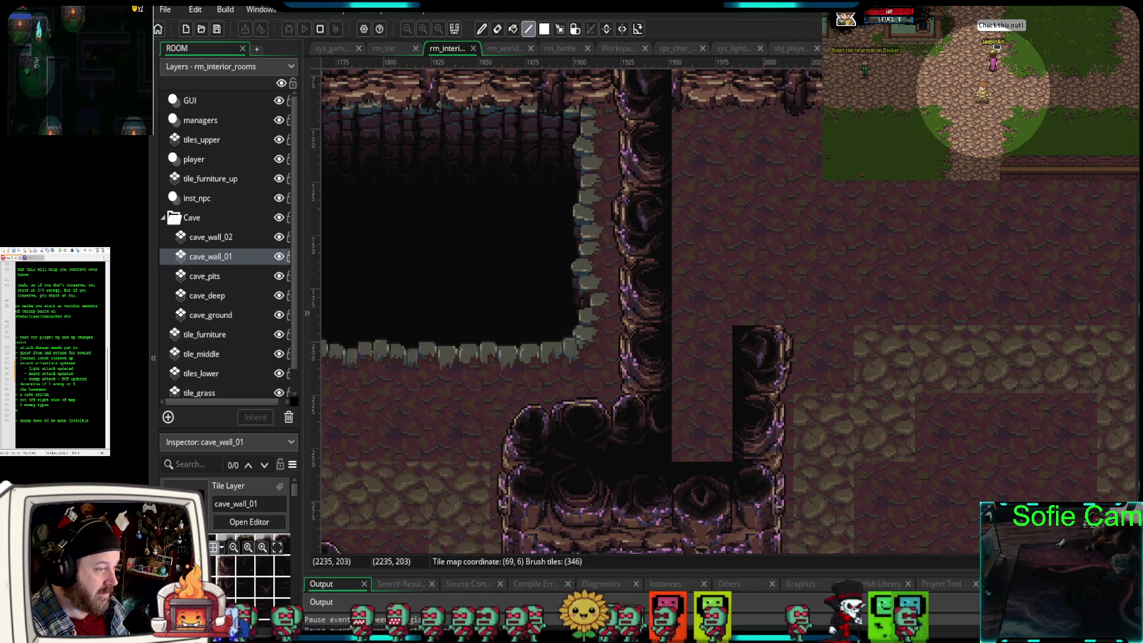
{"action": "left_click", "coordinate": [740, 321]}
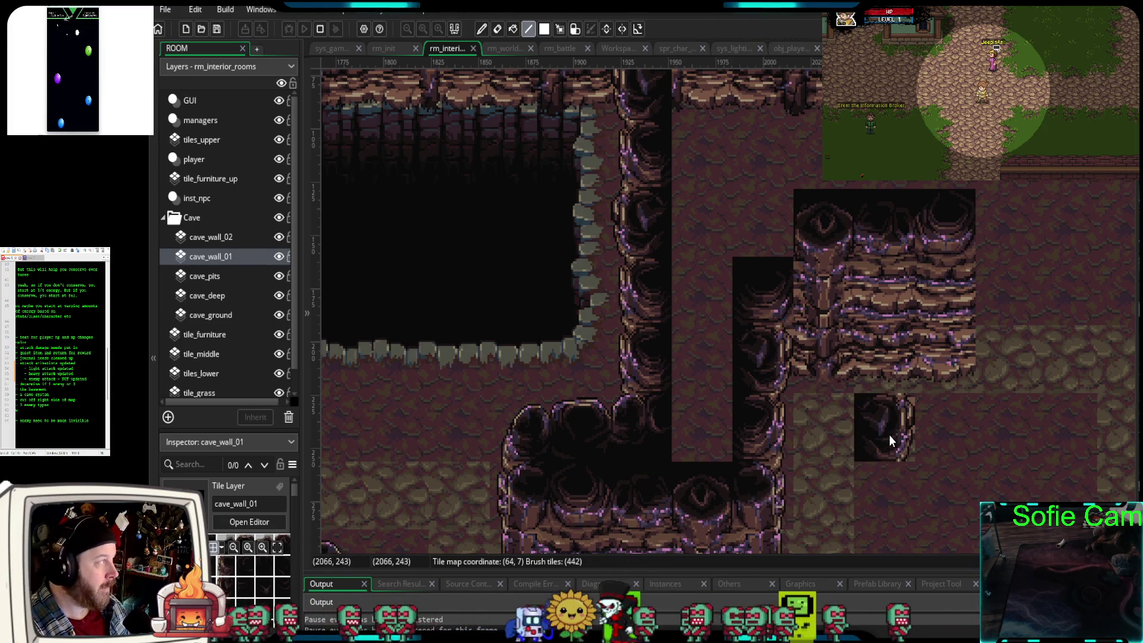
{"action": "mouse_move", "coordinate": [1030, 339]}
{"action": "left_mouse_down"}
{"action": "mouse_move", "coordinate": [905, 437]}
{"action": "mouse_move", "coordinate": [943, 409]}
{"action": "left_mouse_up"}
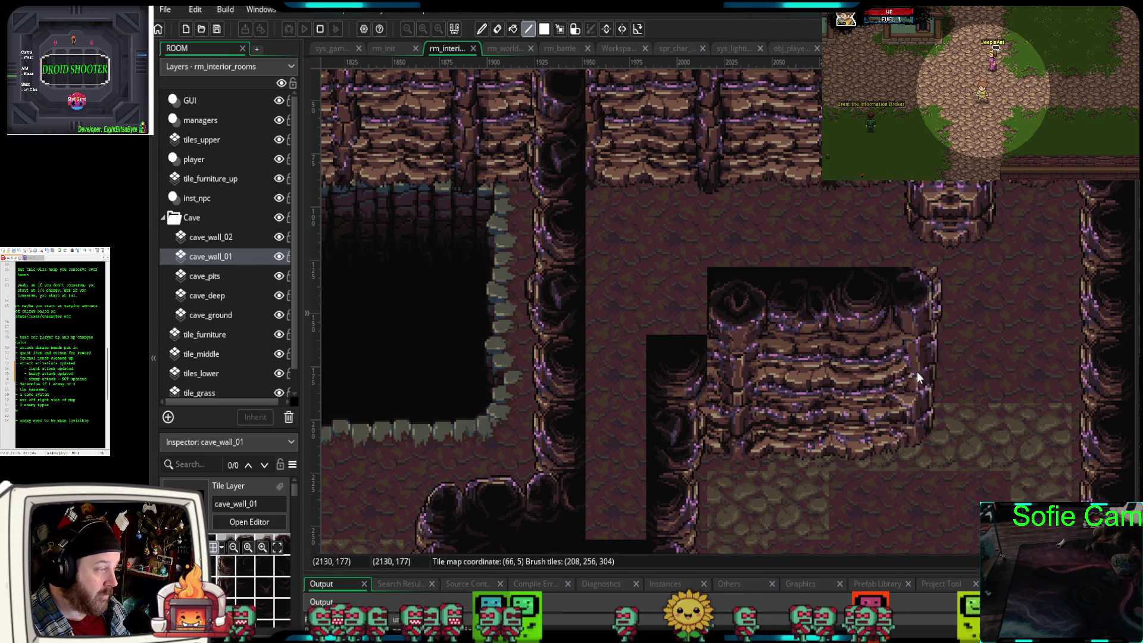
- Trim the wall block's right edge, then add a single cave-wall tile and a wall column
{"action": "left_click", "coordinate": [872, 381]}
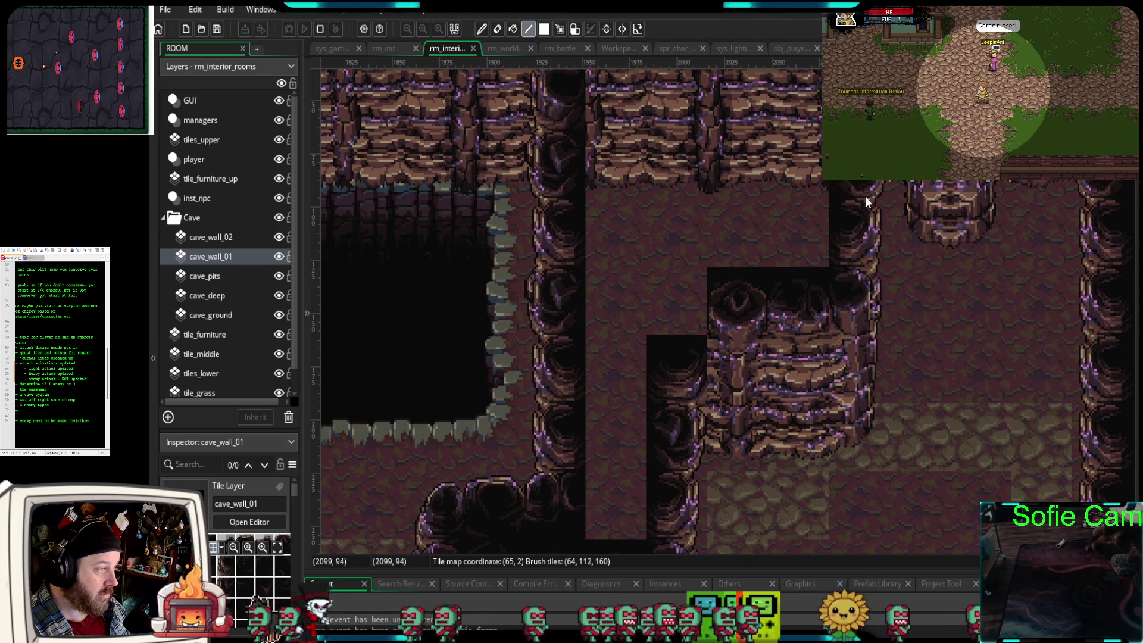
{"action": "scroll", "coordinate": [934, 289], "scroll_direction": "up", "scroll_amount": 3}
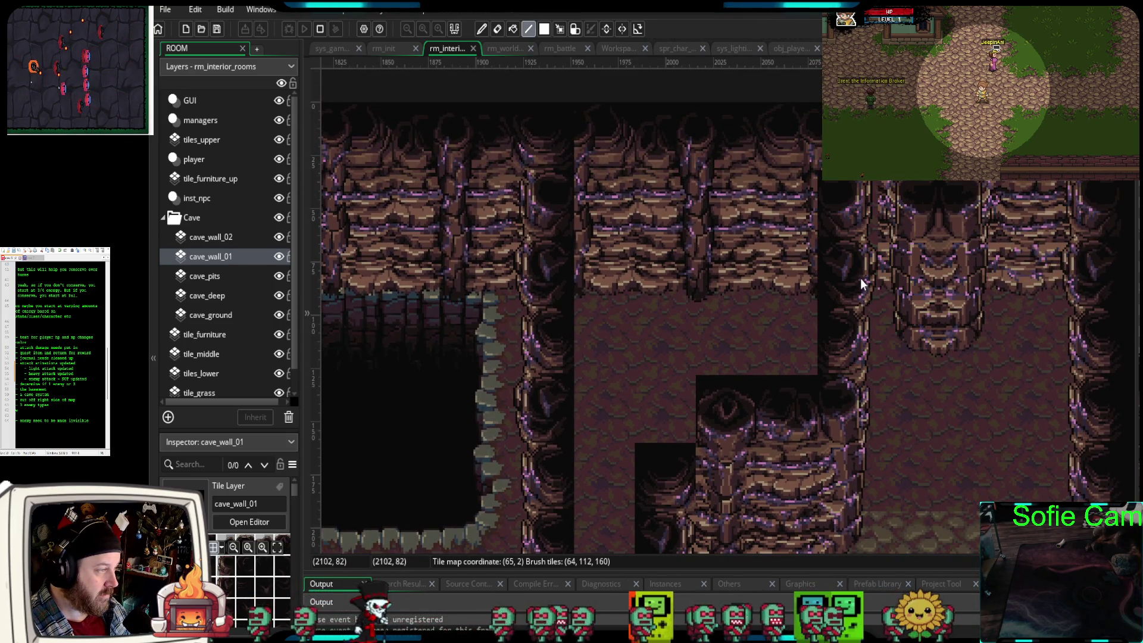
{"action": "left_click", "coordinate": [844, 360]}
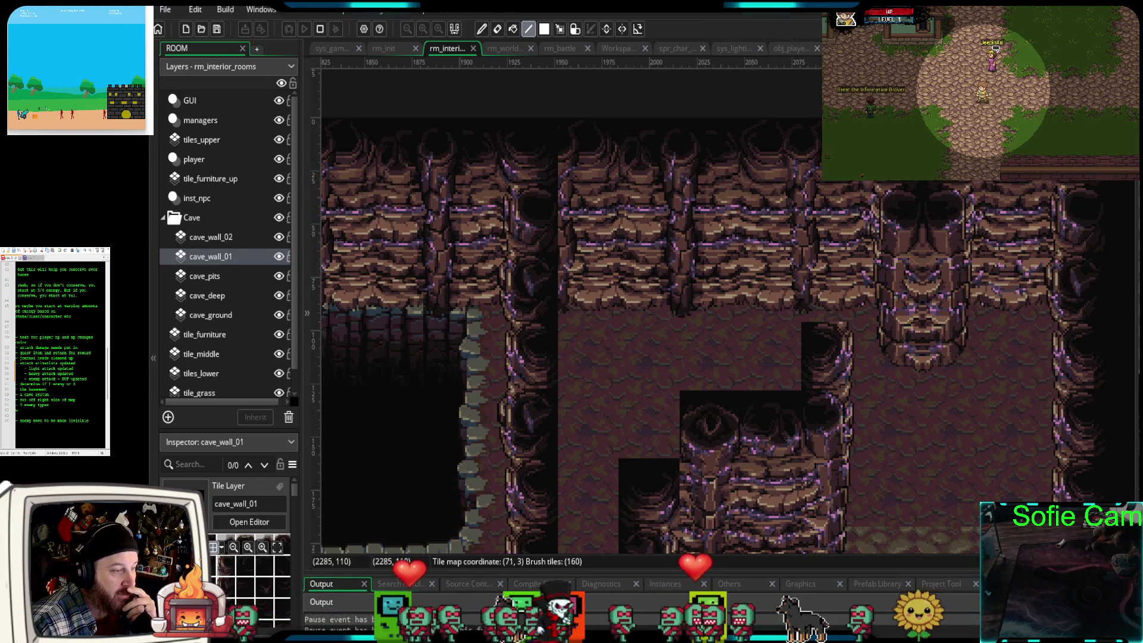
{"action": "scroll", "coordinate": [706, 314], "scroll_direction": "up", "scroll_amount": 2}
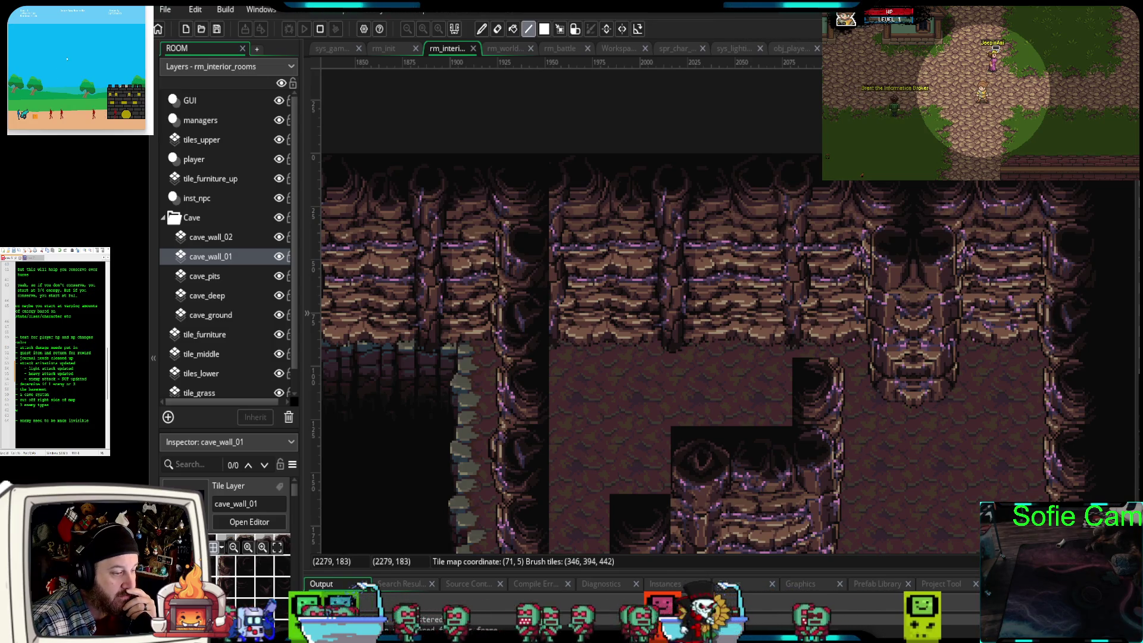
{"action": "left_click_drag", "start_coordinate": [820, 197], "coordinate": [820, 356]}
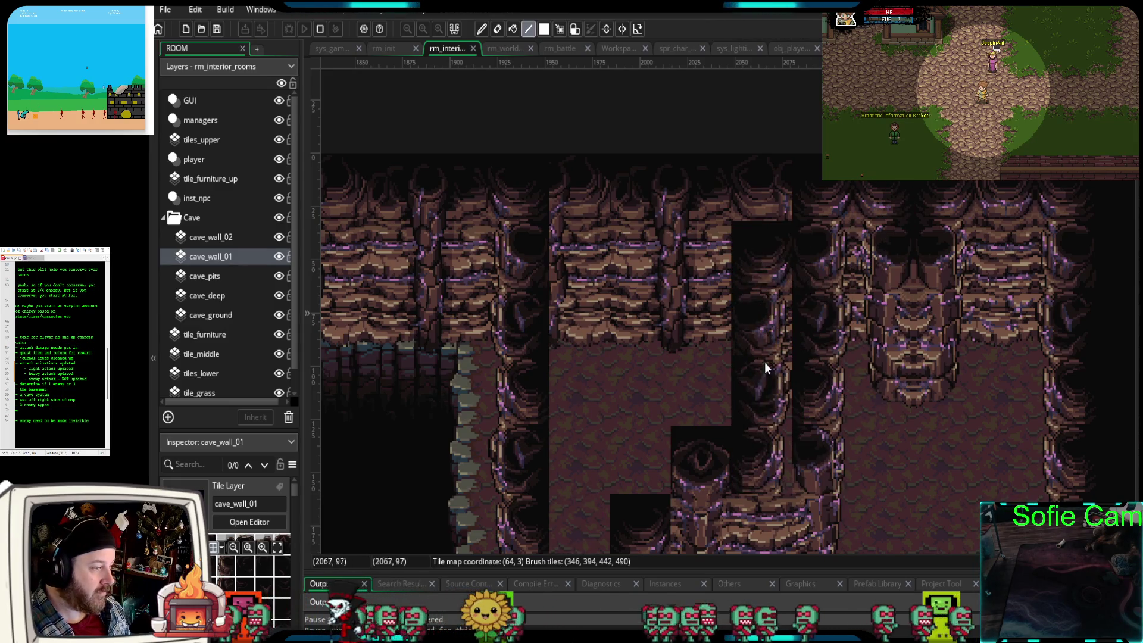
{"action": "scroll", "coordinate": [751, 366], "scroll_direction": "down", "scroll_amount": 3}
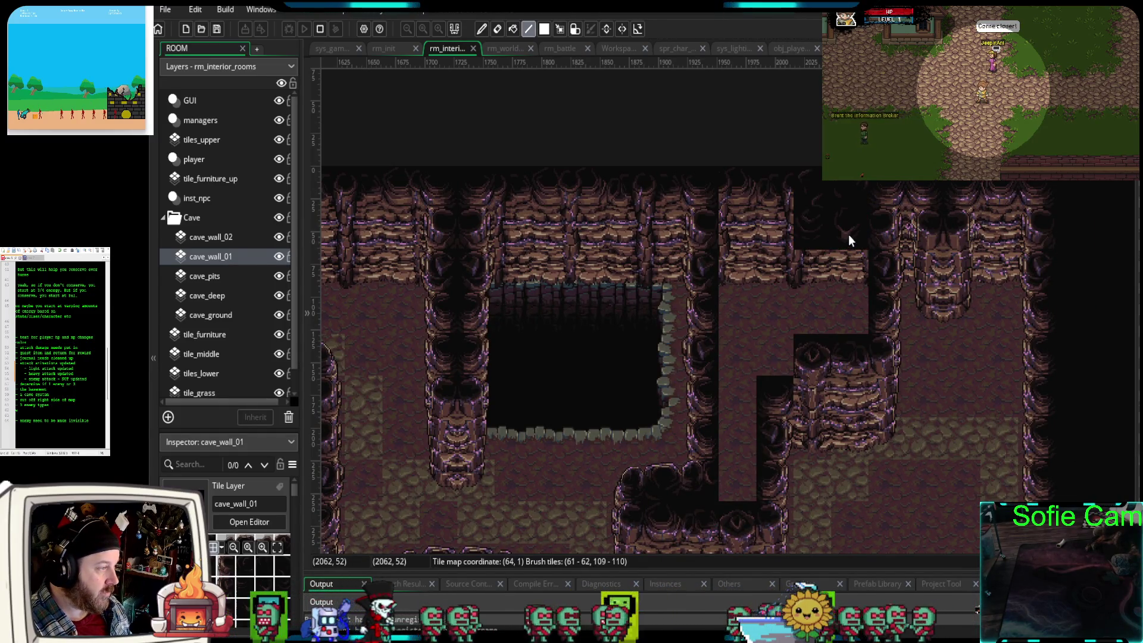
- Cover the floor, brick wall and brown patch under the top wall with dark wall tiles
{"action": "left_click_drag", "start_coordinate": [845, 237], "coordinate": [770, 238]}
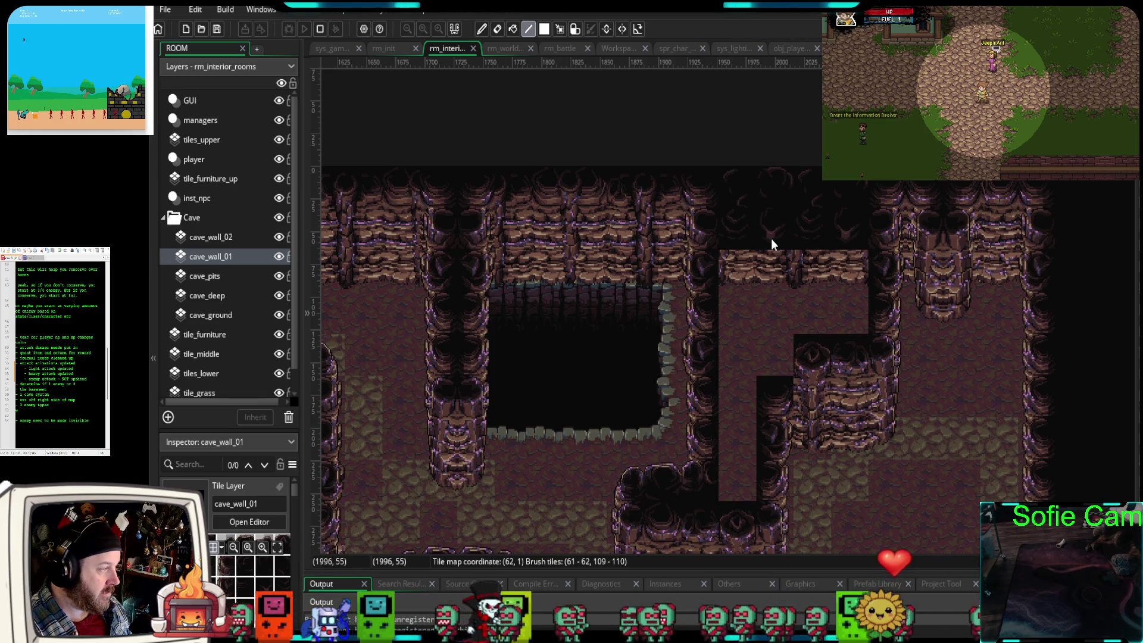
{"action": "left_click", "coordinate": [778, 245]}
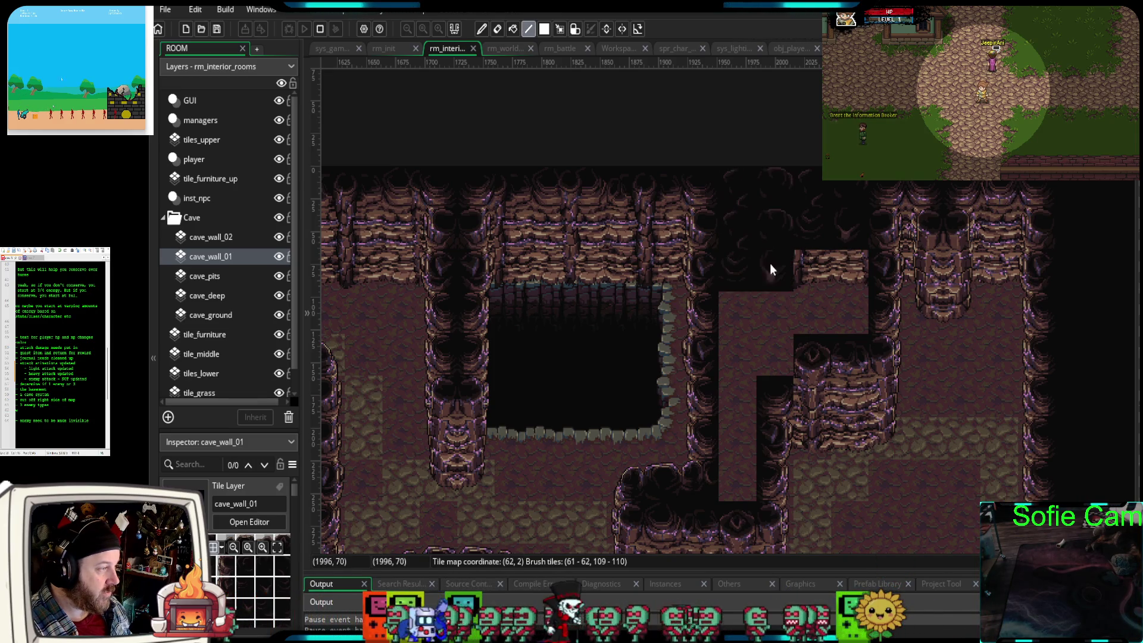
{"action": "mouse_move", "coordinate": [831, 285]}
{"action": "left_mouse_down"}
{"action": "mouse_move", "coordinate": [841, 295]}
{"action": "mouse_move", "coordinate": [784, 310]}
{"action": "left_mouse_up"}
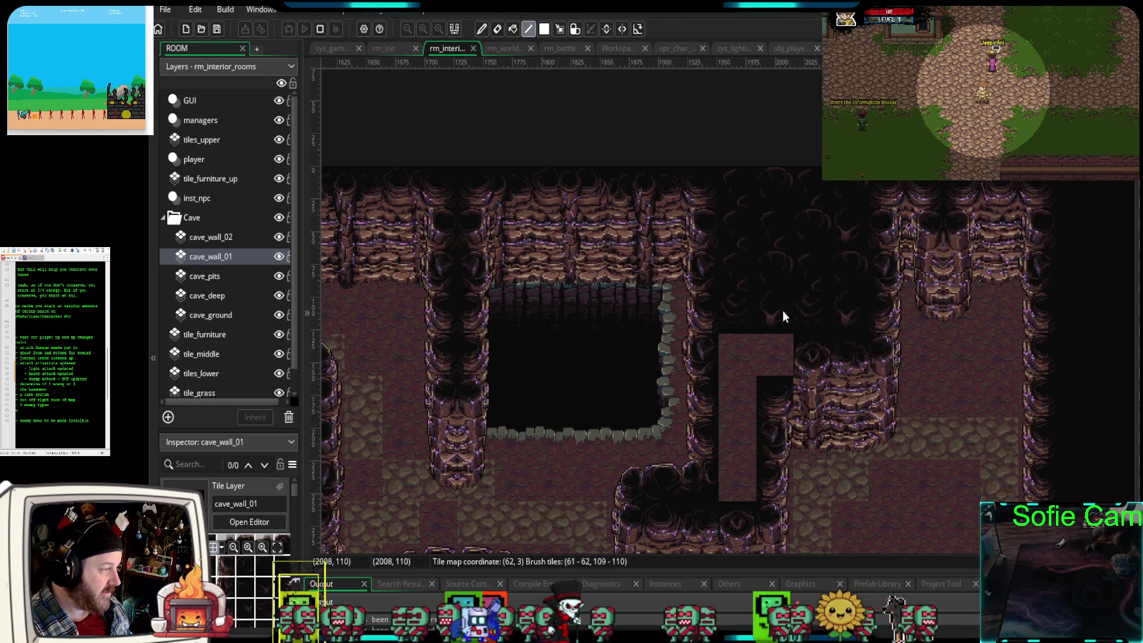
{"action": "left_click", "coordinate": [778, 342]}
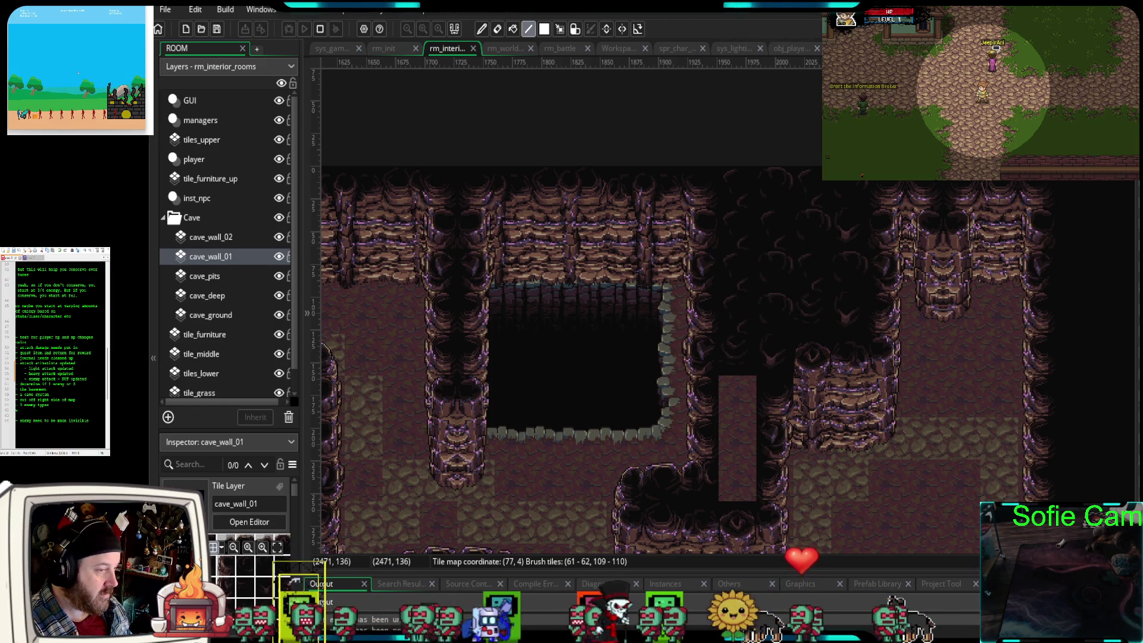
{"action": "left_click", "coordinate": [739, 444]}
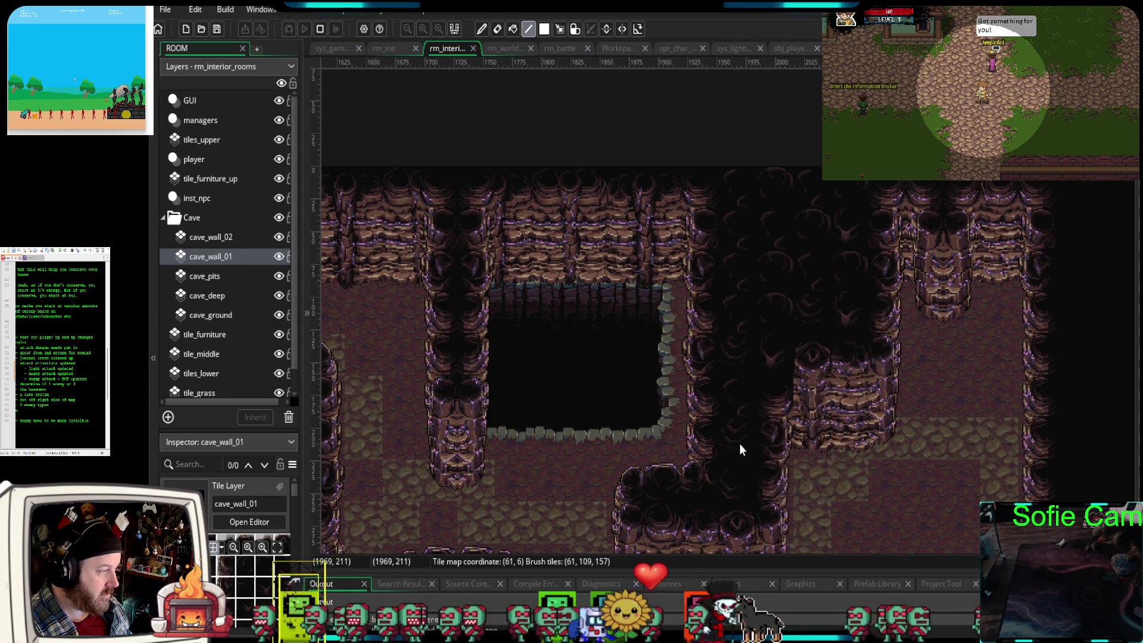
{"action": "left_click", "coordinate": [965, 403]}
{"action": "scroll", "coordinate": [966, 404], "scroll_direction": "down", "scroll_amount": 3}
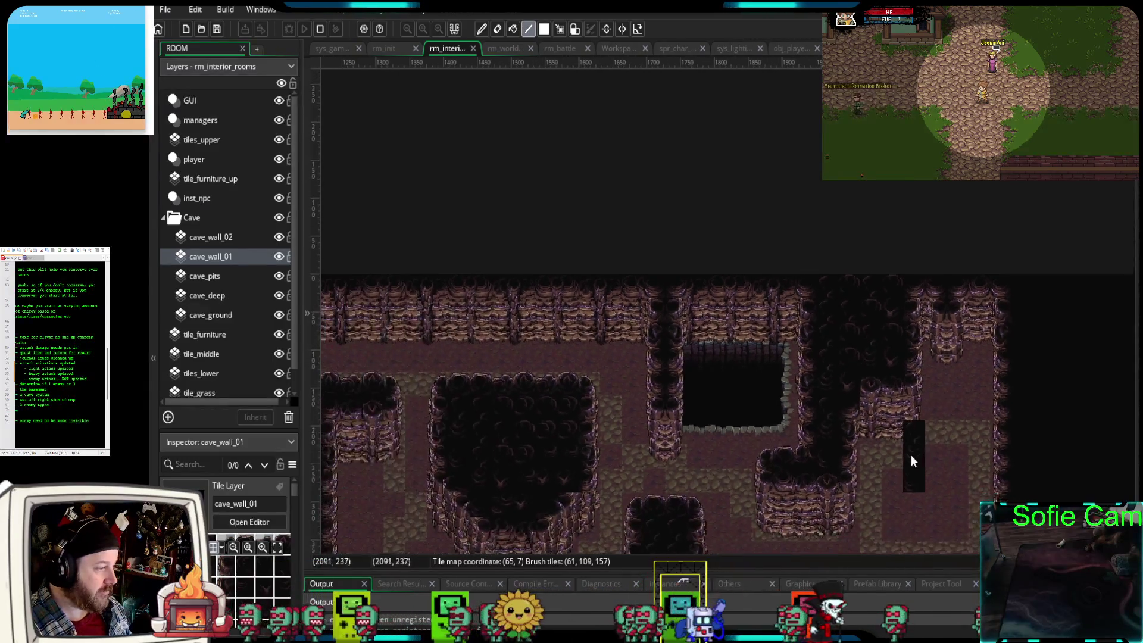
- Stamp two pillars on the bottom wall, bridge them with rock, and fill the arch gap dark
{"action": "scroll", "coordinate": [923, 370], "scroll_direction": "down", "scroll_amount": 3}
{"action": "scroll", "coordinate": [861, 394], "scroll_direction": "up", "scroll_amount": 2}
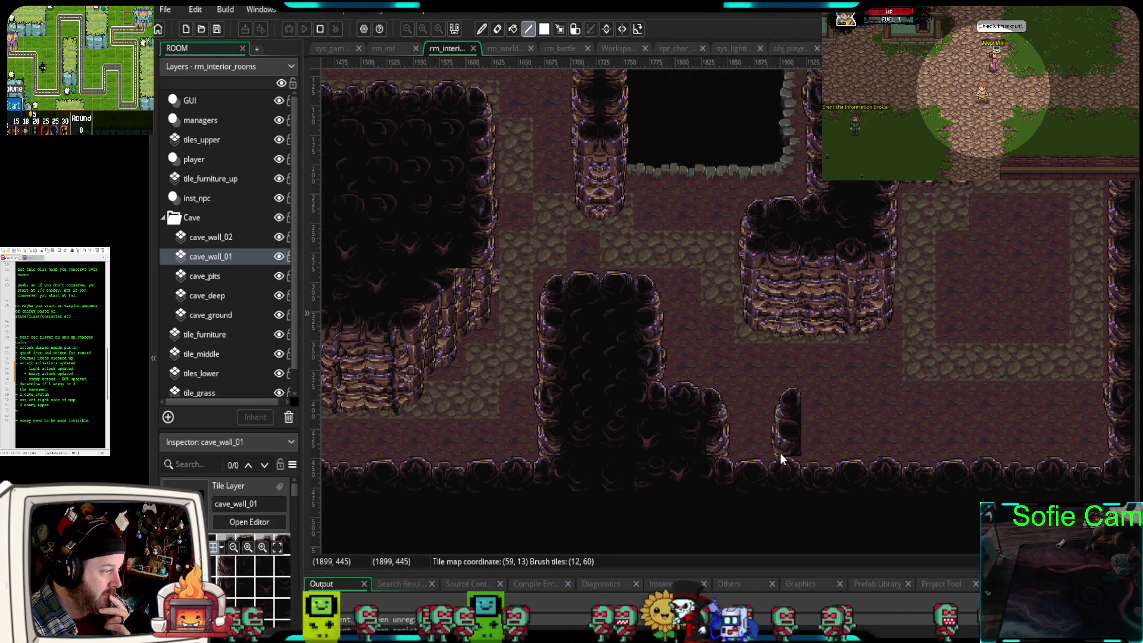
{"action": "left_click", "coordinate": [833, 426]}
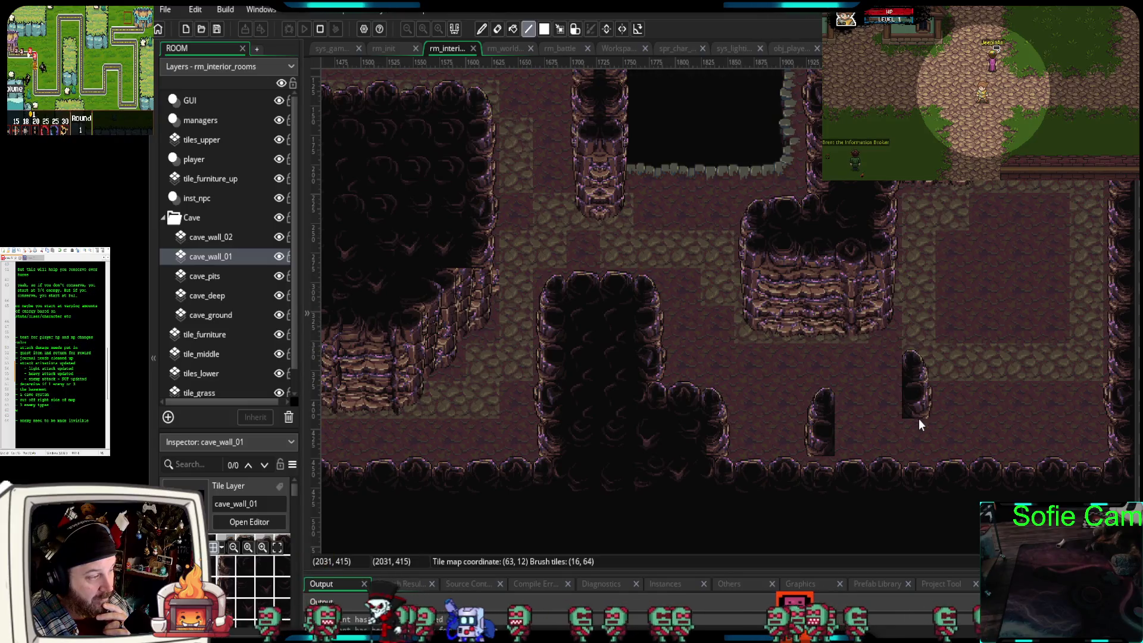
{"action": "left_click", "coordinate": [926, 426]}
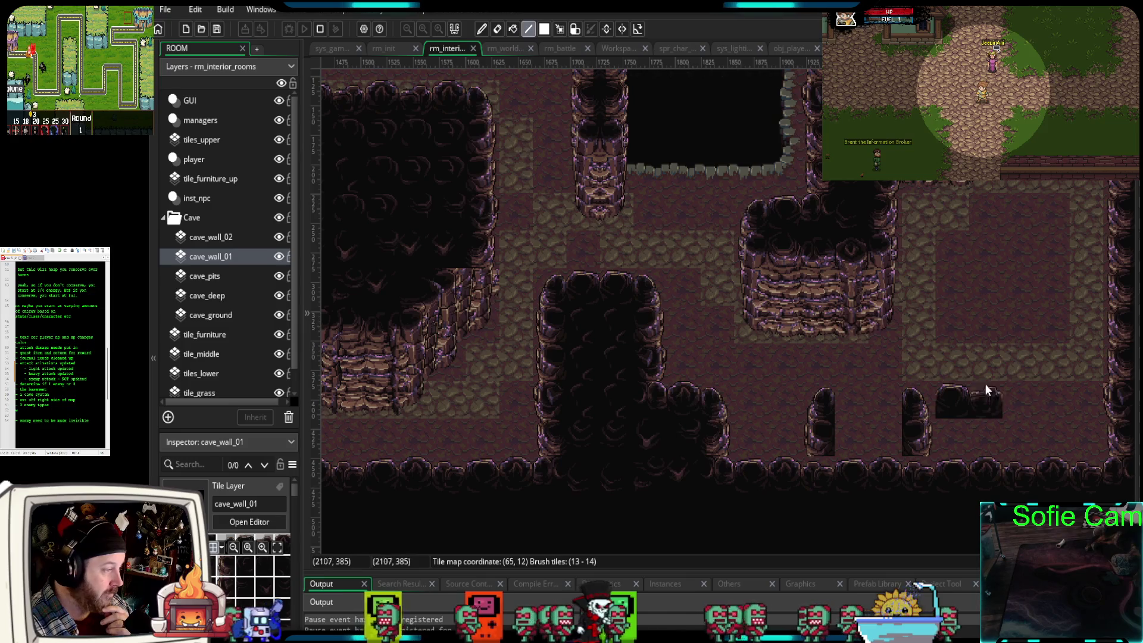
{"action": "left_click", "coordinate": [876, 403]}
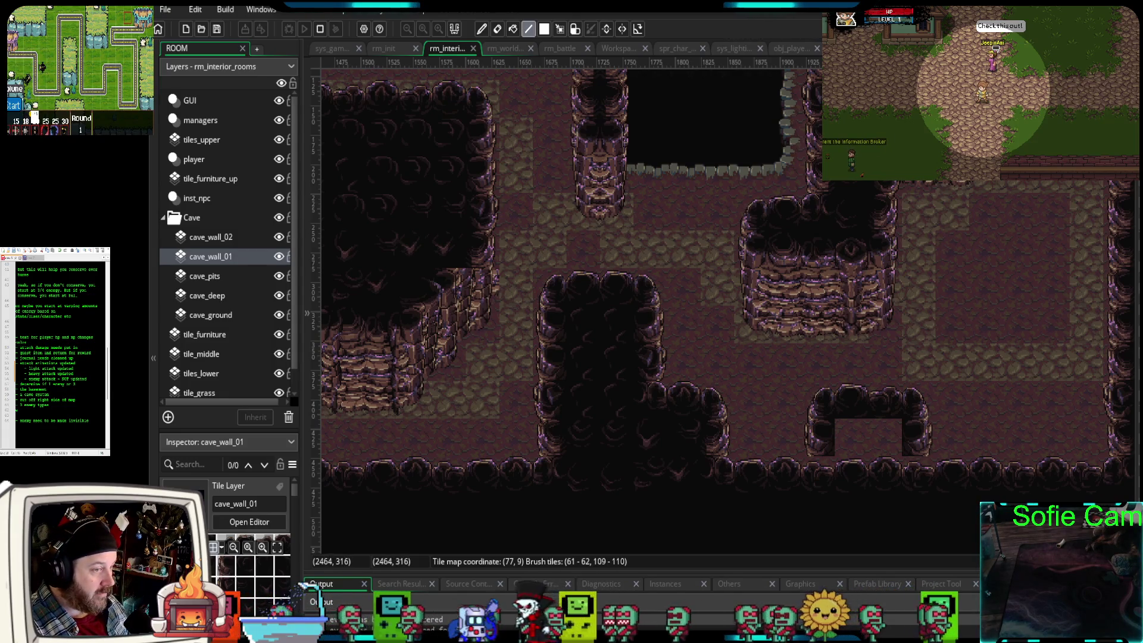
{"action": "left_click", "coordinate": [876, 486]}
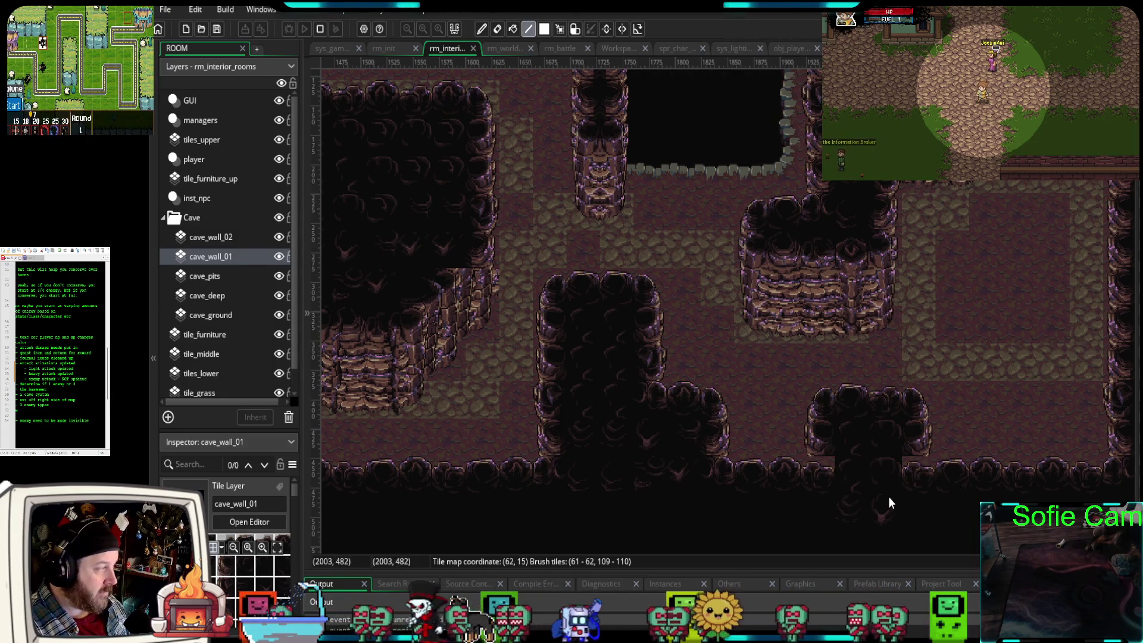
{"action": "scroll", "coordinate": [888, 496], "scroll_direction": "down", "scroll_amount": 1}
{"action": "scroll", "coordinate": [888, 497], "scroll_direction": "down", "scroll_amount": 3}
{"action": "mouse_move", "coordinate": [759, 377]}
{"action": "left_mouse_down"}
{"action": "mouse_move", "coordinate": [981, 385]}
{"action": "mouse_move", "coordinate": [952, 346]}
{"action": "mouse_move", "coordinate": [863, 368]}
{"action": "mouse_move", "coordinate": [785, 332]}
{"action": "mouse_move", "coordinate": [895, 330]}
{"action": "mouse_move", "coordinate": [794, 344]}
{"action": "left_mouse_up"}
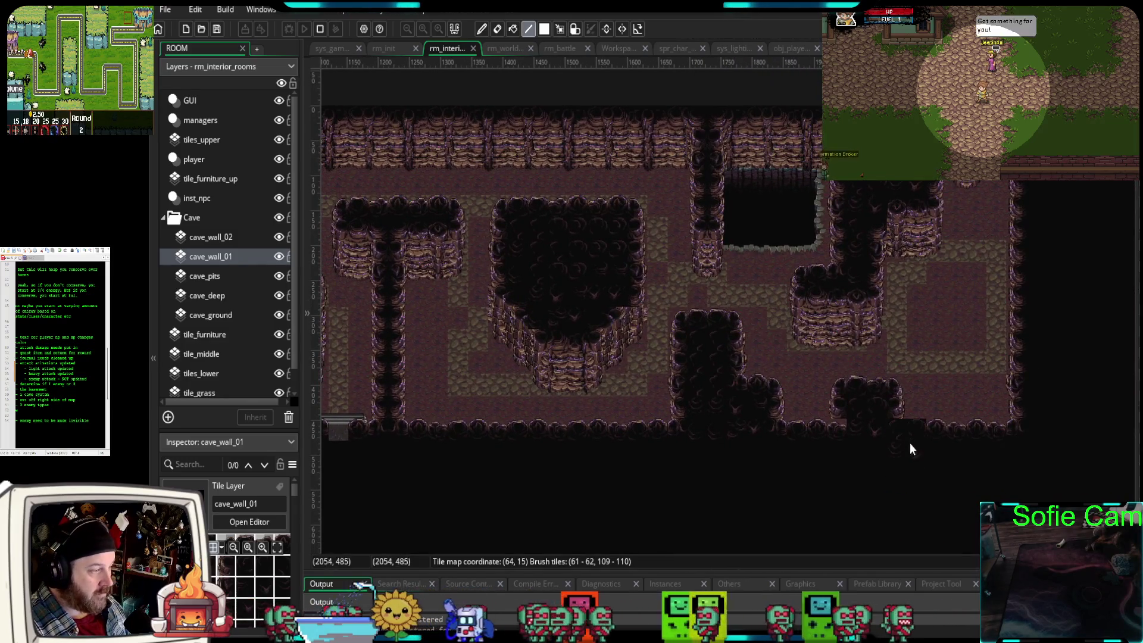
{"action": "scroll", "coordinate": [909, 445], "scroll_direction": "up", "scroll_amount": 2}
{"action": "scroll", "coordinate": [907, 444], "scroll_direction": "up", "scroll_amount": 1}
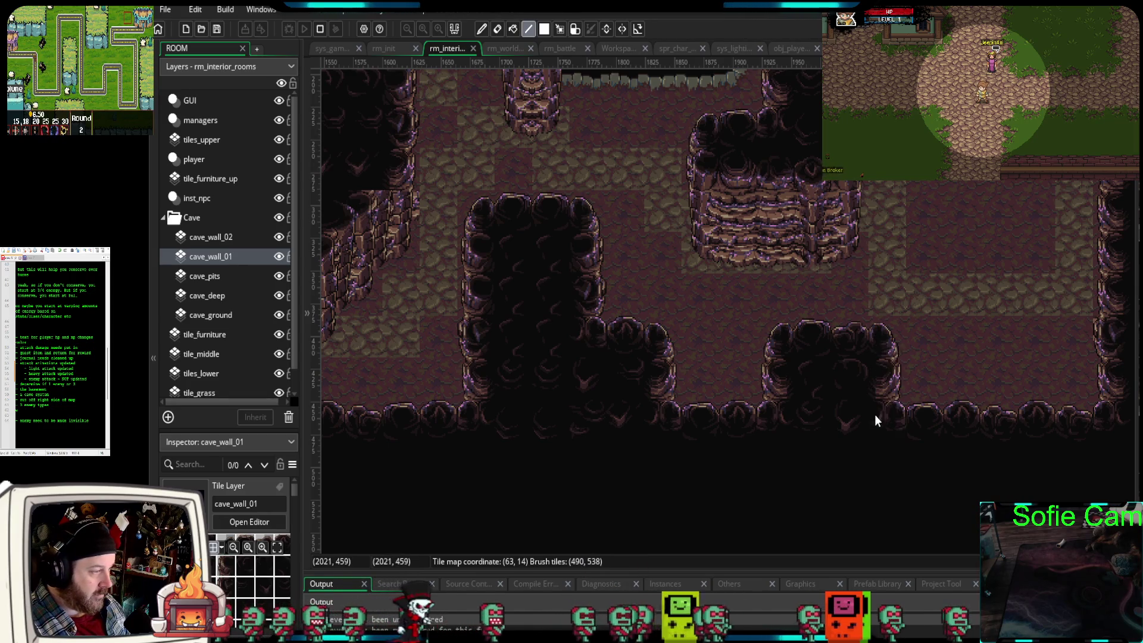
{"action": "mouse_move", "coordinate": [994, 269]}
{"action": "left_mouse_down"}
{"action": "mouse_move", "coordinate": [905, 370]}
{"action": "mouse_move", "coordinate": [963, 391]}
{"action": "left_mouse_up"}
{"action": "scroll", "coordinate": [954, 380], "scroll_direction": "down", "scroll_amount": 3}
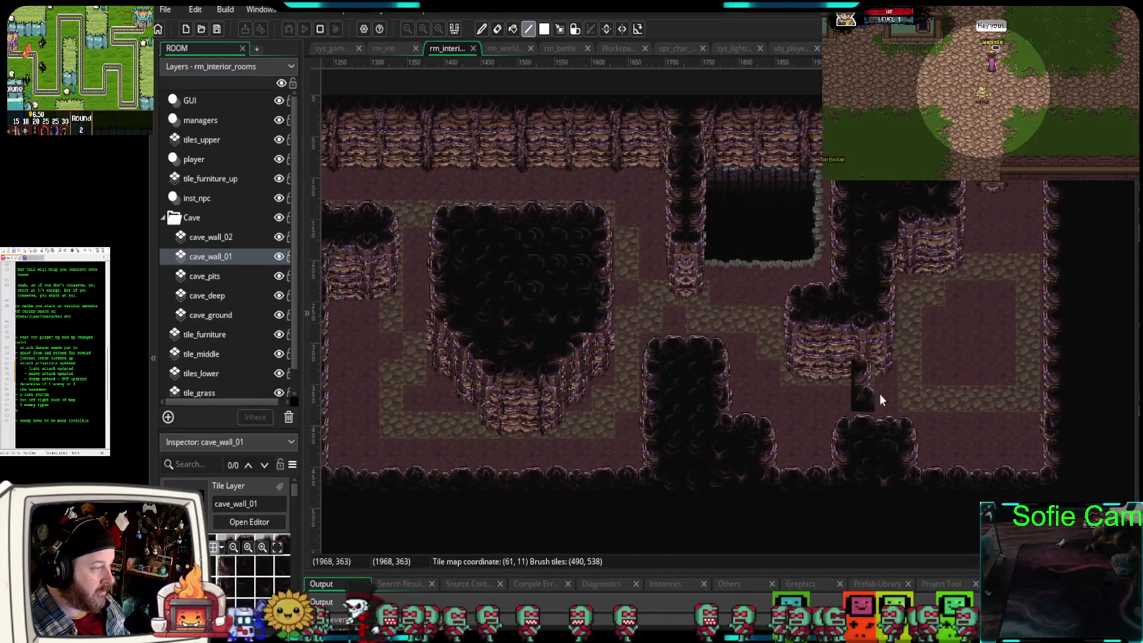
{"action": "scroll", "coordinate": [928, 394], "scroll_direction": "down", "scroll_amount": 4}
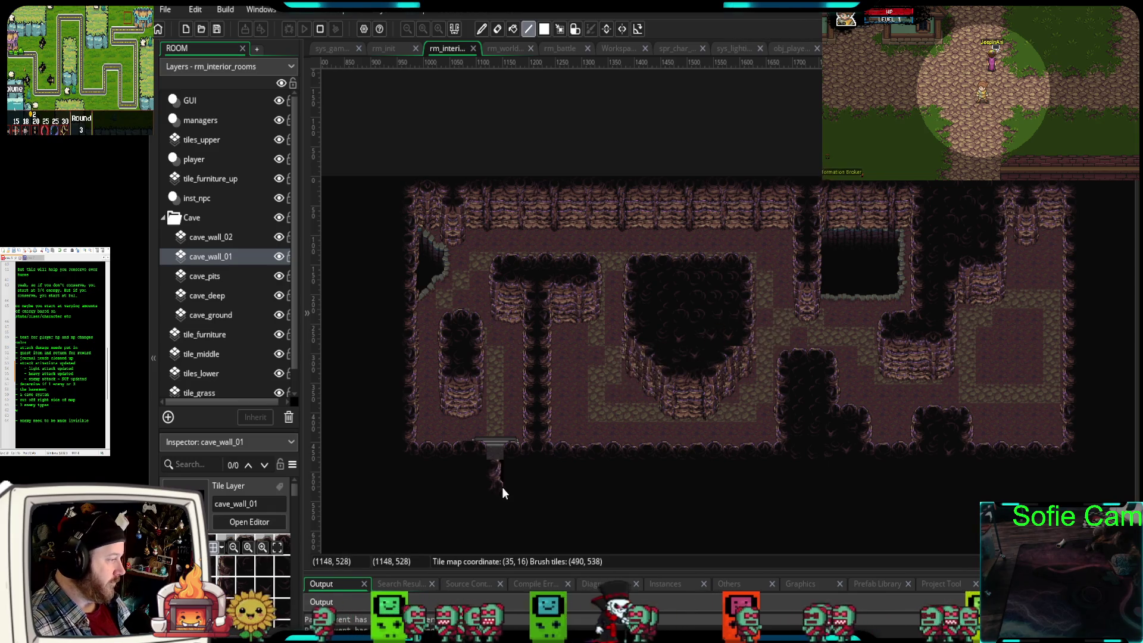
{"action": "scroll", "coordinate": [502, 490], "scroll_direction": "down", "scroll_amount": 1}
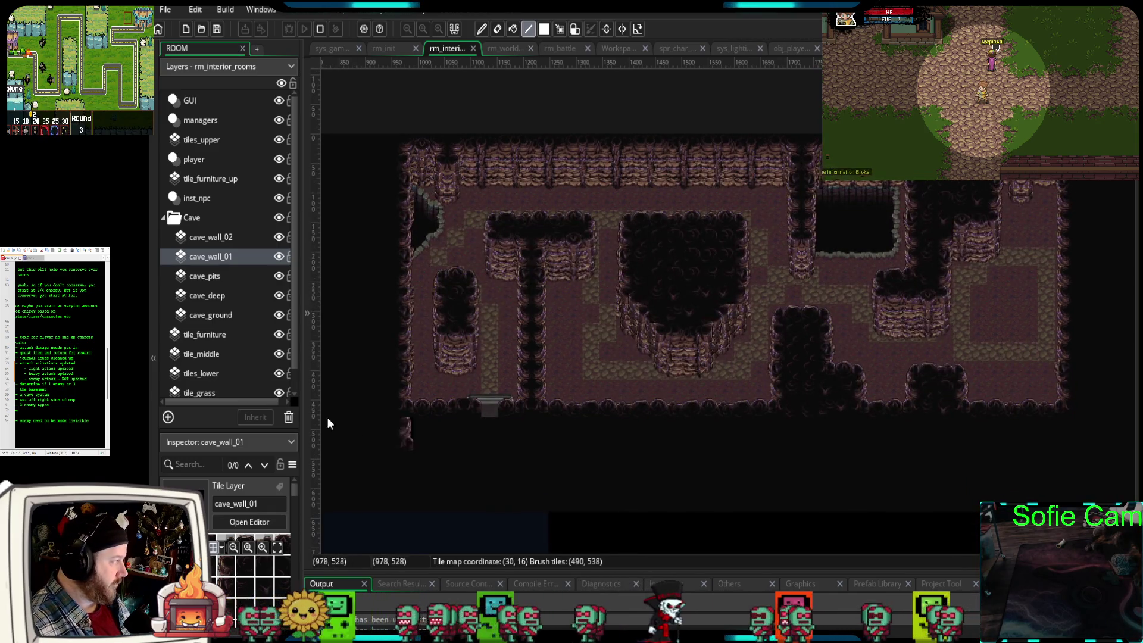
- Create a new instance layer named walls and place it just below the GUI layer
{"action": "left_click", "coordinate": [164, 217]}
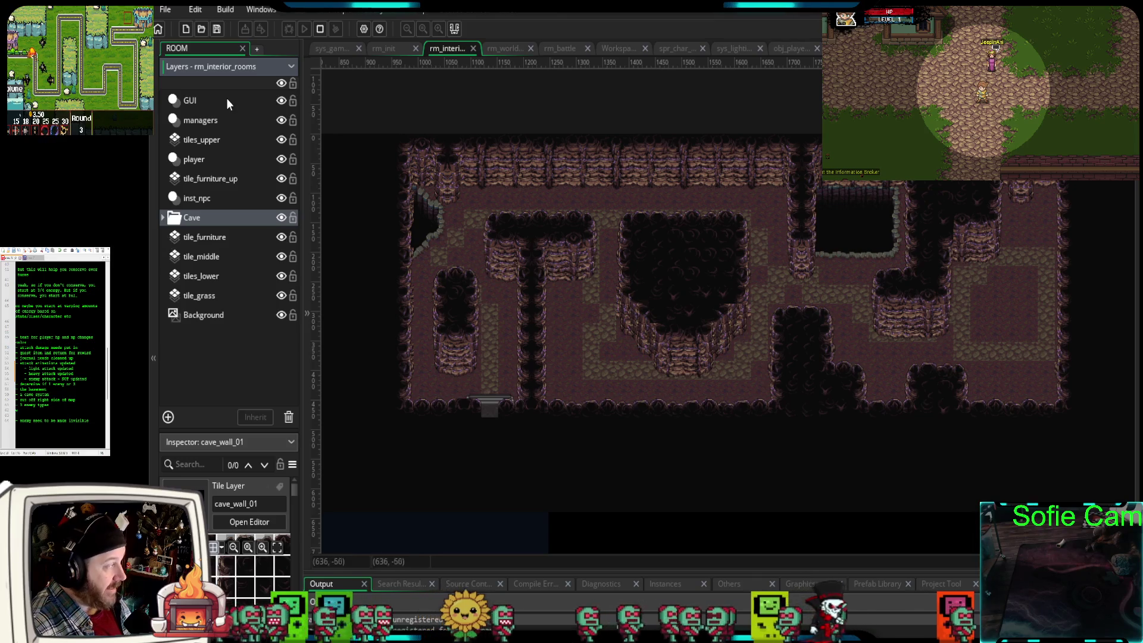
{"action": "left_click", "coordinate": [205, 159]}
{"action": "left_click_drag", "start_coordinate": [309, 193], "coordinate": [465, 195]}
{"action": "left_click", "coordinate": [199, 342]}
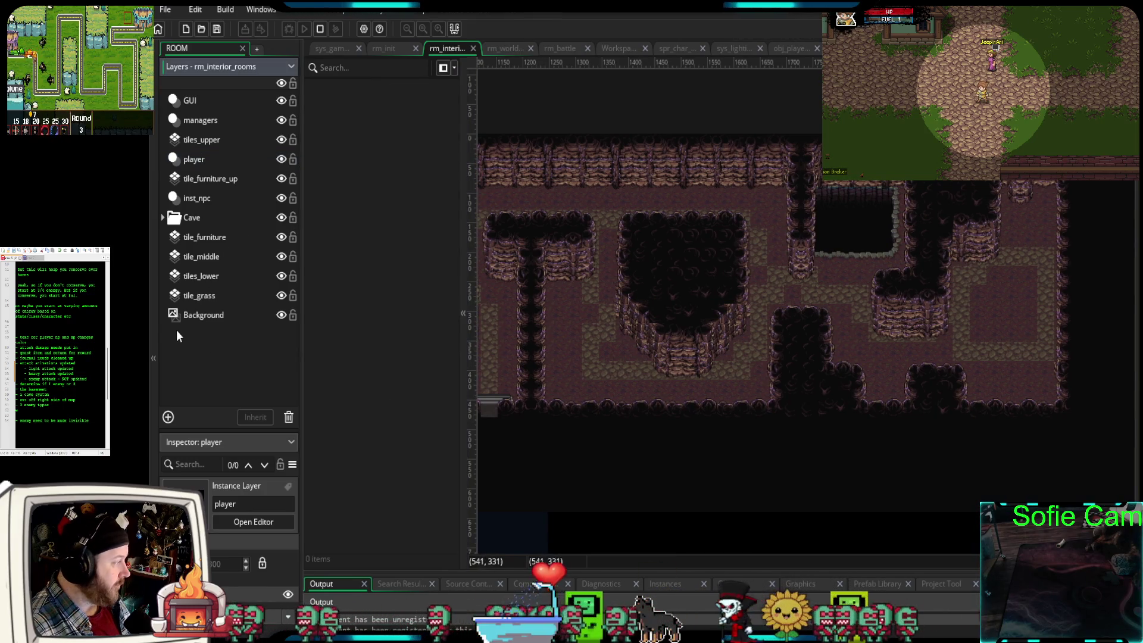
{"action": "left_click", "coordinate": [168, 418]}
{"action": "left_click", "coordinate": [243, 459]}
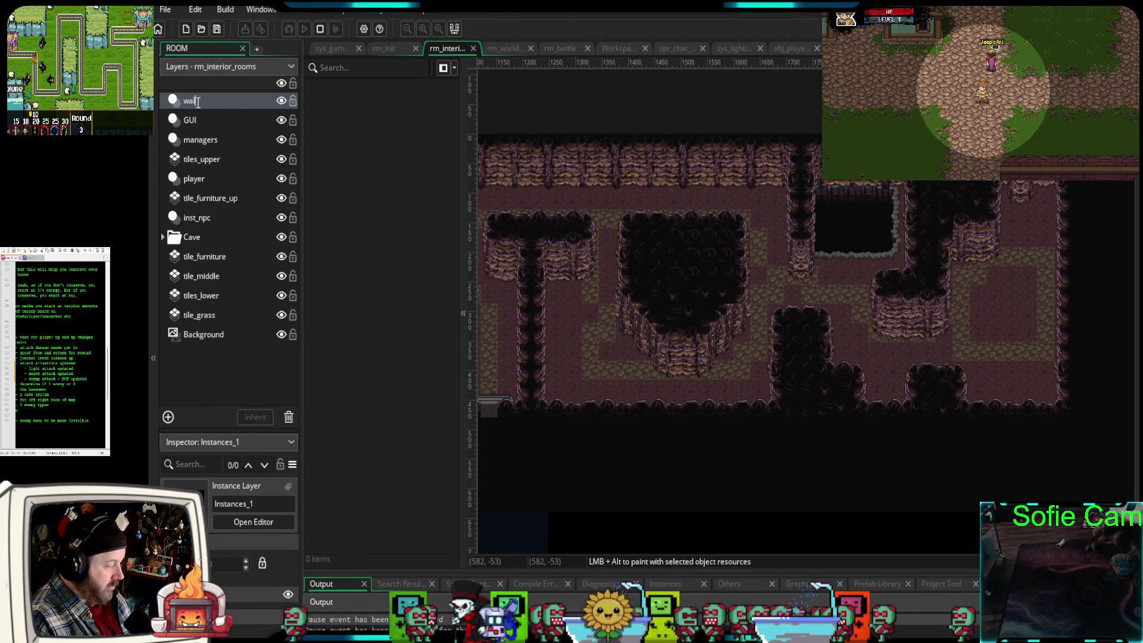
{"action": "type", "text": "lls"}
{"action": "key", "text": "Return"}
{"action": "left_click_drag", "start_coordinate": [189, 106], "coordinate": [189, 123]}
- Move the 20 obj_editor_wall instances from the player layer onto the walls layer
{"action": "left_click", "coordinate": [194, 178]}
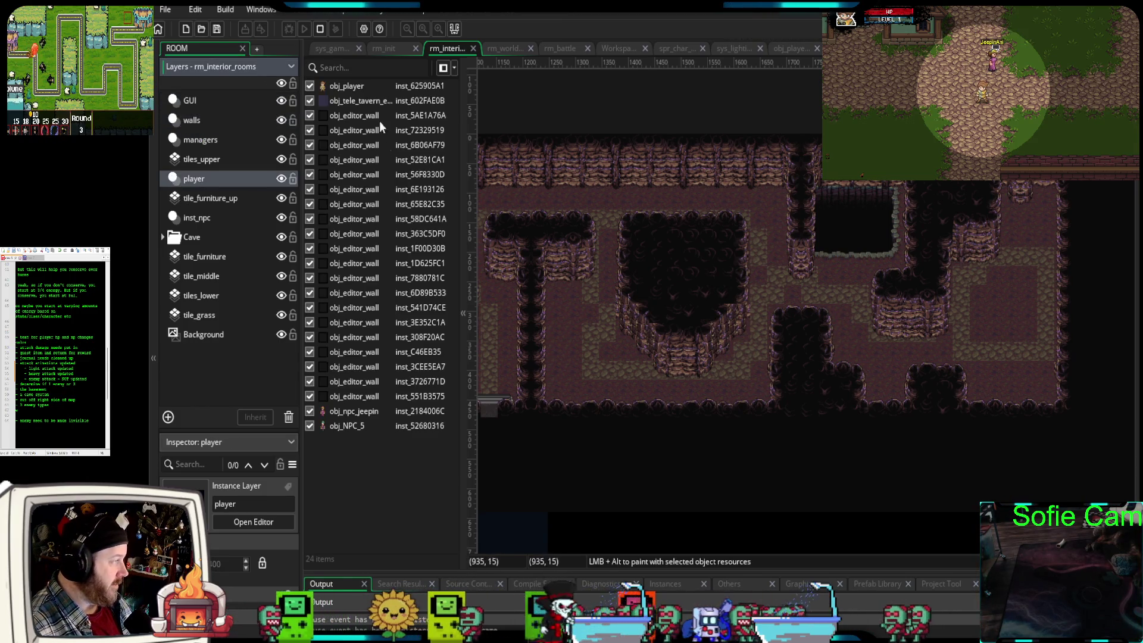
{"action": "left_click", "coordinate": [344, 120]}
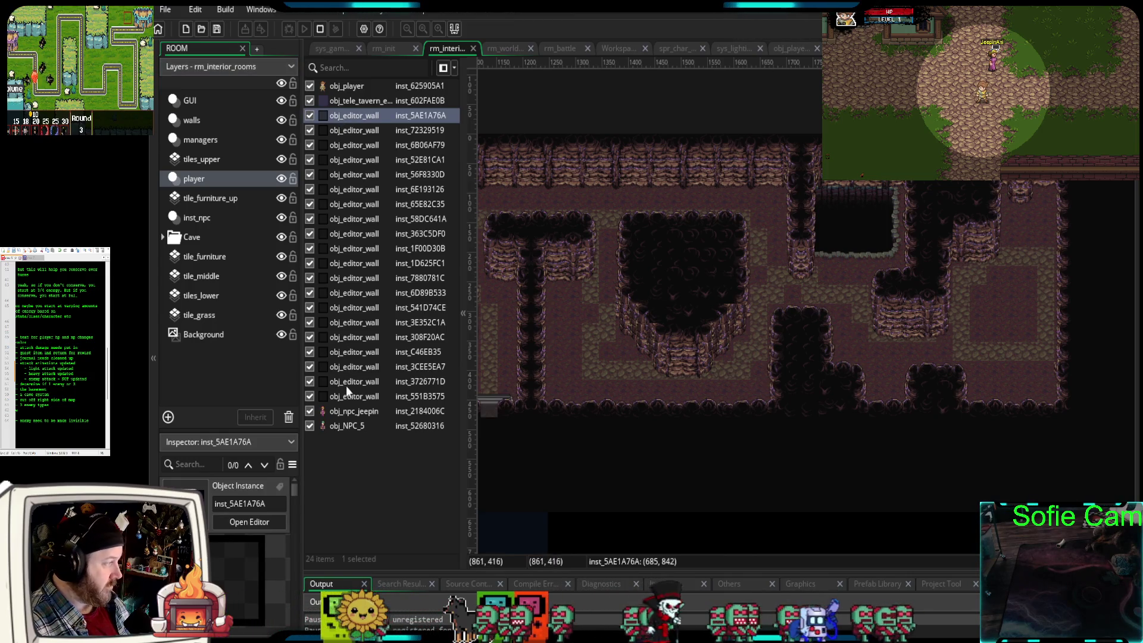
{"action": "left_click", "coordinate": [344, 395], "text": "shift"}
{"action": "left_click_drag", "start_coordinate": [347, 381], "coordinate": [220, 124]}
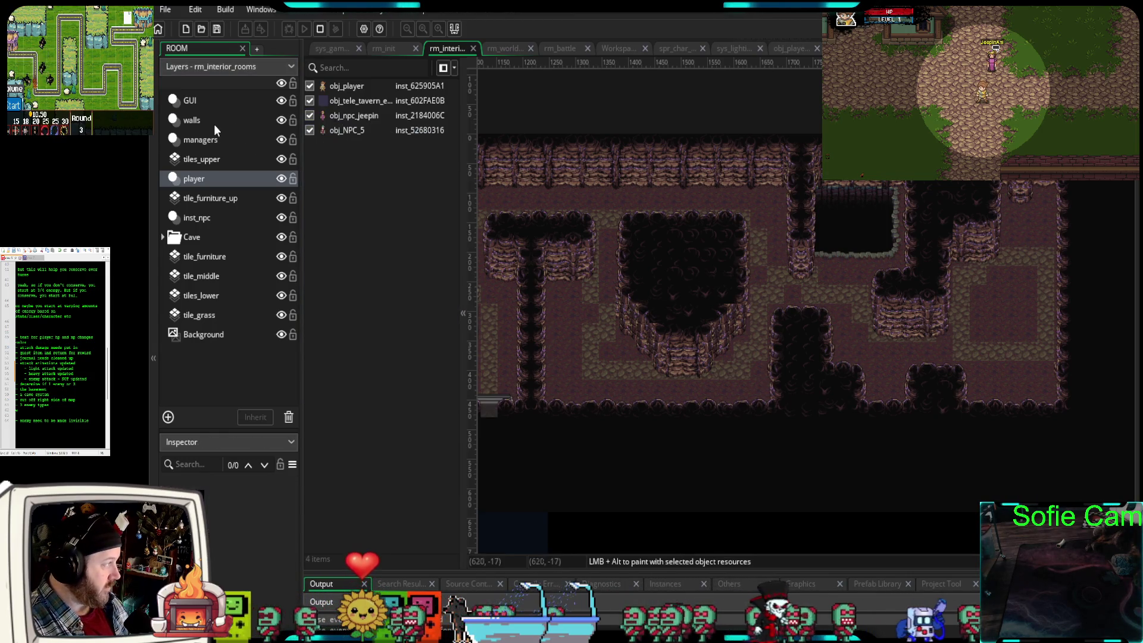
{"action": "left_click", "coordinate": [220, 124]}
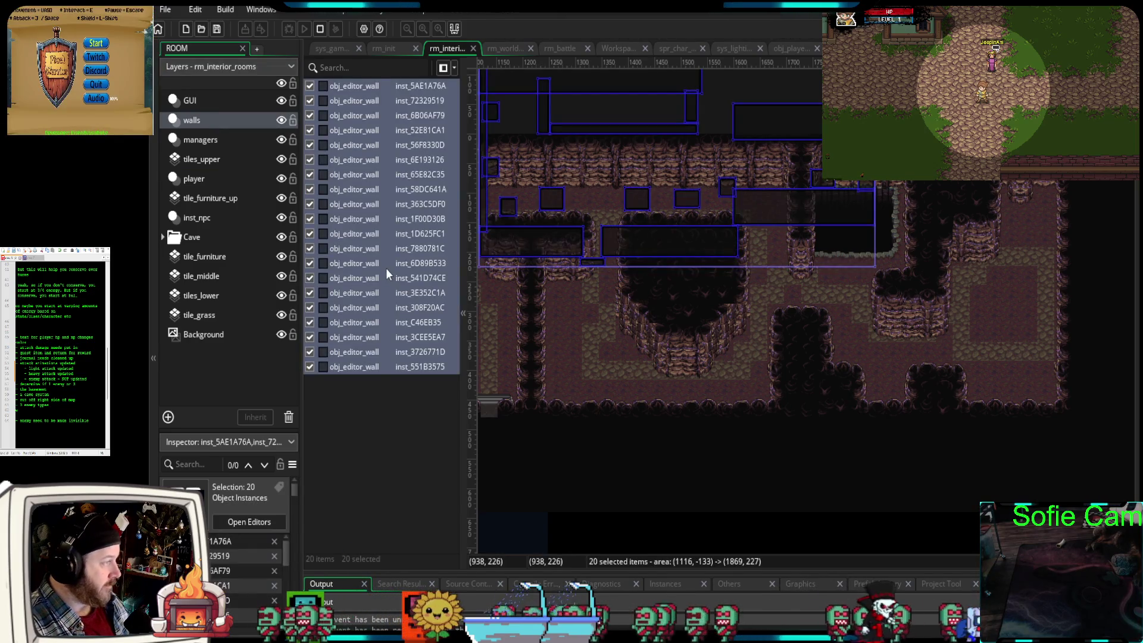
- Drag the selected wall instances over the tavern and line them up with its tiles
{"action": "mouse_move", "coordinate": [732, 391]}
{"action": "left_mouse_down"}
{"action": "mouse_move", "coordinate": [978, 330]}
{"action": "mouse_move", "coordinate": [790, 349]}
{"action": "mouse_move", "coordinate": [731, 497]}
{"action": "left_mouse_up"}
{"action": "mouse_move", "coordinate": [976, 172]}
{"action": "left_mouse_down"}
{"action": "mouse_move", "coordinate": [782, 265]}
{"action": "mouse_move", "coordinate": [641, 362]}
{"action": "left_mouse_up"}
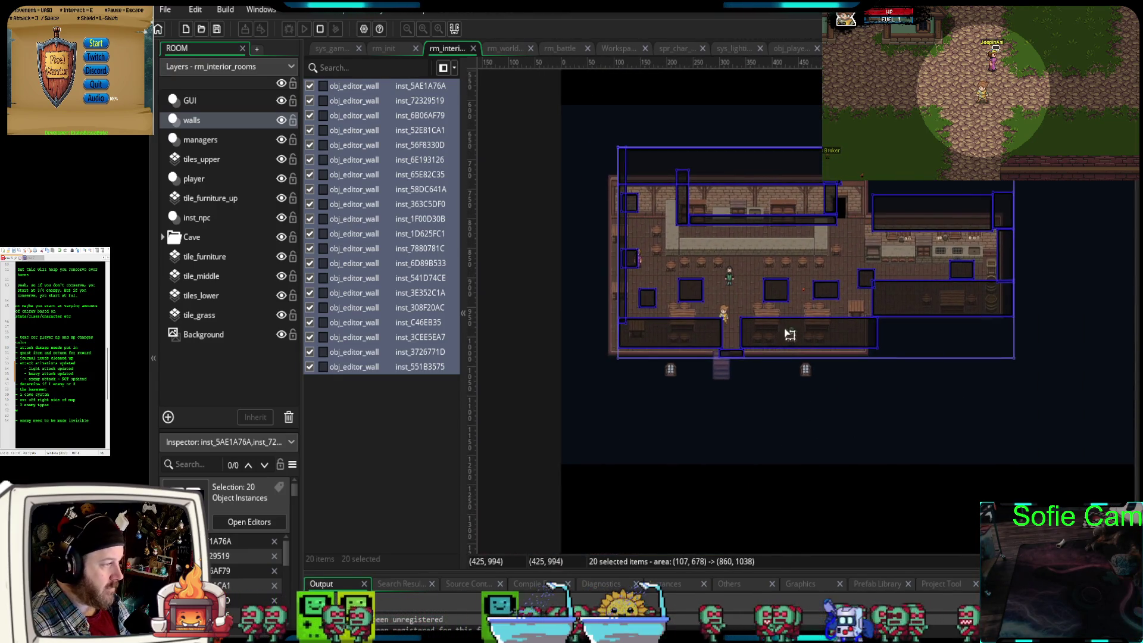
{"action": "scroll", "coordinate": [780, 349], "scroll_direction": "up", "scroll_amount": 2}
{"action": "scroll", "coordinate": [780, 348], "scroll_direction": "up", "scroll_amount": 2}
{"action": "mouse_move", "coordinate": [779, 348]}
{"action": "left_mouse_down"}
{"action": "mouse_move", "coordinate": [737, 421]}
{"action": "mouse_move", "coordinate": [844, 446]}
{"action": "mouse_move", "coordinate": [864, 390]}
{"action": "mouse_move", "coordinate": [864, 444]}
{"action": "left_mouse_up"}
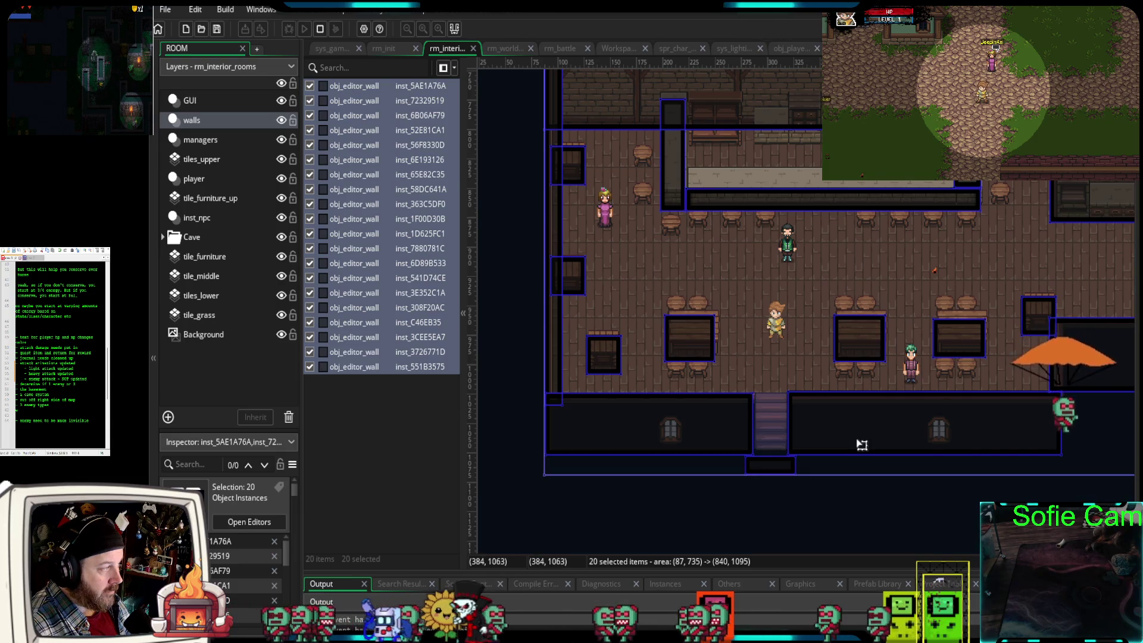
{"action": "left_click", "coordinate": [858, 534]}
{"action": "scroll", "coordinate": [773, 507], "scroll_direction": "down", "scroll_amount": 3}
{"action": "mouse_move", "coordinate": [1029, 447]}
{"action": "left_mouse_down"}
{"action": "mouse_move", "coordinate": [1003, 302]}
{"action": "mouse_move", "coordinate": [922, 401]}
{"action": "mouse_move", "coordinate": [746, 487]}
{"action": "mouse_move", "coordinate": [704, 476]}
{"action": "left_mouse_up"}
{"action": "mouse_move", "coordinate": [670, 394]}
{"action": "left_mouse_down"}
{"action": "mouse_move", "coordinate": [681, 418]}
{"action": "mouse_move", "coordinate": [841, 326]}
{"action": "left_mouse_up"}
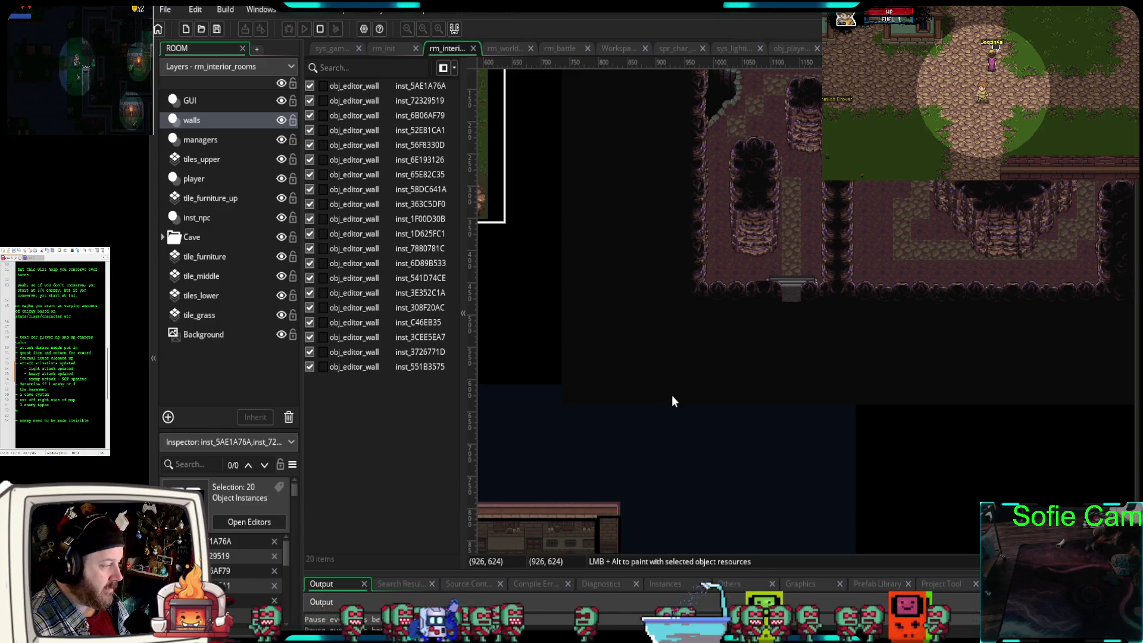
{"action": "scroll", "coordinate": [764, 381], "scroll_direction": "up", "scroll_amount": 2}
{"action": "scroll", "coordinate": [737, 406], "scroll_direction": "up", "scroll_amount": 1}
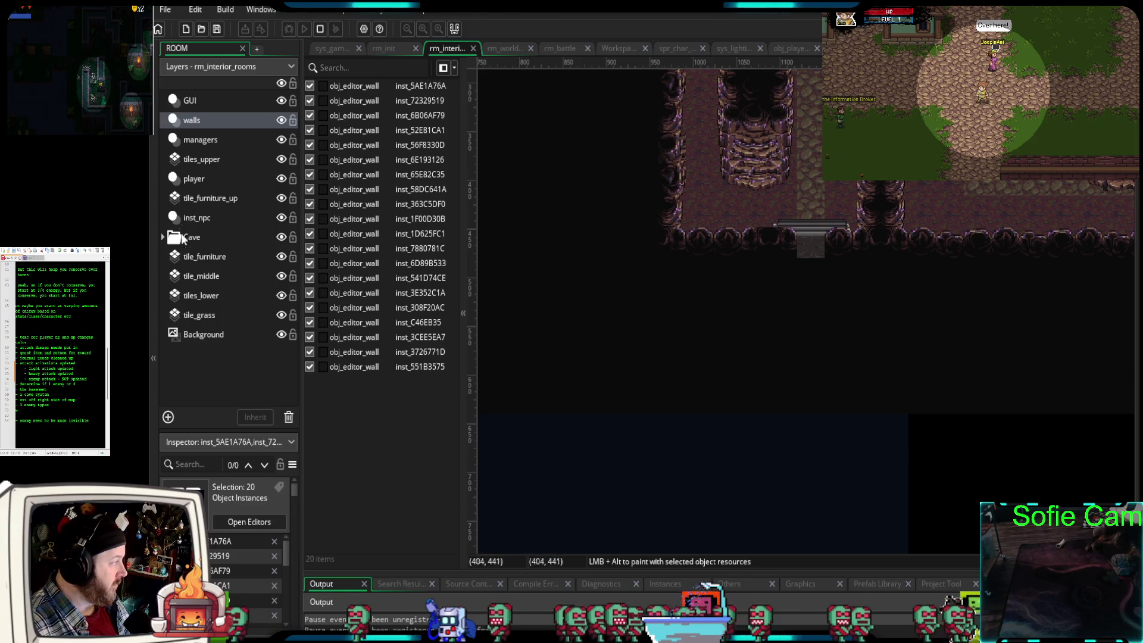
- Expand the Cave layer group and choose cave_wall_01 after checking cave_ground and cave_deep
{"action": "left_click", "coordinate": [163, 237]}
{"action": "left_click", "coordinate": [215, 276]}
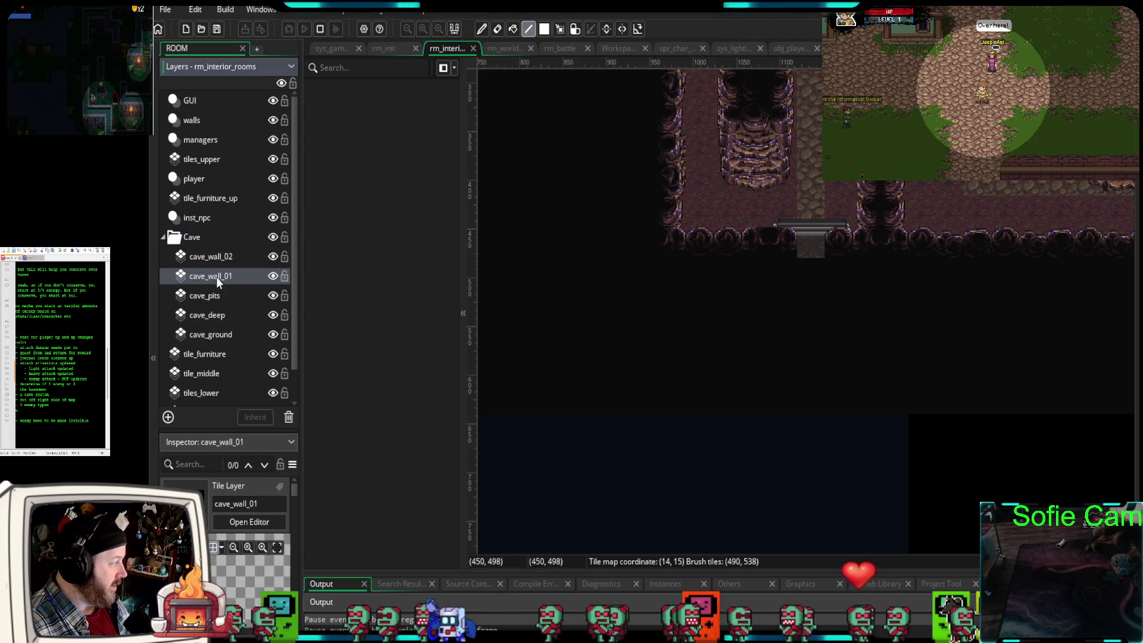
{"action": "left_click", "coordinate": [209, 327]}
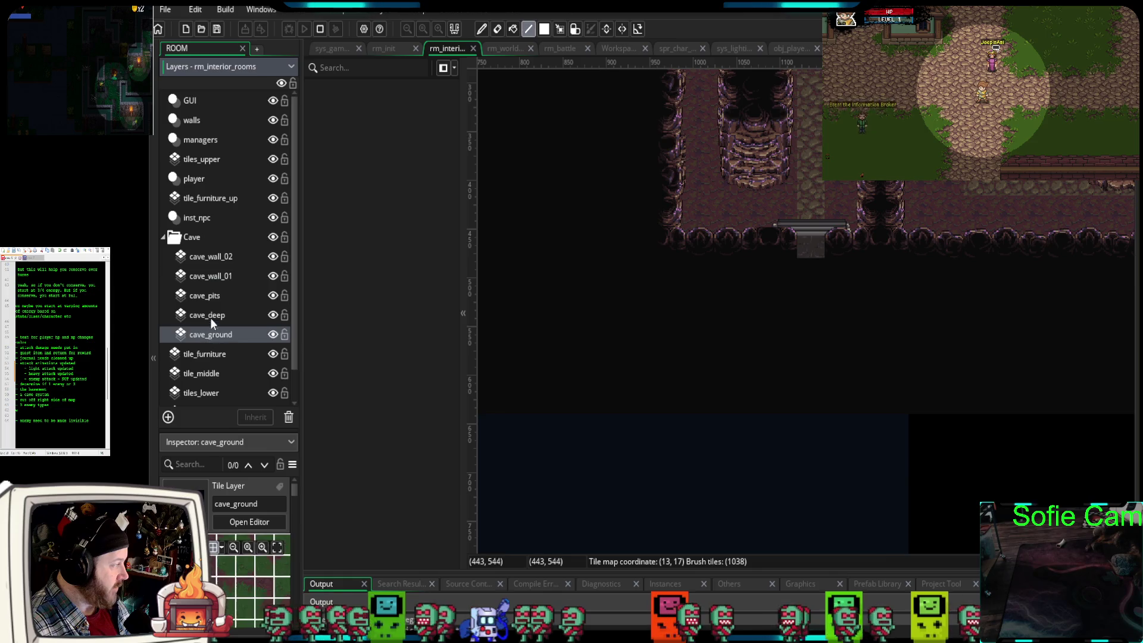
{"action": "left_click", "coordinate": [210, 312]}
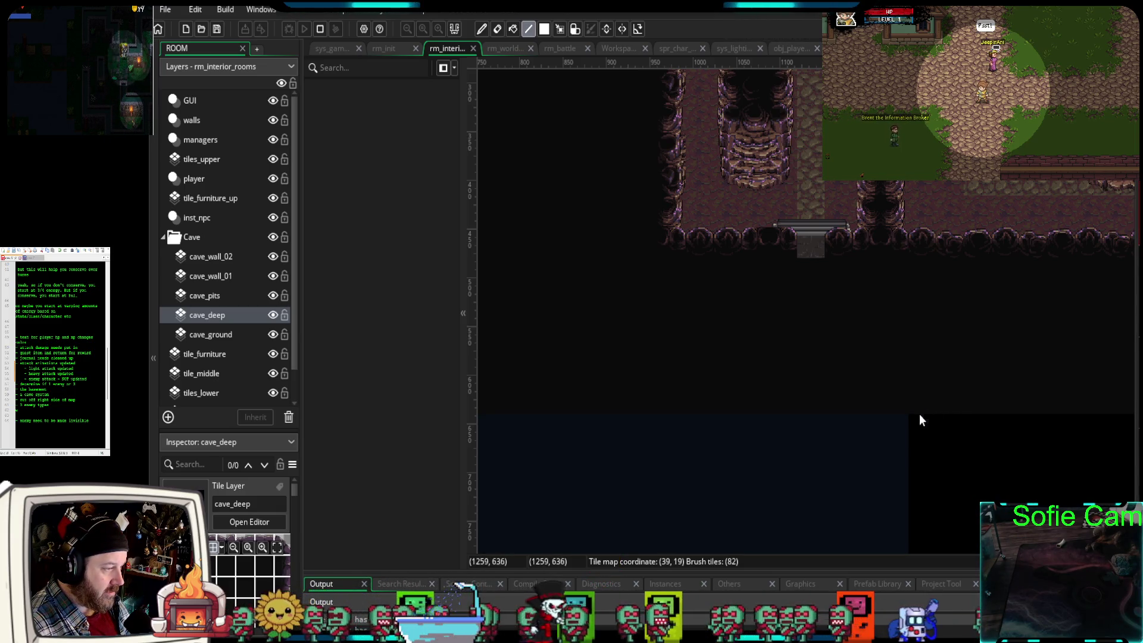
{"action": "mouse_move", "coordinate": [998, 465]}
{"action": "left_mouse_down"}
{"action": "mouse_move", "coordinate": [1105, 414]}
{"action": "mouse_move", "coordinate": [1072, 414]}
{"action": "left_mouse_up"}
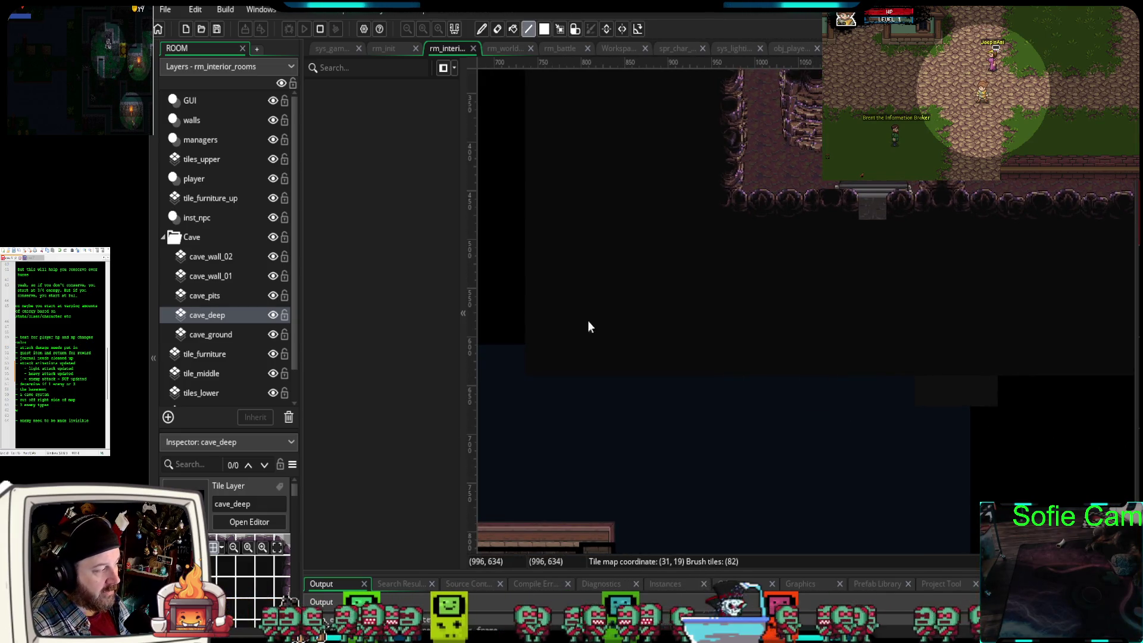
{"action": "left_click", "coordinate": [224, 337]}
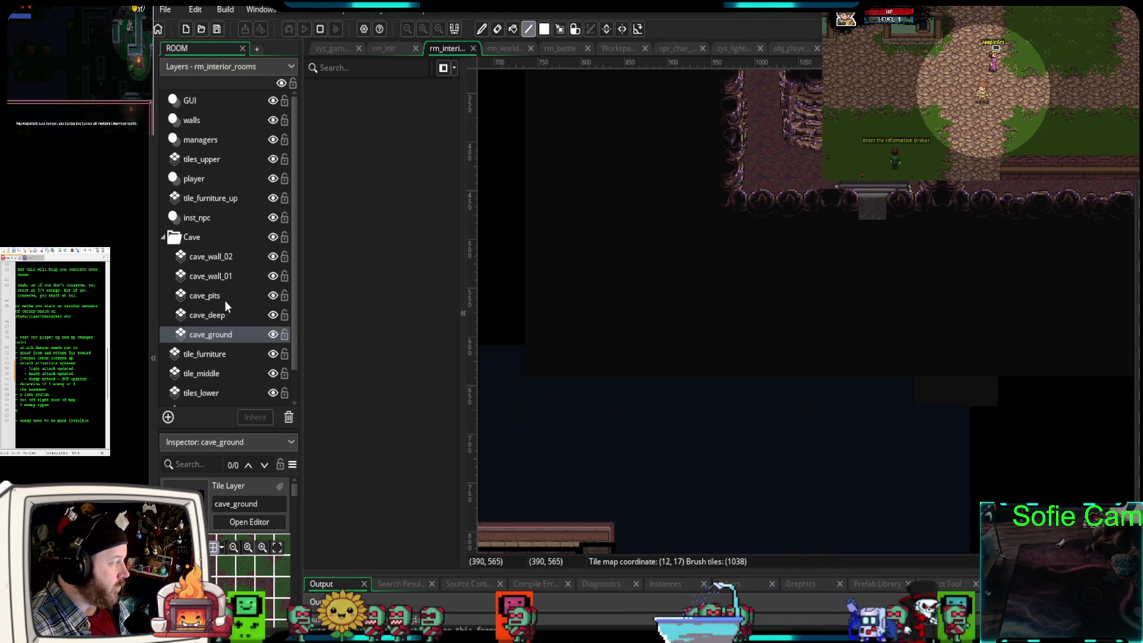
{"action": "left_click", "coordinate": [222, 280]}
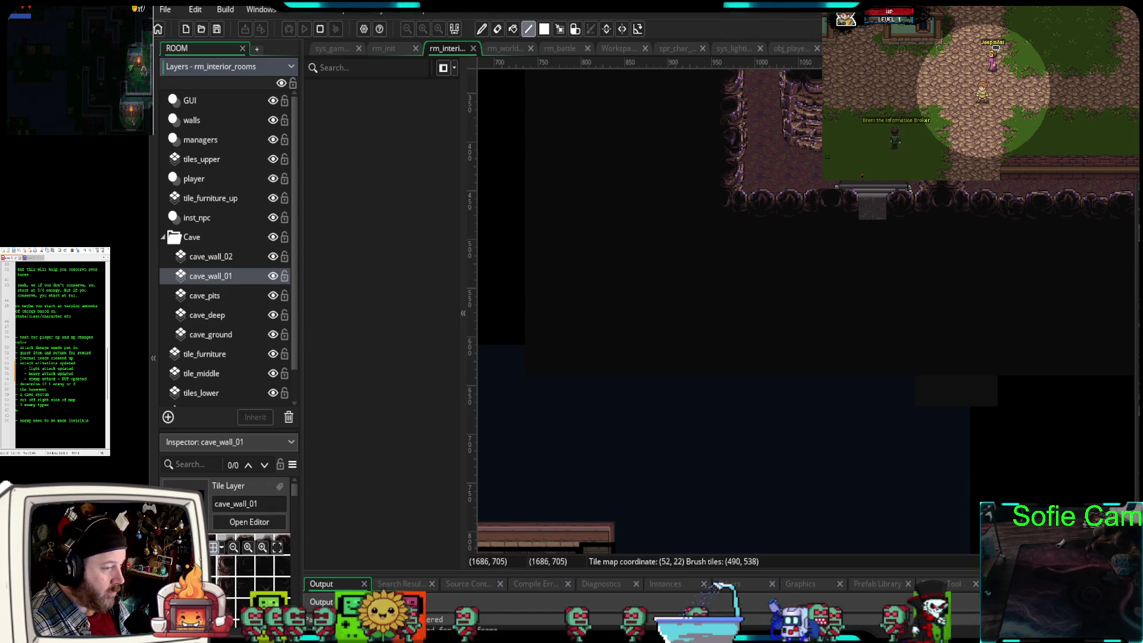
- Paint a row of cave wall tiles along the cave's bottom edge and fill one gap
{"action": "left_click_drag", "start_coordinate": [981, 394], "coordinate": [546, 391]}
{"action": "left_click_drag", "start_coordinate": [1015, 405], "coordinate": [1077, 391]}
{"action": "mouse_move", "coordinate": [1006, 397]}
{"action": "left_mouse_down"}
{"action": "mouse_move", "coordinate": [1040, 473]}
{"action": "mouse_move", "coordinate": [589, 332]}
{"action": "left_mouse_up"}
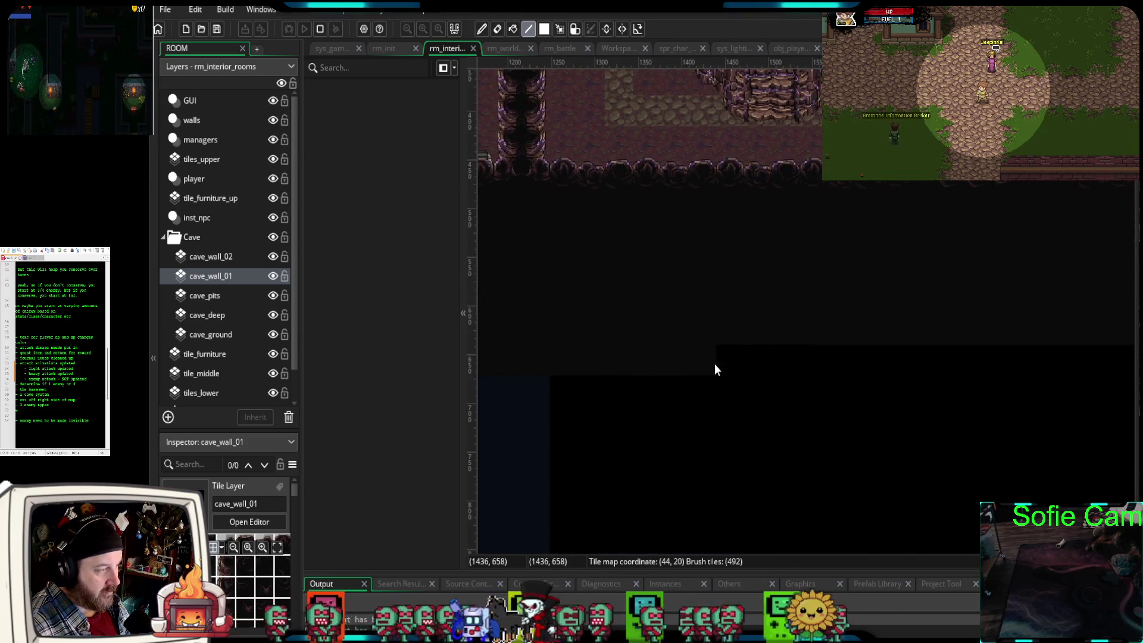
{"action": "left_click_drag", "start_coordinate": [1125, 380], "coordinate": [594, 467]}
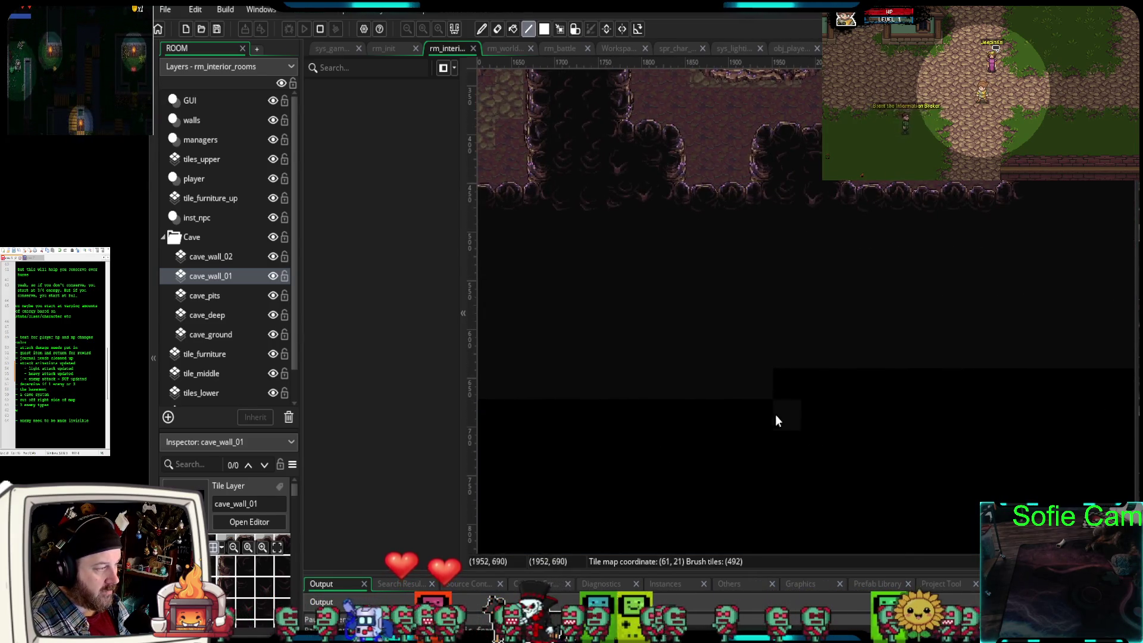
{"action": "left_click_drag", "start_coordinate": [1034, 407], "coordinate": [847, 449]}
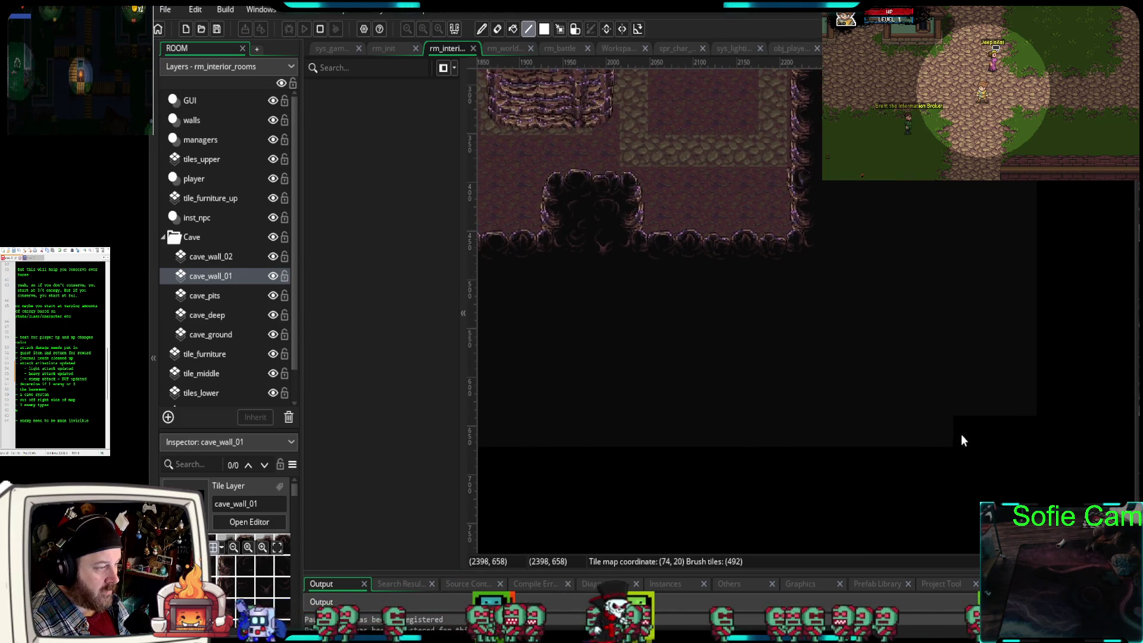
{"action": "left_click", "coordinate": [1003, 433]}
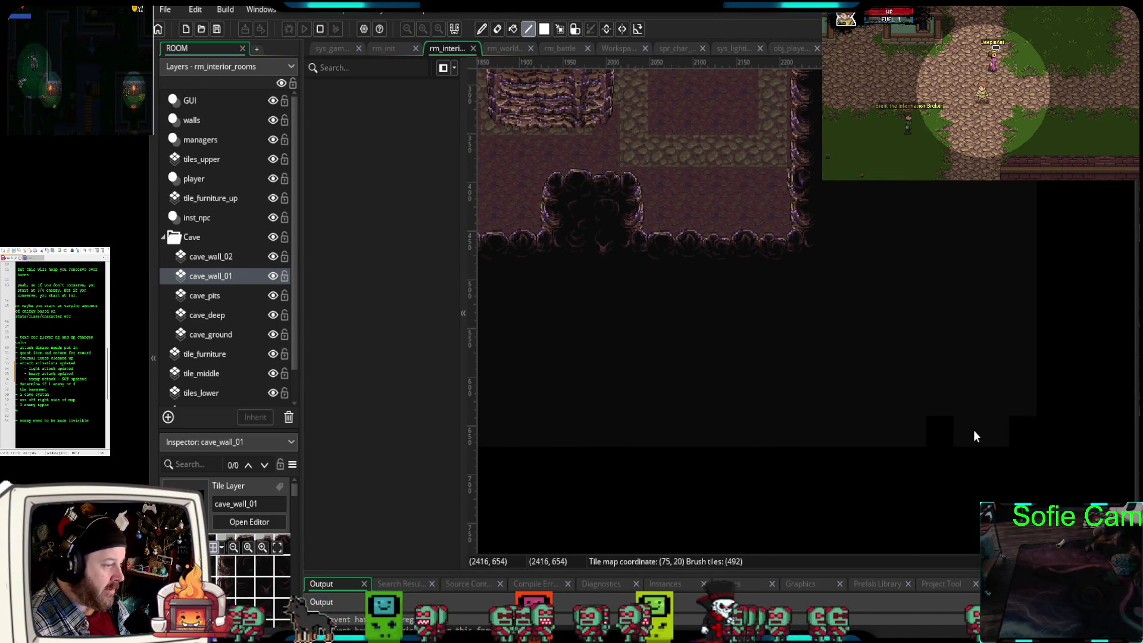
{"action": "mouse_move", "coordinate": [712, 413]}
{"action": "left_mouse_down"}
{"action": "mouse_move", "coordinate": [834, 383]}
{"action": "mouse_move", "coordinate": [898, 400]}
{"action": "left_mouse_up"}
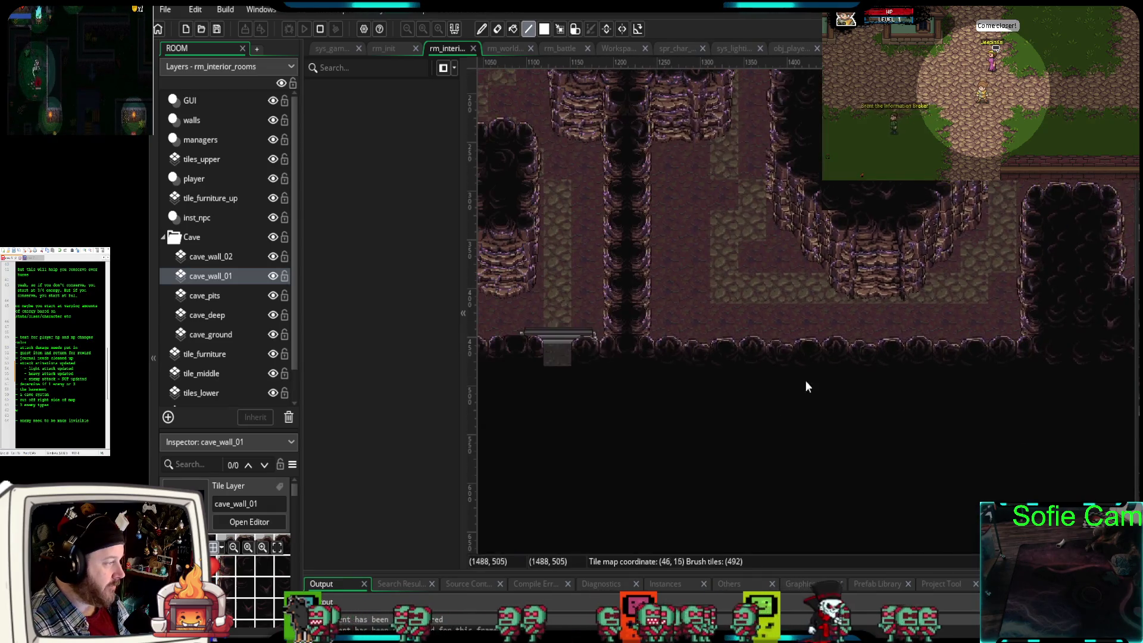
{"action": "left_click", "coordinate": [163, 236]}
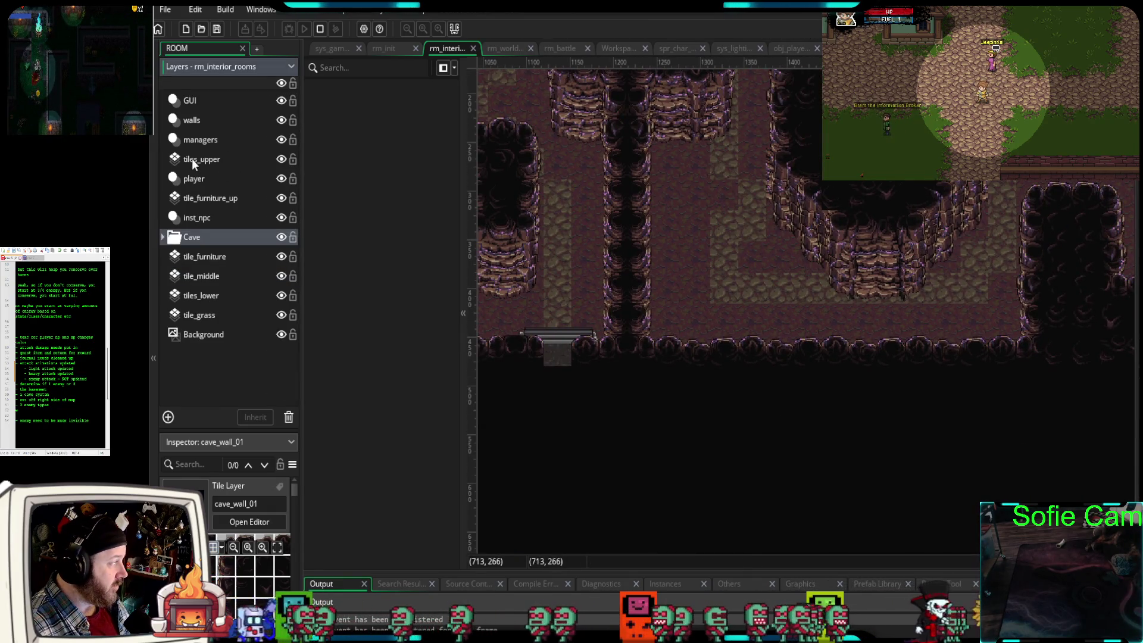
- Inspect the tavern teleporter door instance on the player layer near the cave's bottom exit
{"action": "left_click", "coordinate": [188, 180]}
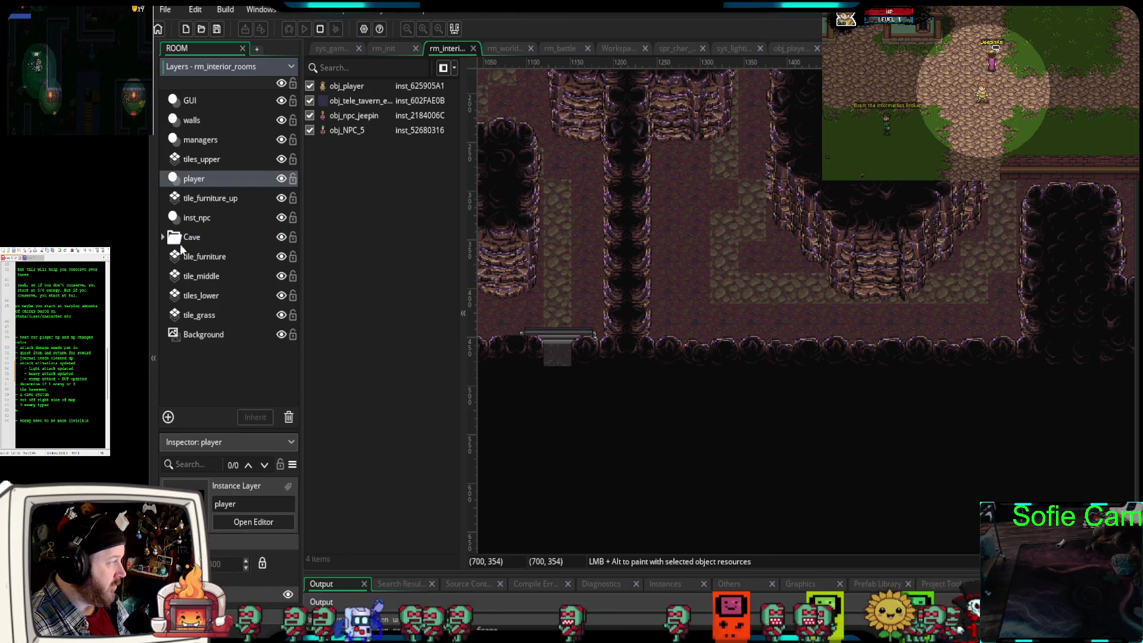
{"action": "left_click", "coordinate": [352, 105]}
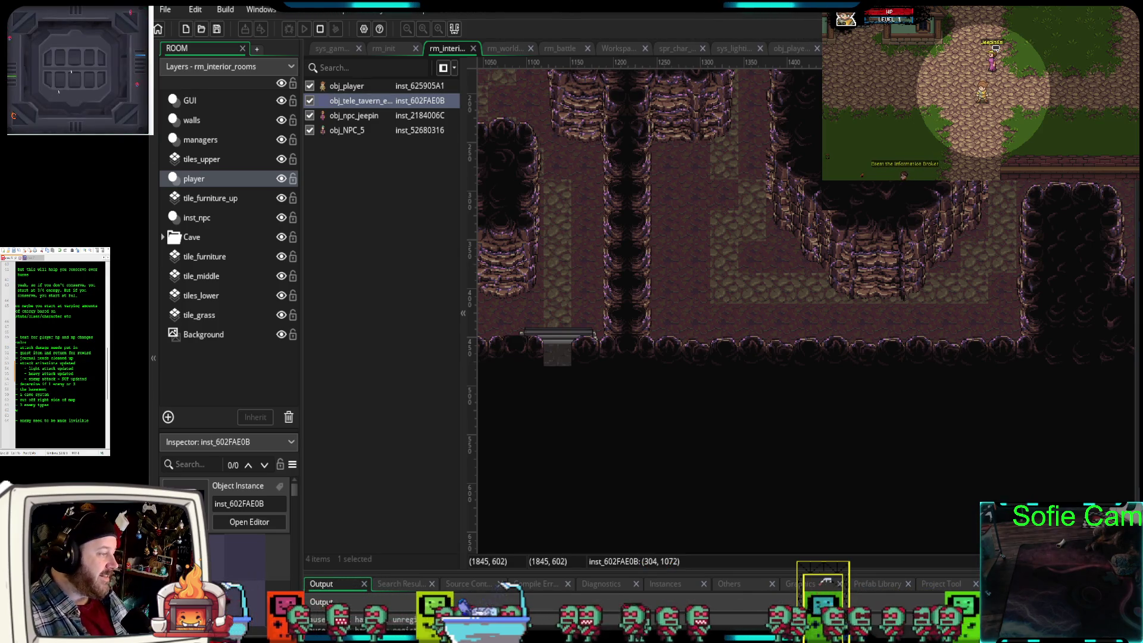
{"action": "left_click_drag", "start_coordinate": [634, 324], "coordinate": [897, 339]}
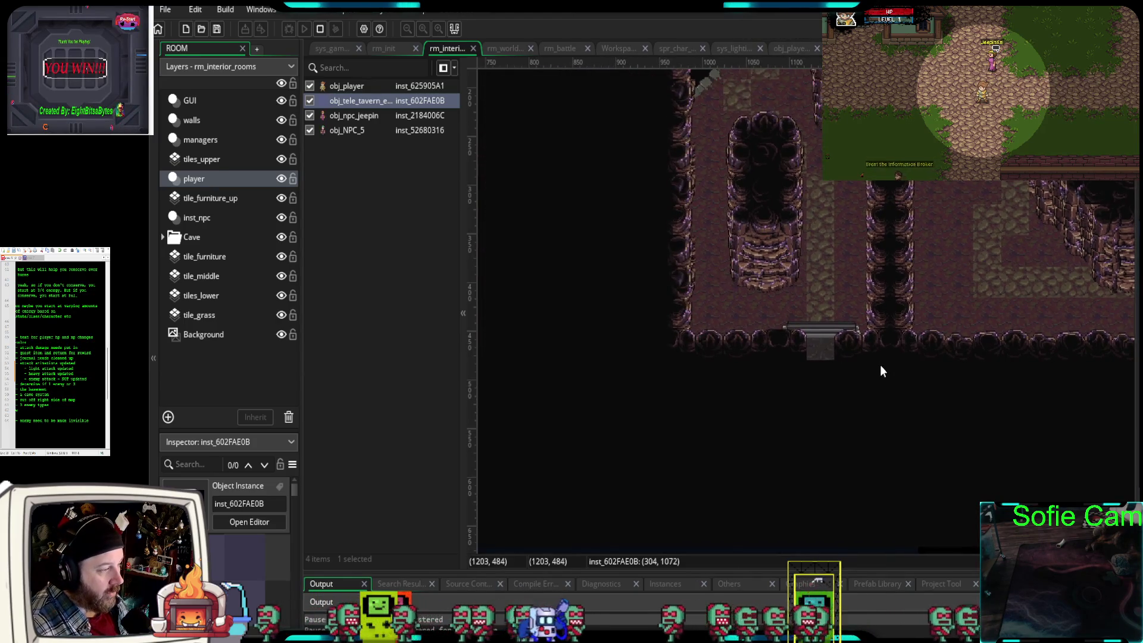
{"action": "scroll", "coordinate": [877, 365], "scroll_direction": "up", "scroll_amount": 1}
{"action": "scroll", "coordinate": [876, 365], "scroll_direction": "up", "scroll_amount": 2}
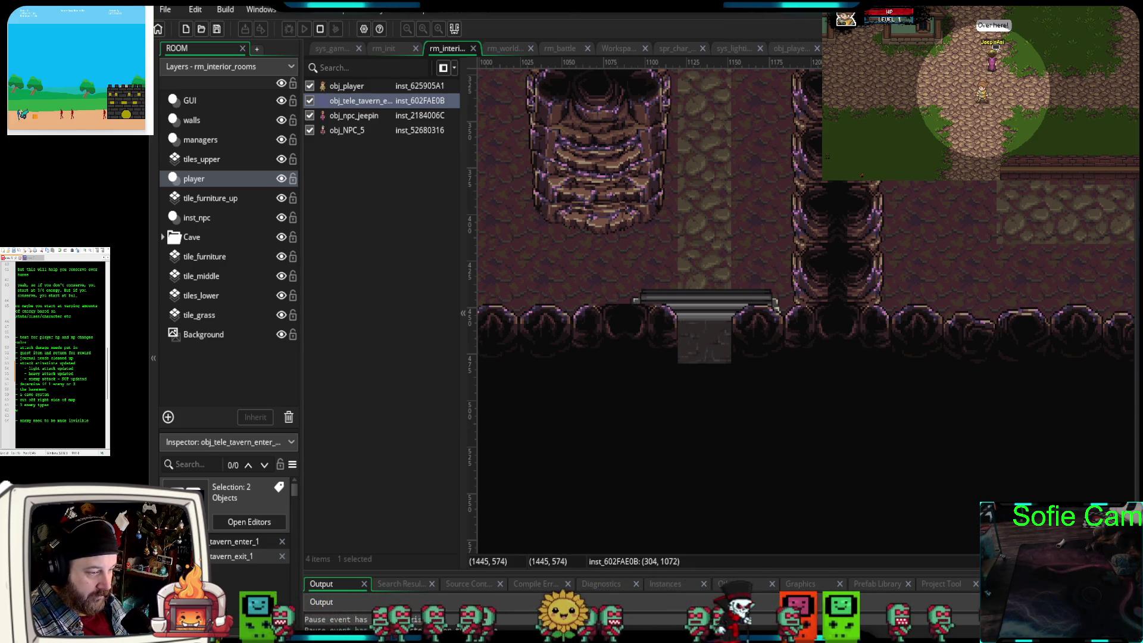
{"action": "key", "text": "Escape"}
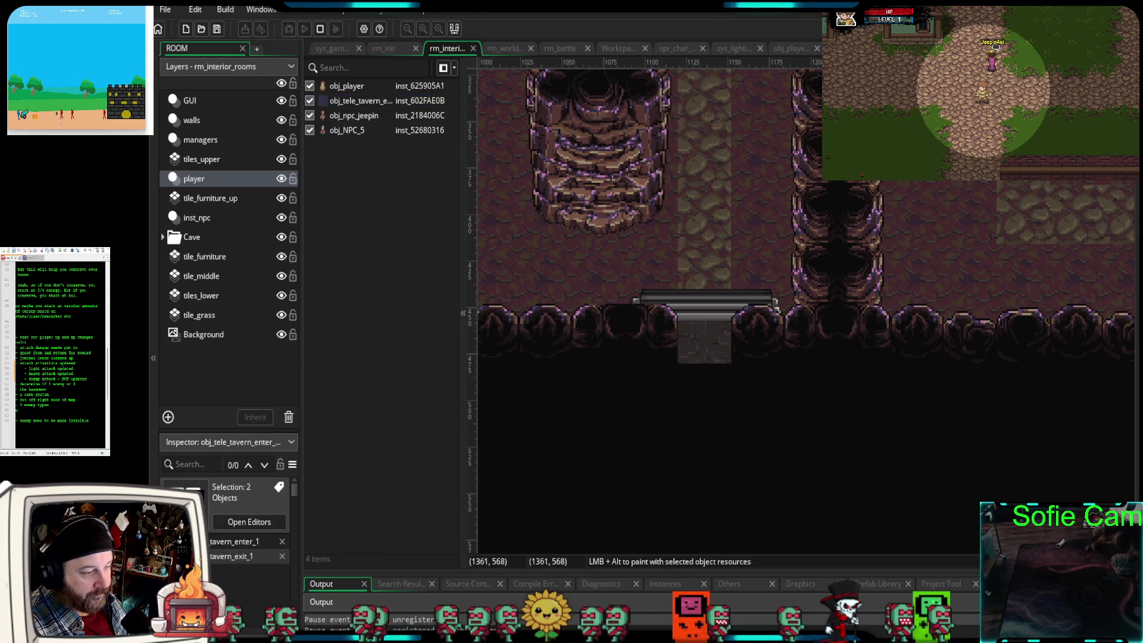
- Rename the copied tavern exit object to obj_tele_cave_exit, dismissing the invalid-name warning
{"action": "left_click", "coordinate": [232, 556]}
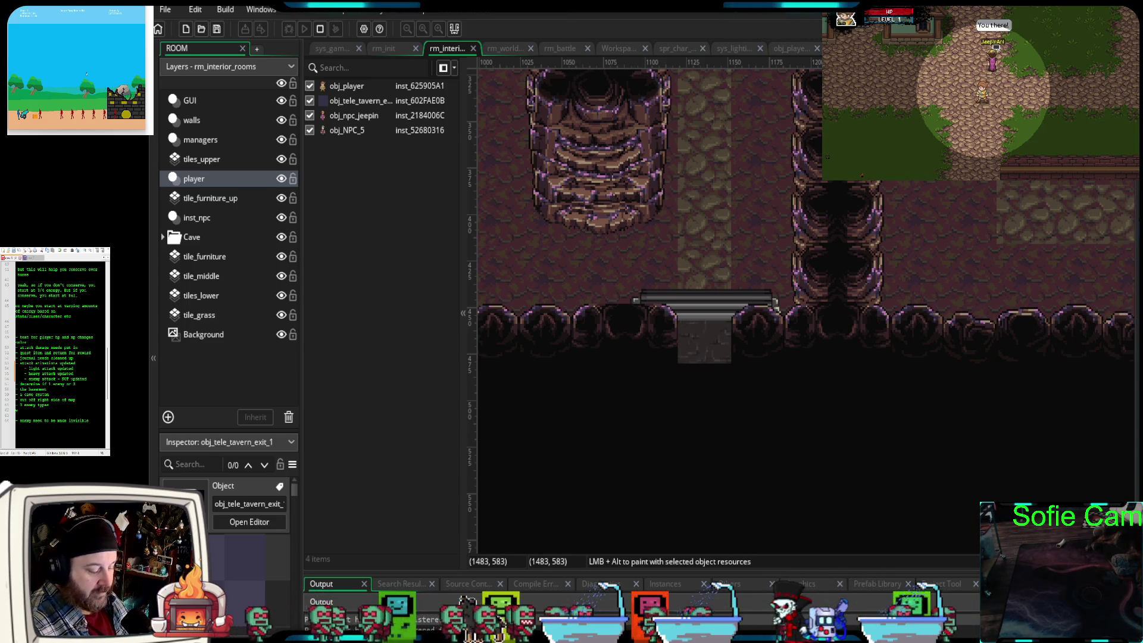
{"action": "key", "text": "Return"}
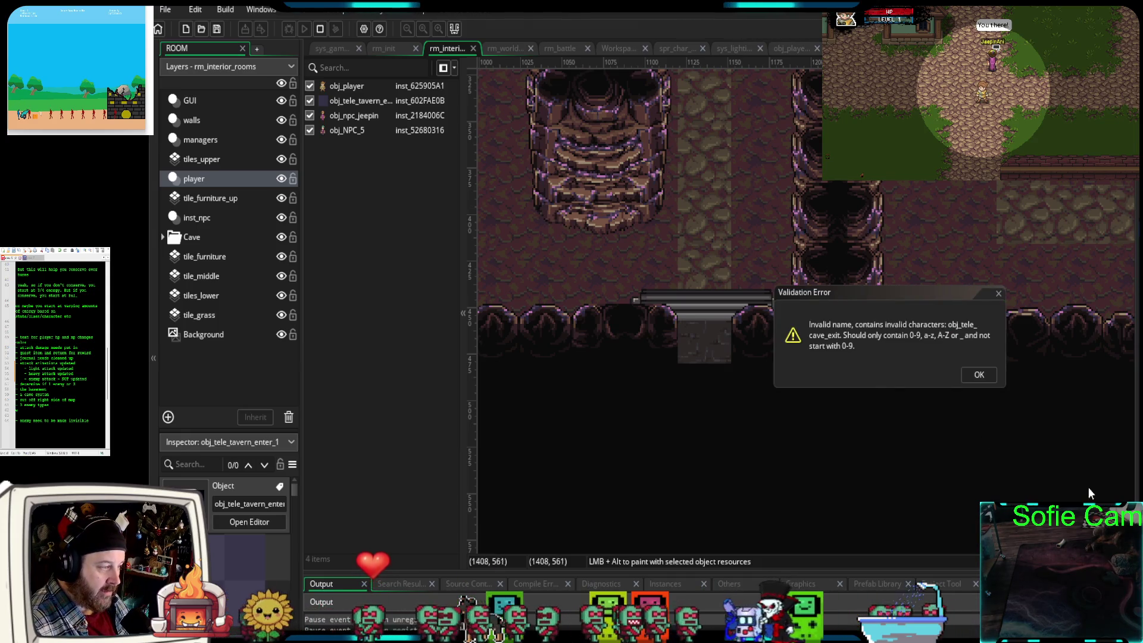
{"action": "left_click", "coordinate": [982, 375]}
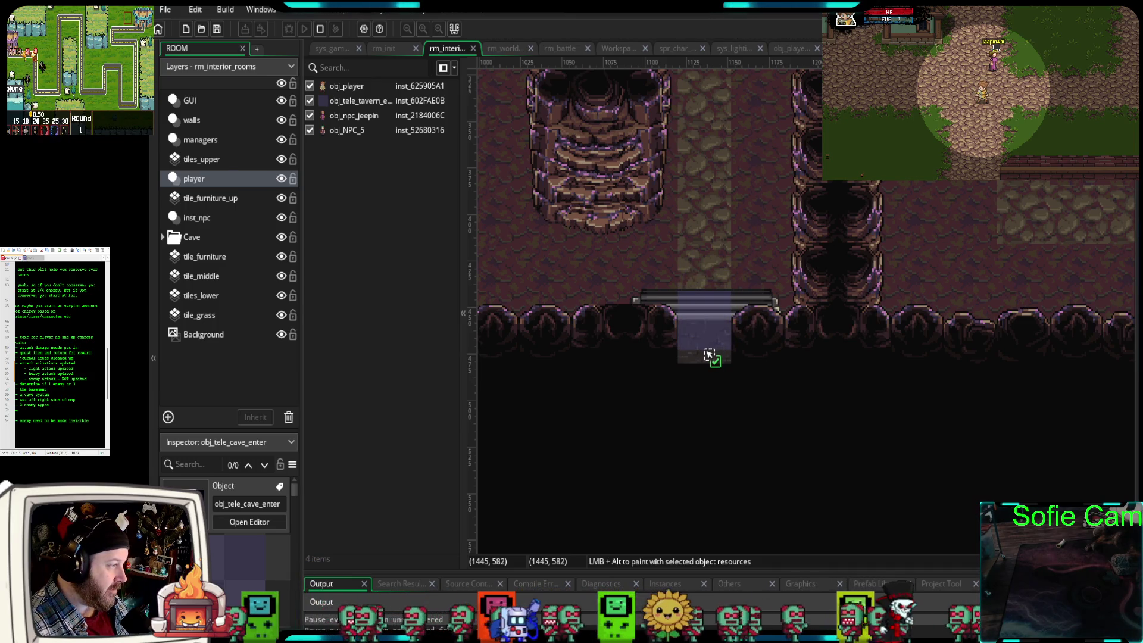
- Place and align an obj_tele_cave_exit instance on the cave doorway, then open obj_tele_cave_enter's code
{"action": "left_click_drag", "start_coordinate": [709, 354], "coordinate": [709, 355]}
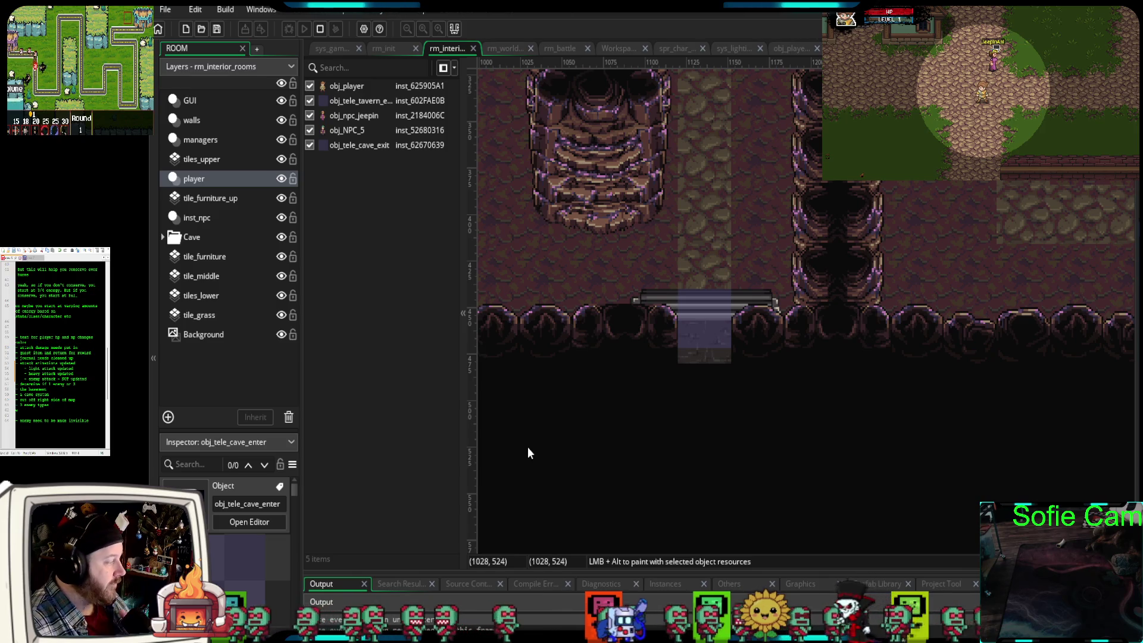
{"action": "mouse_move", "coordinate": [227, 427]}
{"action": "left_mouse_down"}
{"action": "mouse_move", "coordinate": [222, 360]}
{"action": "mouse_move", "coordinate": [225, 385]}
{"action": "left_mouse_up"}
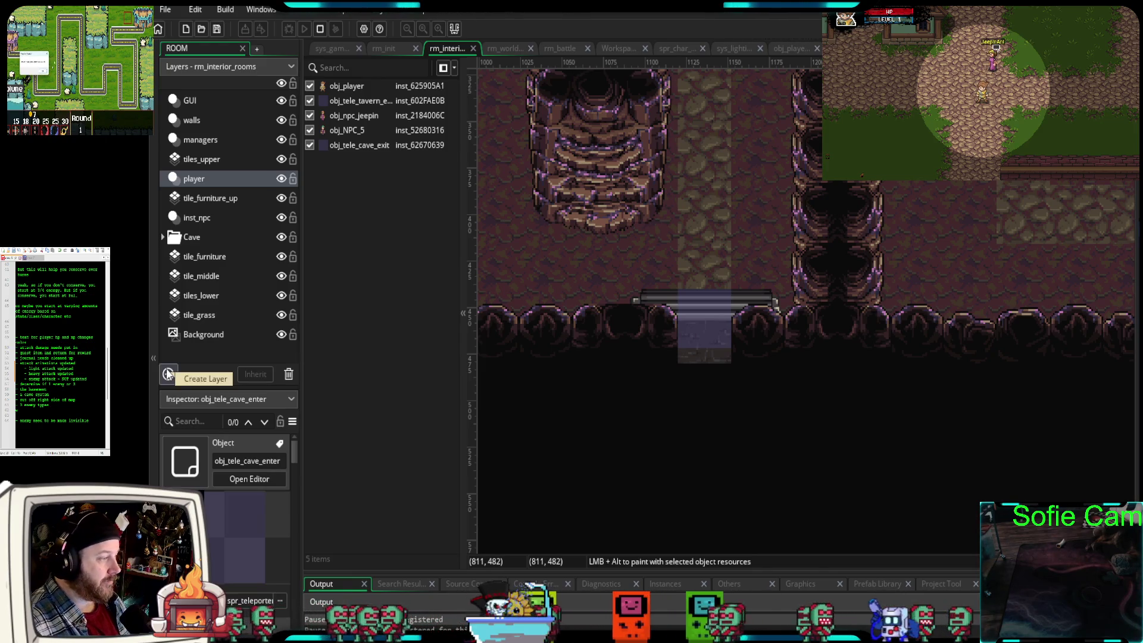
{"action": "left_click", "coordinate": [697, 330]}
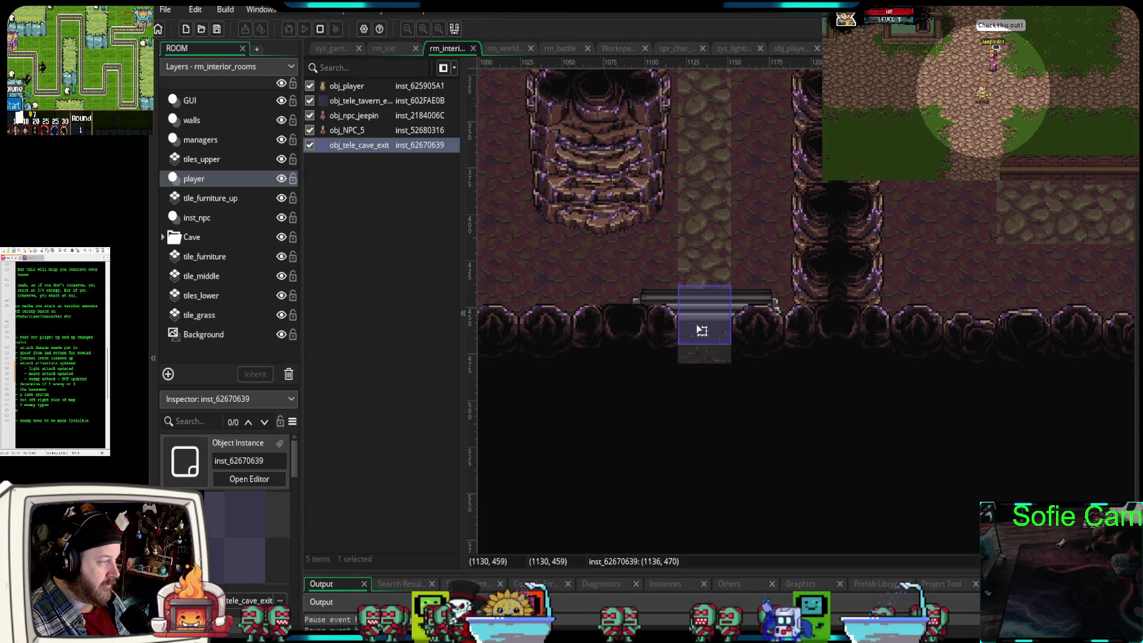
{"action": "left_click_drag", "start_coordinate": [700, 327], "coordinate": [701, 325]}
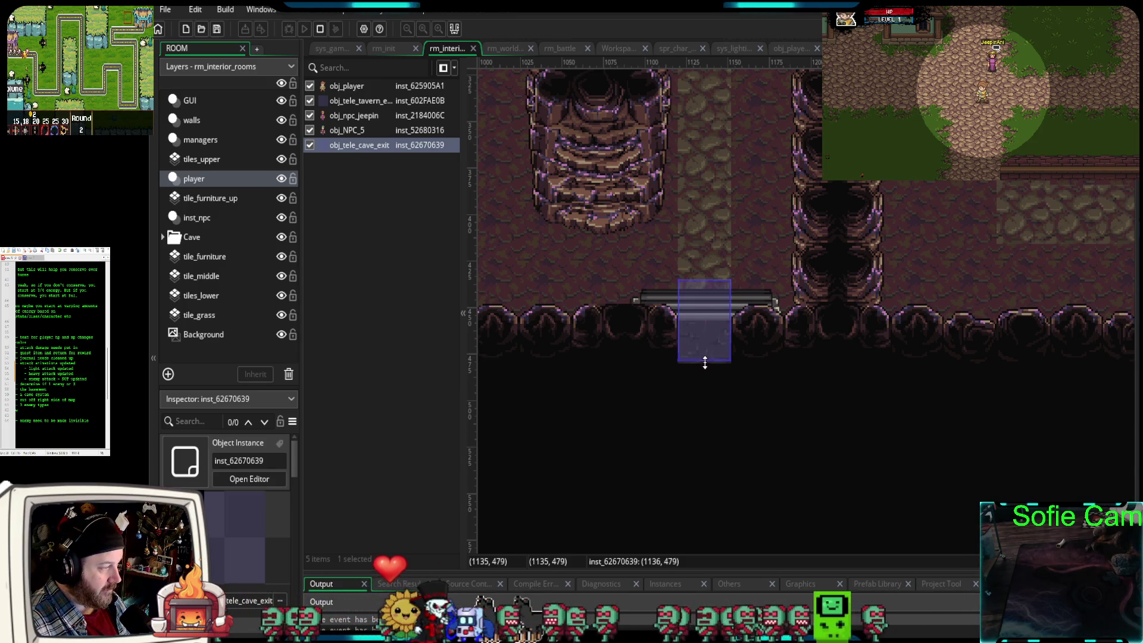
{"action": "left_click", "coordinate": [687, 405]}
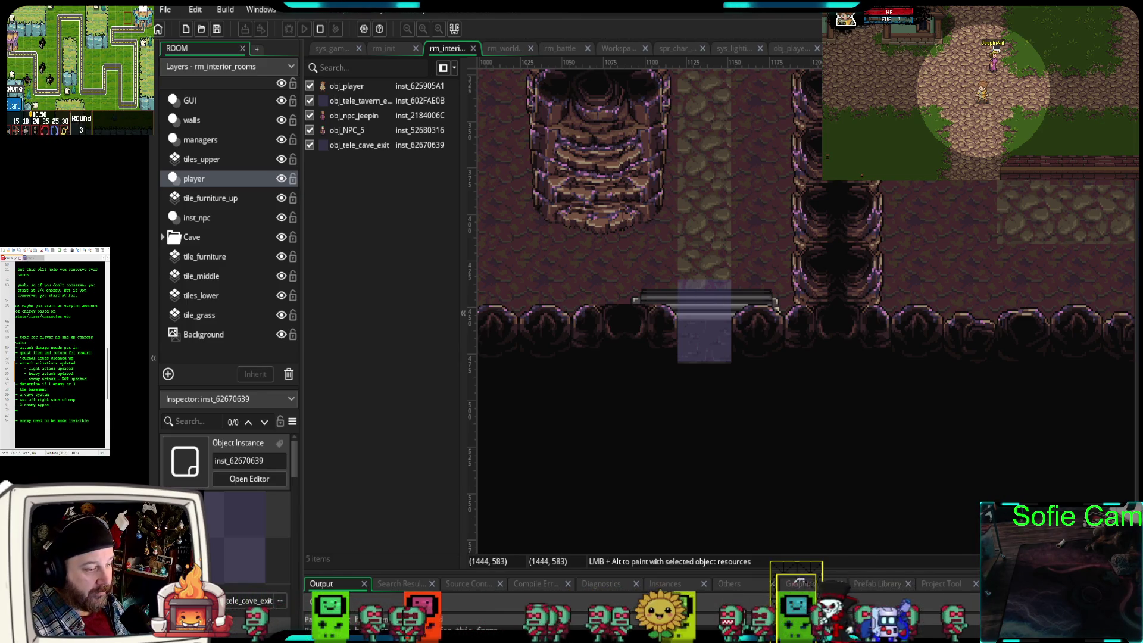
{"action": "double_click", "coordinate": [1089, 183]}
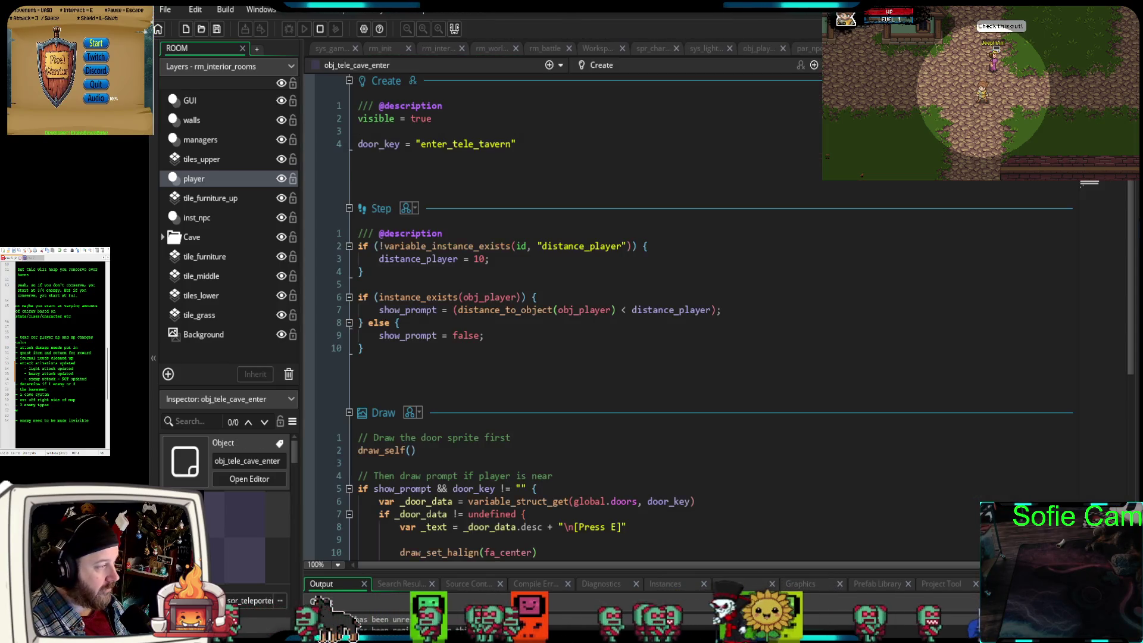
- Review obj_tele_cave_enter's events and sprite settings, then return to the rm_interior_rooms editor
{"action": "scroll", "coordinate": [664, 406], "scroll_direction": "down", "scroll_amount": 6}
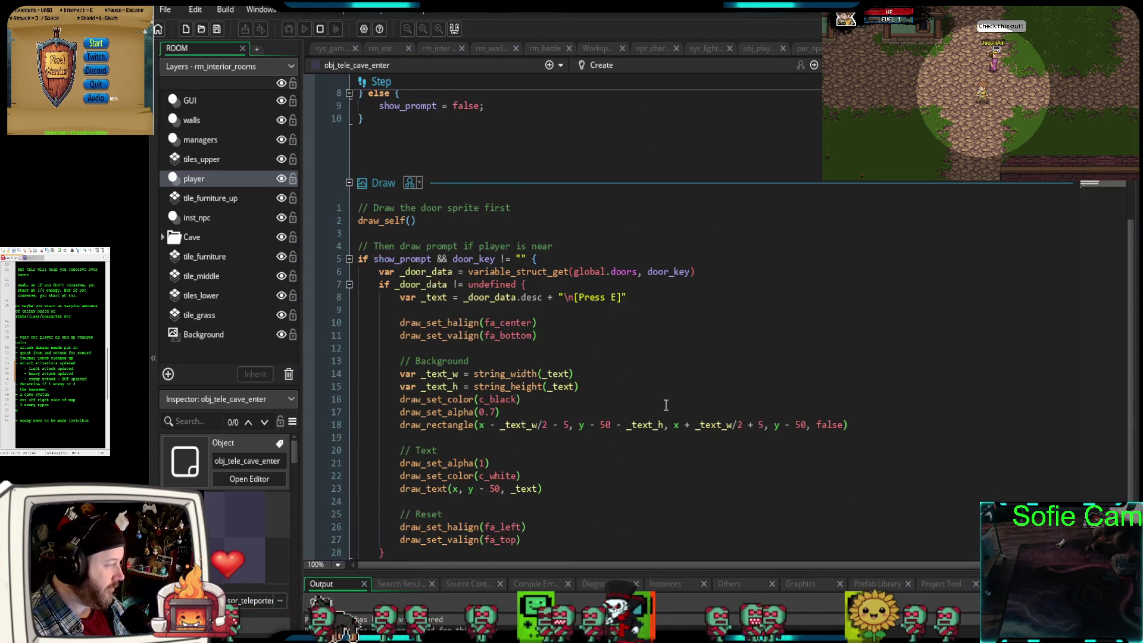
{"action": "scroll", "coordinate": [664, 406], "scroll_direction": "up", "scroll_amount": 8}
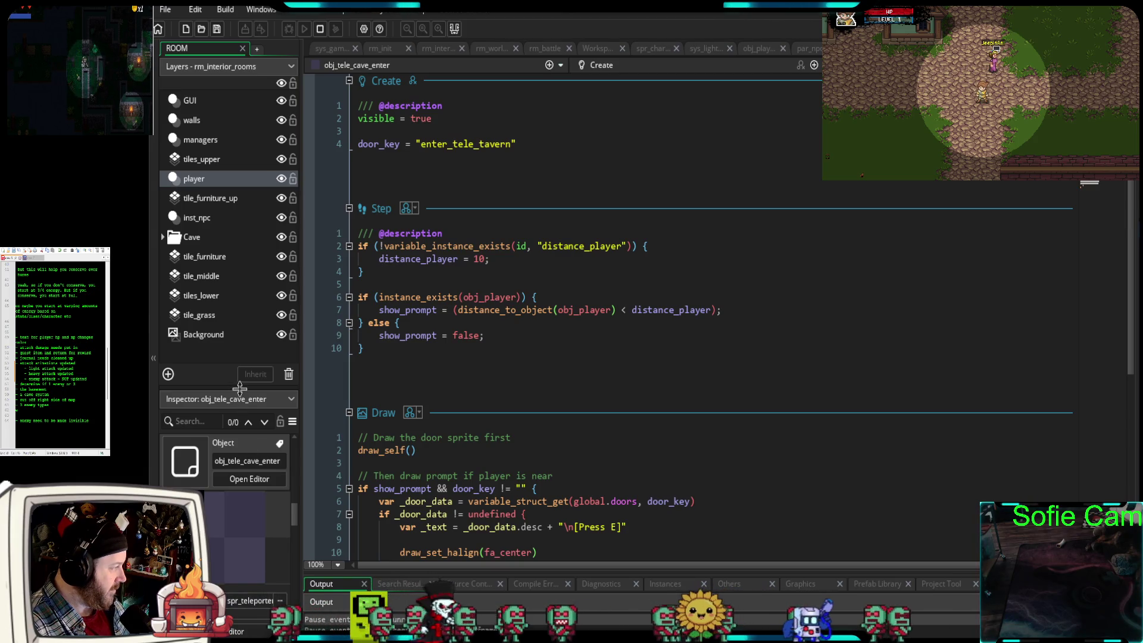
{"action": "left_click_drag", "start_coordinate": [239, 388], "coordinate": [240, 260]}
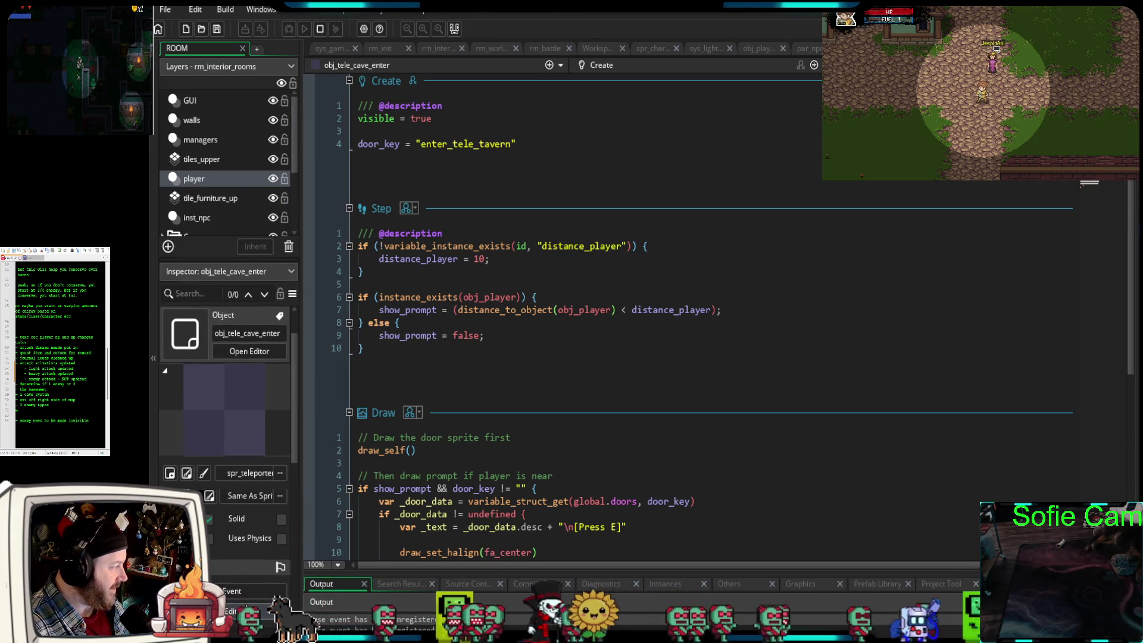
{"action": "left_click_drag", "start_coordinate": [252, 266], "coordinate": [252, 423]}
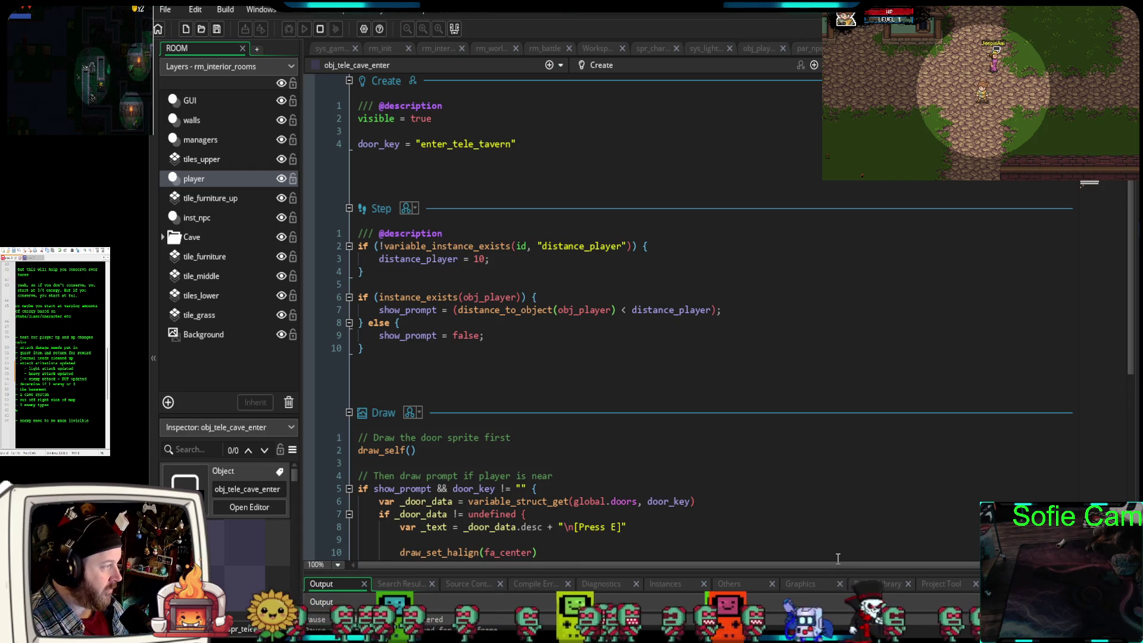
{"action": "scroll", "coordinate": [840, 558], "scroll_direction": "down", "scroll_amount": 5}
{"action": "scroll", "coordinate": [804, 541], "scroll_direction": "down", "scroll_amount": 4}
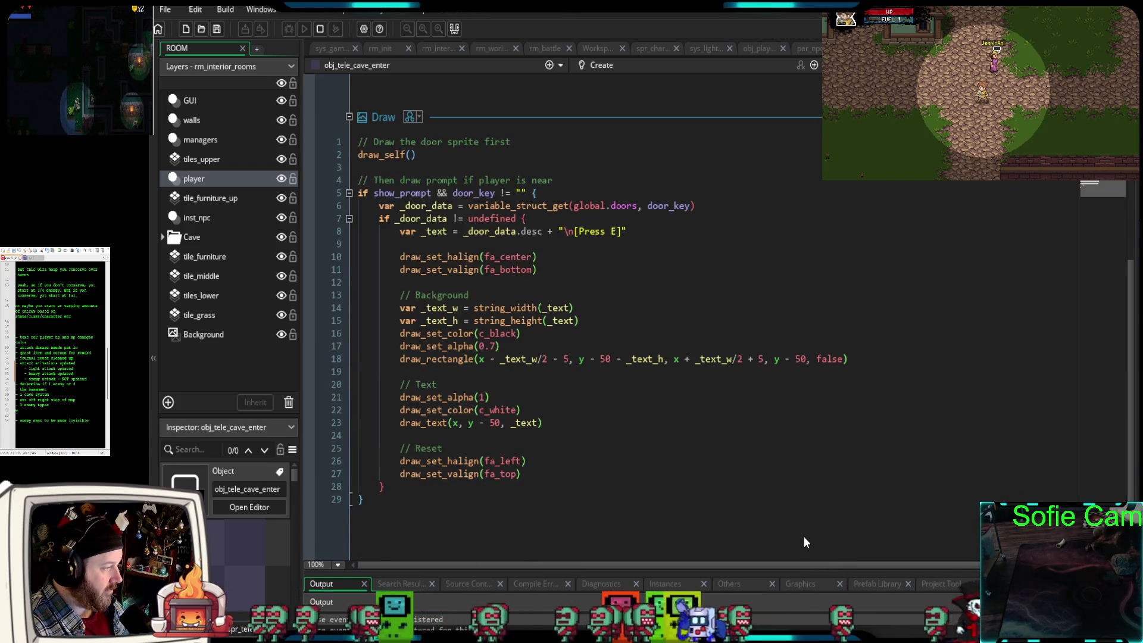
{"action": "scroll", "coordinate": [803, 537], "scroll_direction": "up", "scroll_amount": 8}
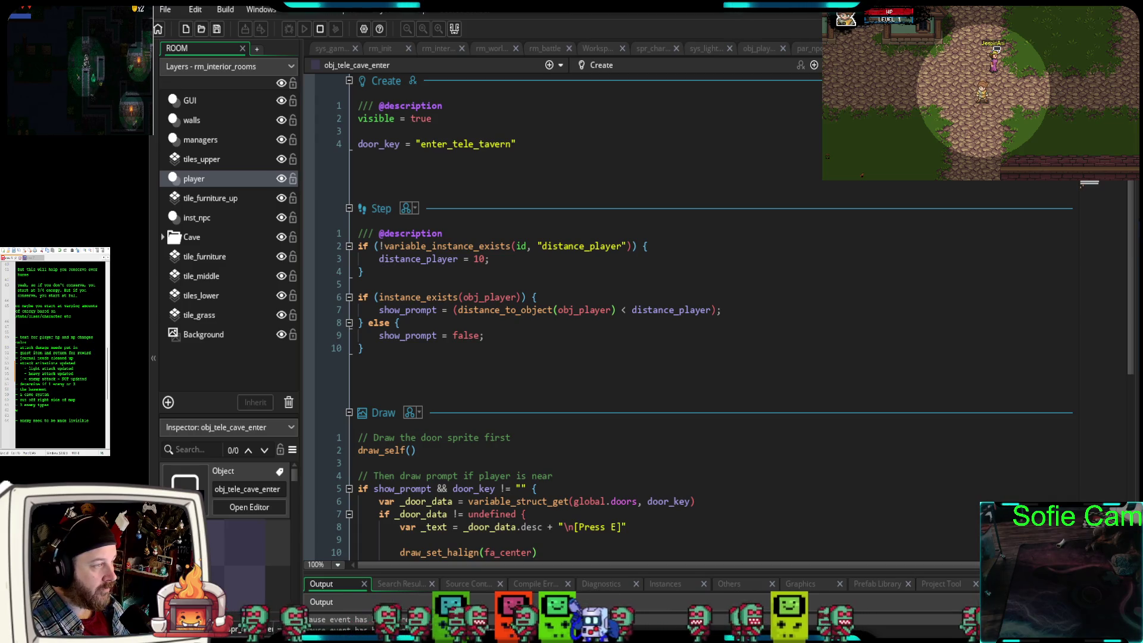
{"action": "left_click", "coordinate": [433, 48]}
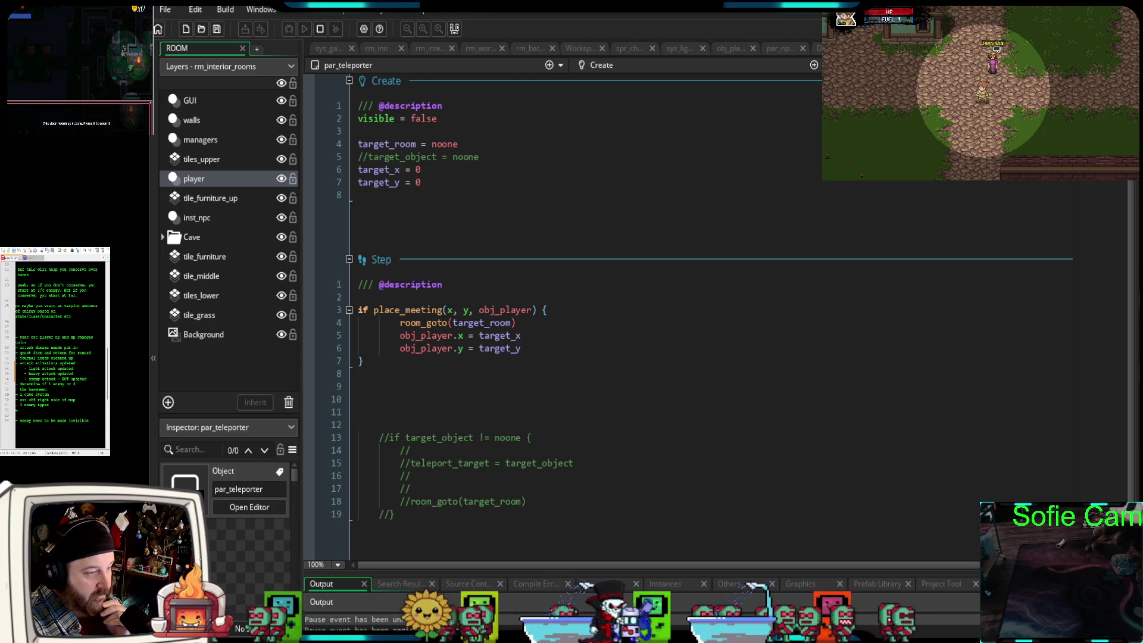
- Duplicate the two tavern door entries below the originals in the Door script's global.doors
{"action": "key", "text": "ctrl+Tab"}
{"action": "scroll", "coordinate": [725, 363], "scroll_direction": "down", "scroll_amount": 10}
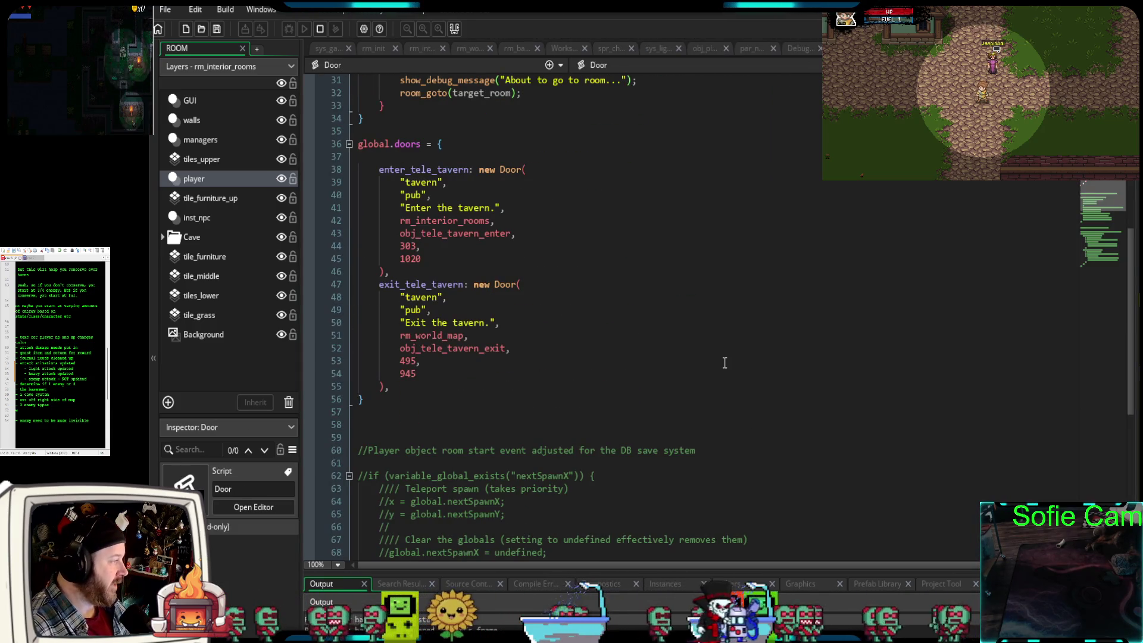
{"action": "mouse_move", "coordinate": [392, 390]}
{"action": "left_mouse_down"}
{"action": "mouse_move", "coordinate": [381, 384]}
{"action": "mouse_move", "coordinate": [338, 175]}
{"action": "left_mouse_up"}
{"action": "key", "text": "ctrl+c"}
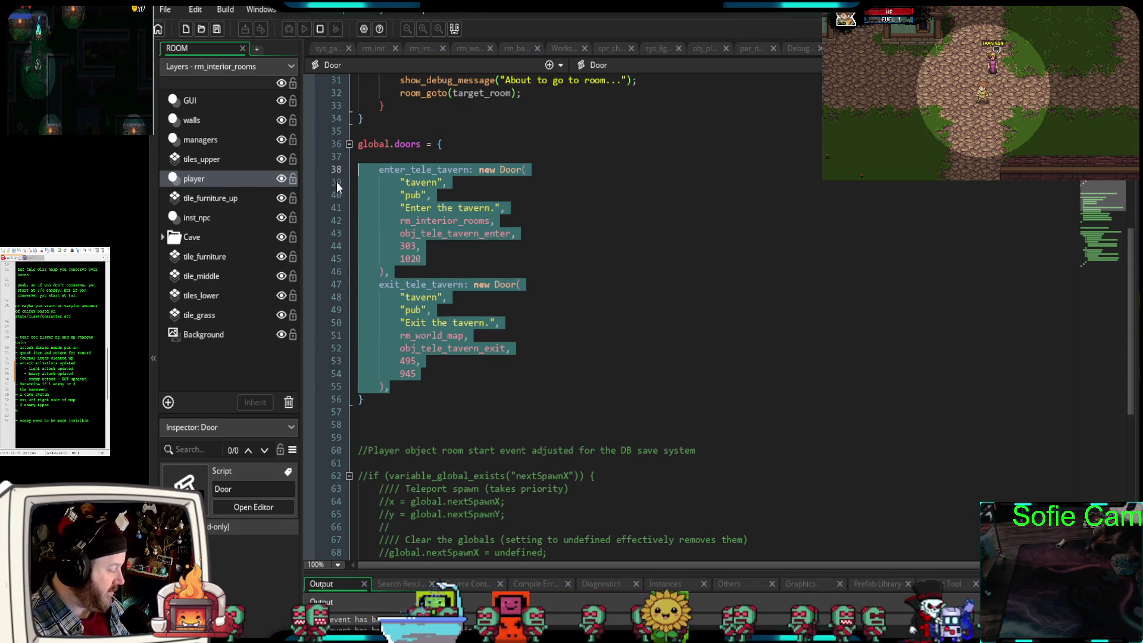
{"action": "left_click", "coordinate": [402, 390]}
{"action": "key", "text": "Return"}
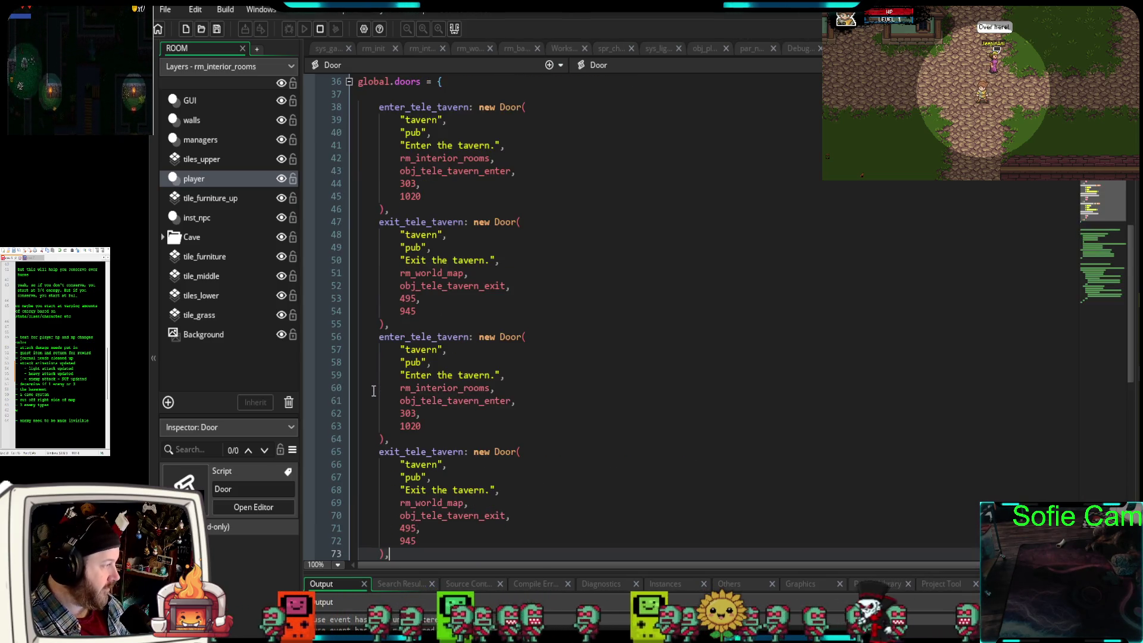
{"action": "key", "text": "ctrl+v"}
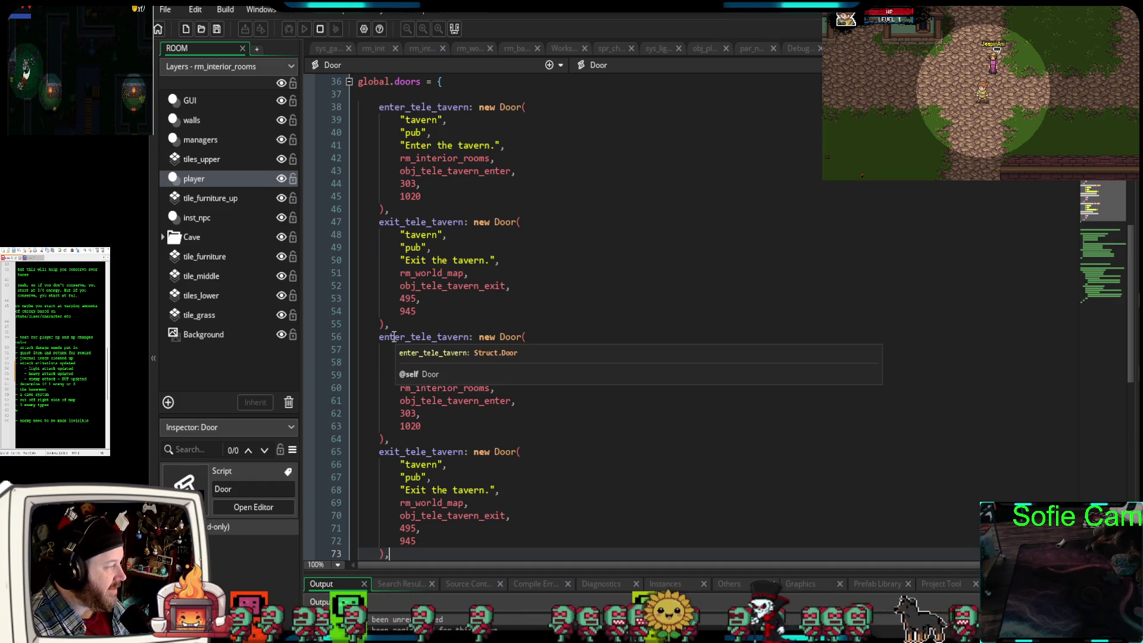
- Rename the pasted entries' keys to enter_tele_cave and exit_tele_cave
{"action": "left_click_drag", "start_coordinate": [469, 339], "coordinate": [436, 338]}
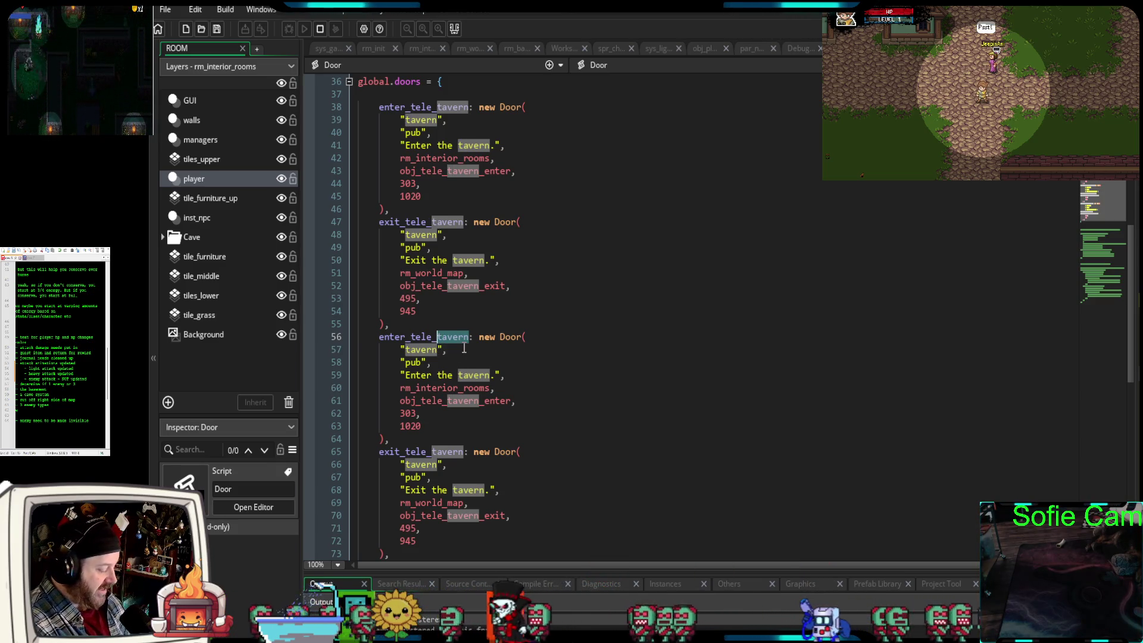
{"action": "type", "text": "Cav"}
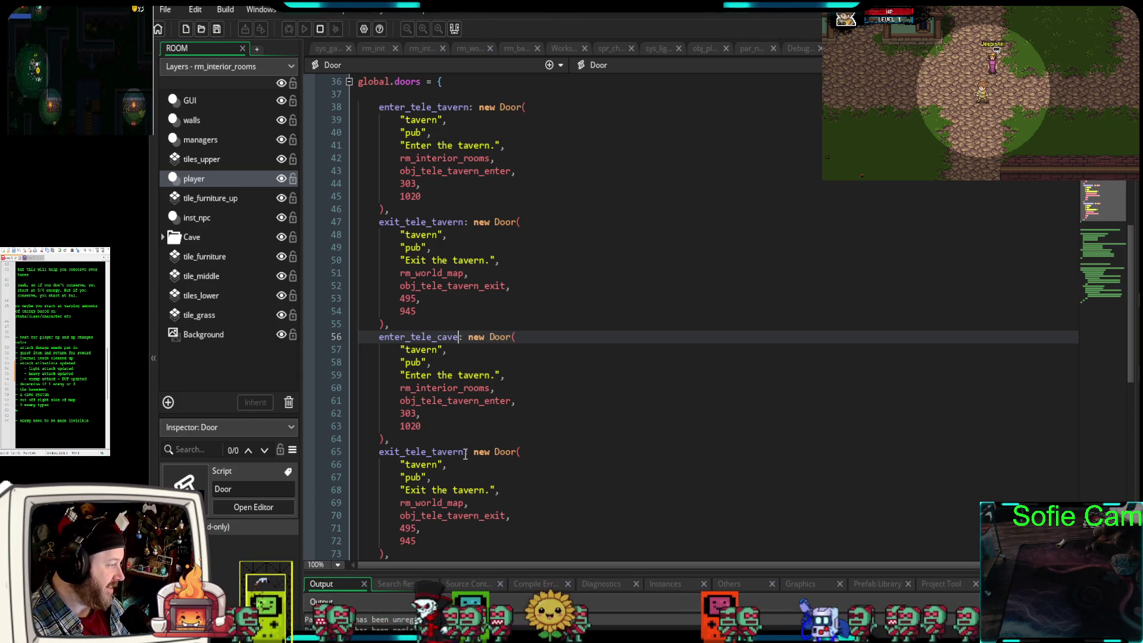
{"action": "left_click_drag", "start_coordinate": [463, 454], "coordinate": [434, 453]}
{"action": "type", "text": "cave"}
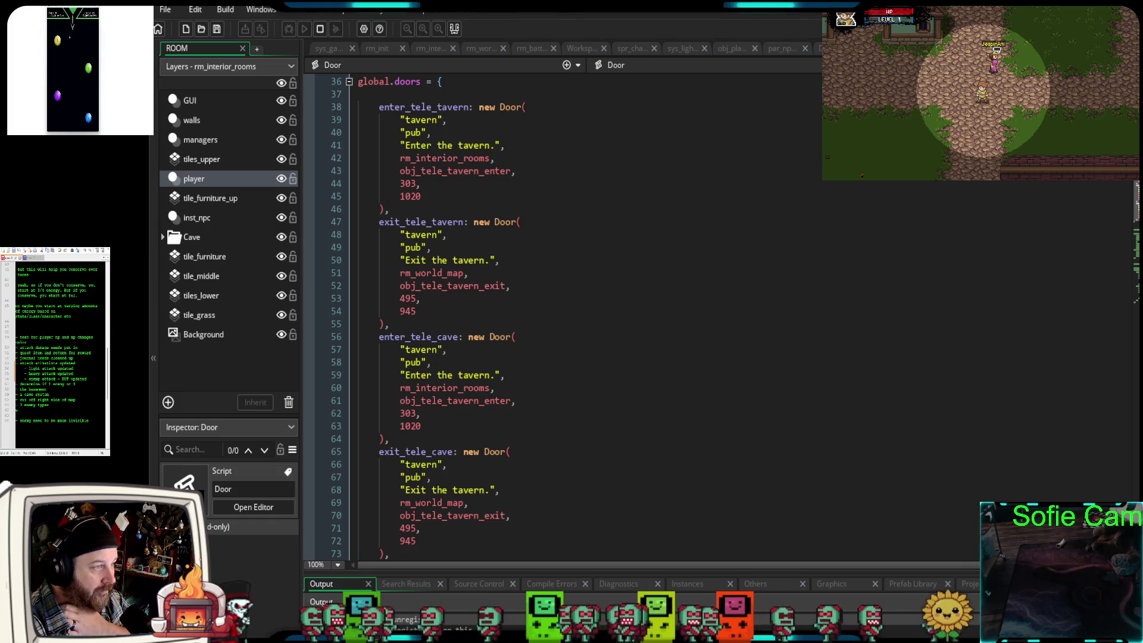
{"action": "key", "text": "ctrl+Tab"}
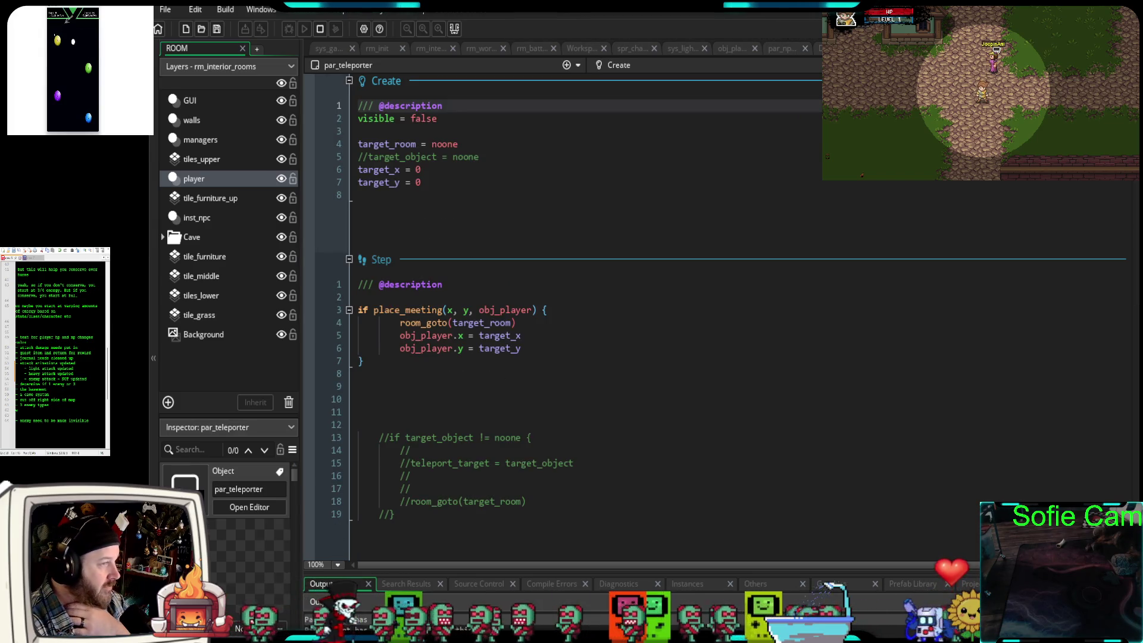
{"action": "key", "text": "ctrl+Tab"}
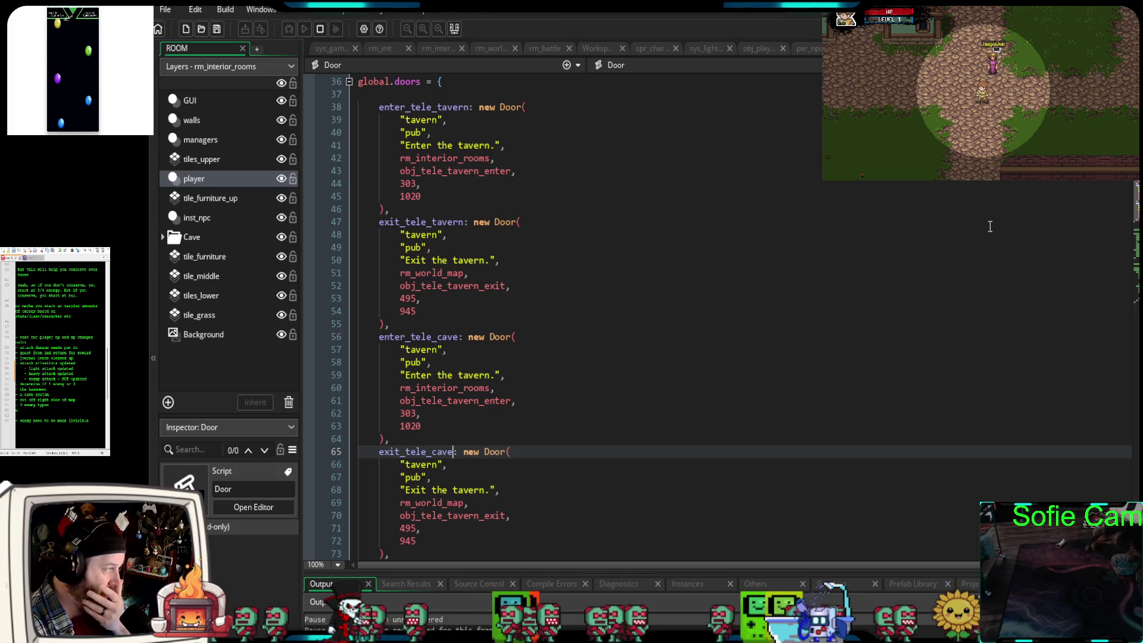
{"action": "key", "text": "ctrl+Tab"}
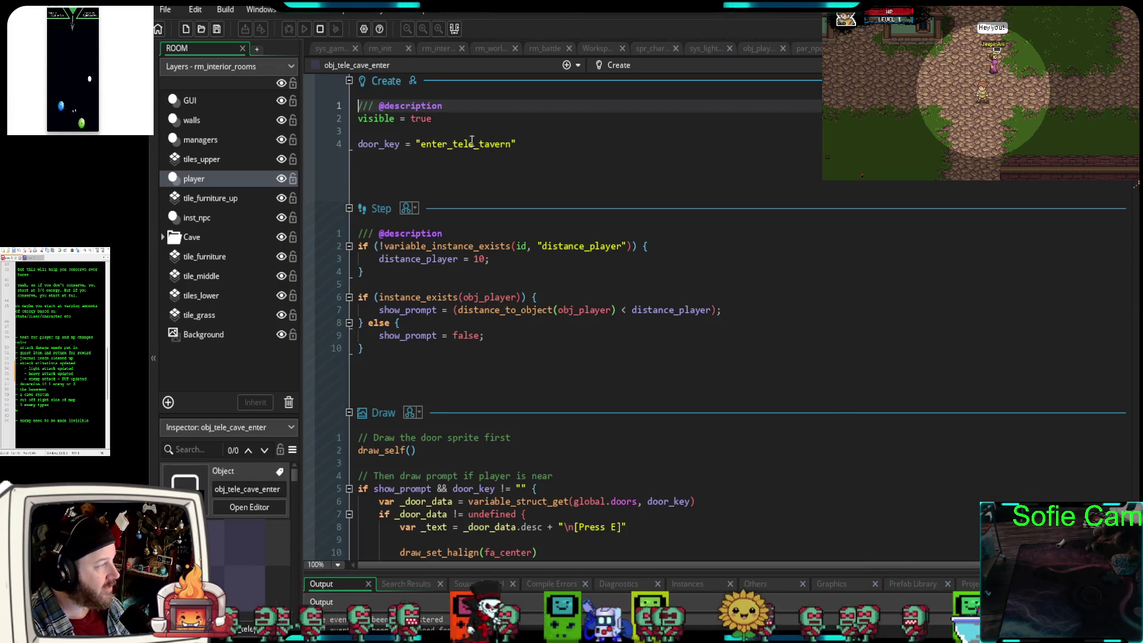
- Set obj_tele_cave_exit's door_key to "exit_tele_cave" and jump to its Door script definition
{"action": "left_click_drag", "start_coordinate": [510, 146], "coordinate": [480, 146]}
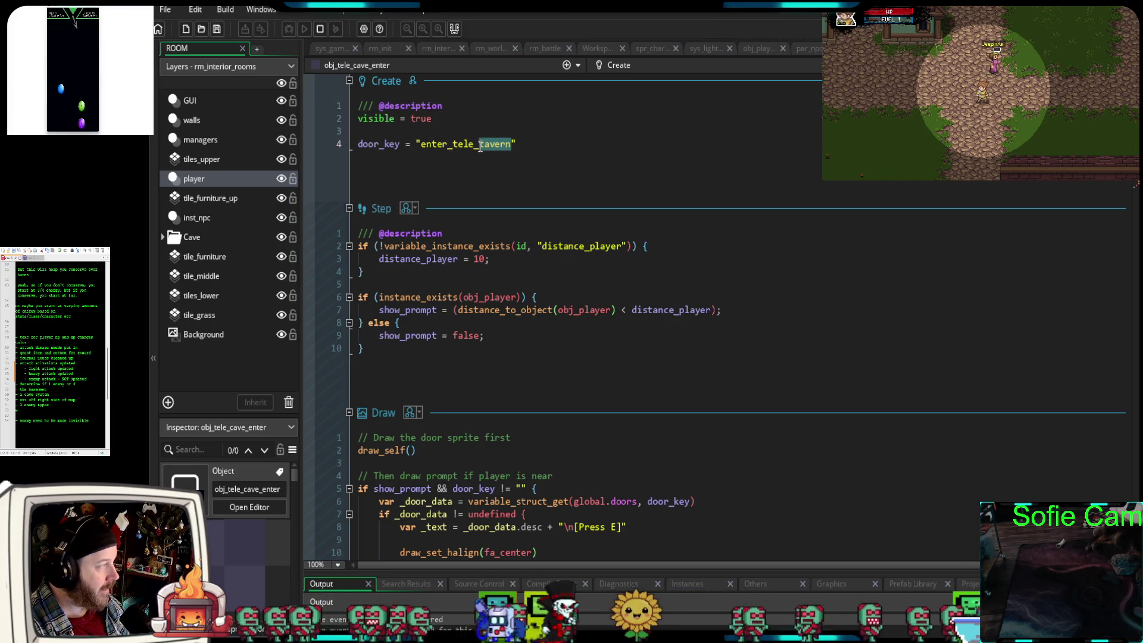
{"action": "type", "text": "cav"}
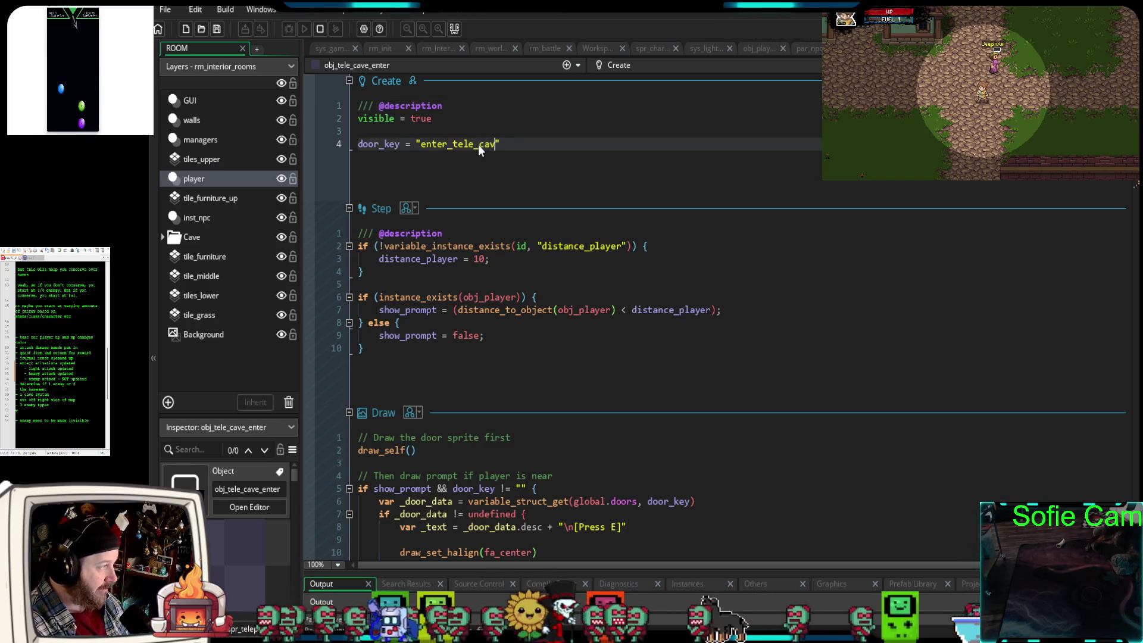
{"action": "type", "text": "e"}
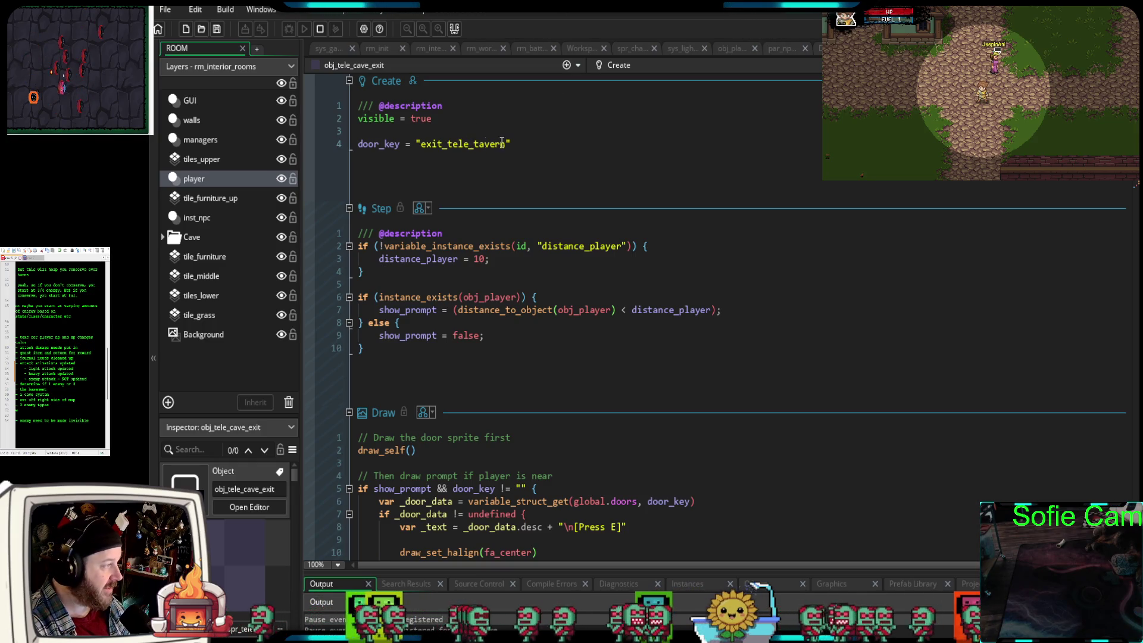
{"action": "left_click_drag", "start_coordinate": [508, 144], "coordinate": [485, 146]}
{"action": "type", "text": "c"}
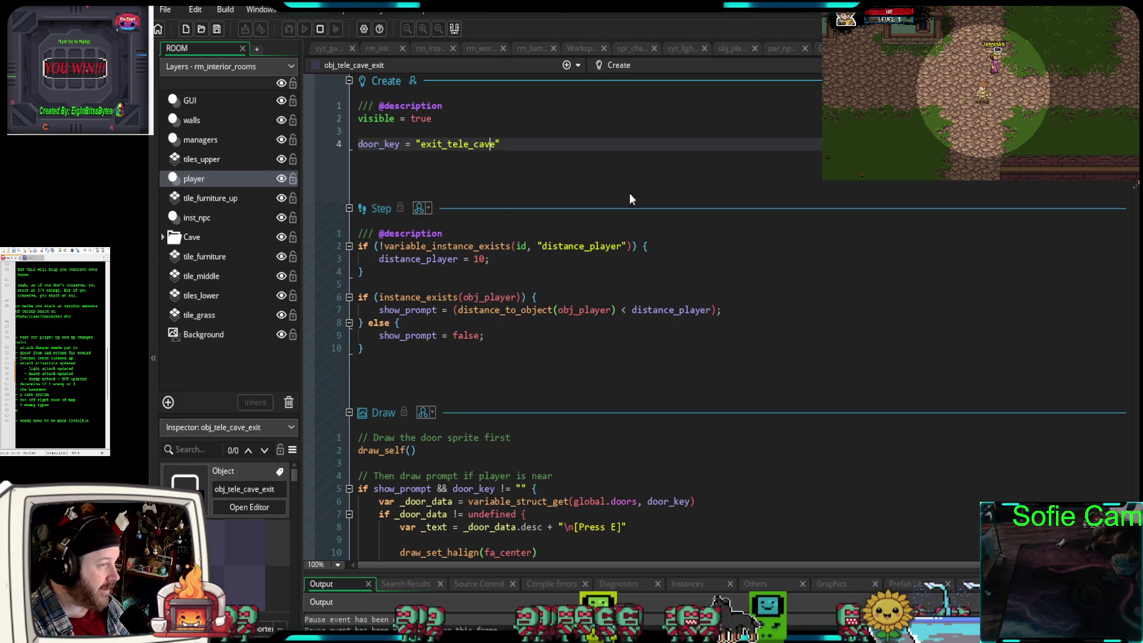
{"action": "key", "text": "Left"}
{"action": "key", "text": "F12"}
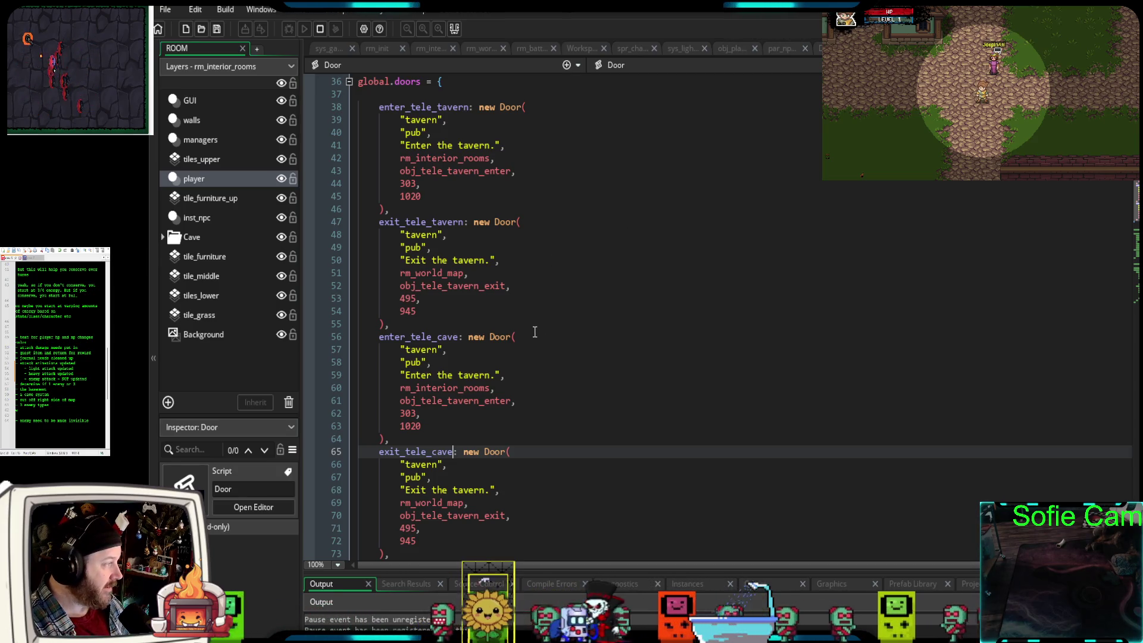
- Replace tavern and pub with cave in the enter_tele_cave and exit_tele_cave names and descriptions
{"action": "scroll", "coordinate": [534, 331], "scroll_direction": "down", "scroll_amount": 2}
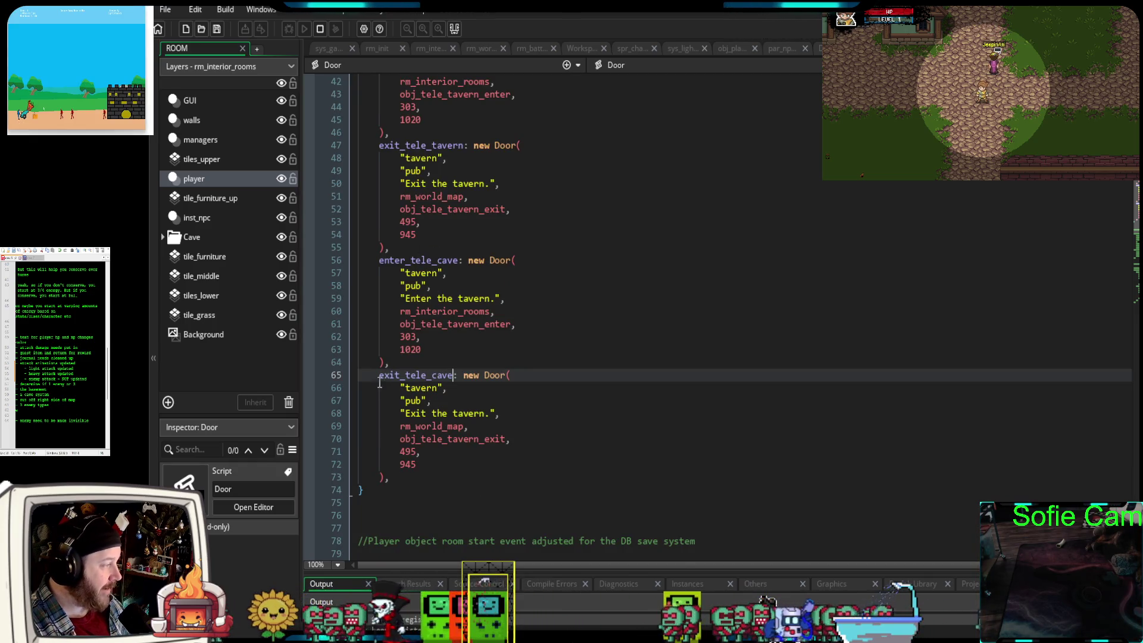
{"action": "mouse_move", "coordinate": [497, 380]}
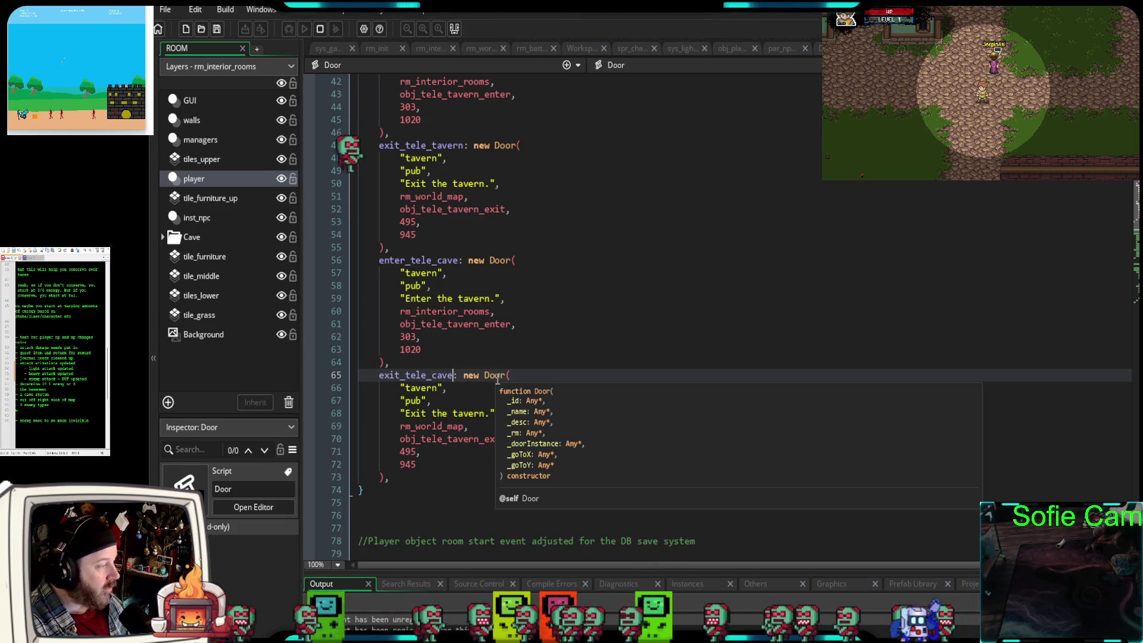
{"action": "scroll", "coordinate": [497, 380], "scroll_direction": "down", "scroll_amount": 4}
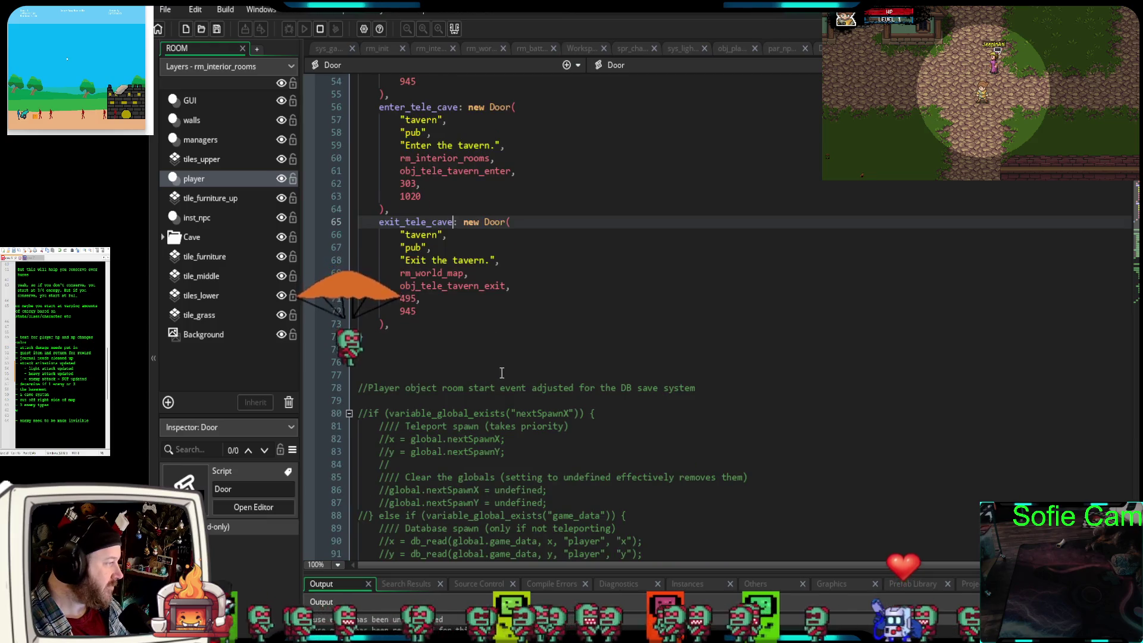
{"action": "scroll", "coordinate": [445, 298], "scroll_direction": "up", "scroll_amount": 4}
{"action": "double_click", "coordinate": [417, 273]}
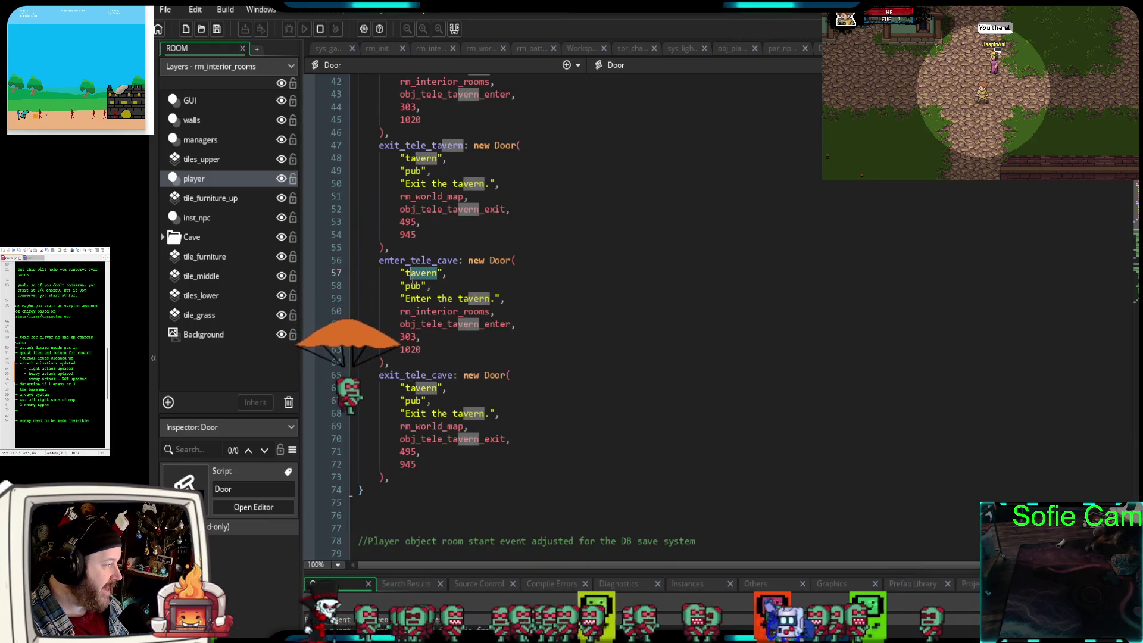
{"action": "type", "text": "cave"}
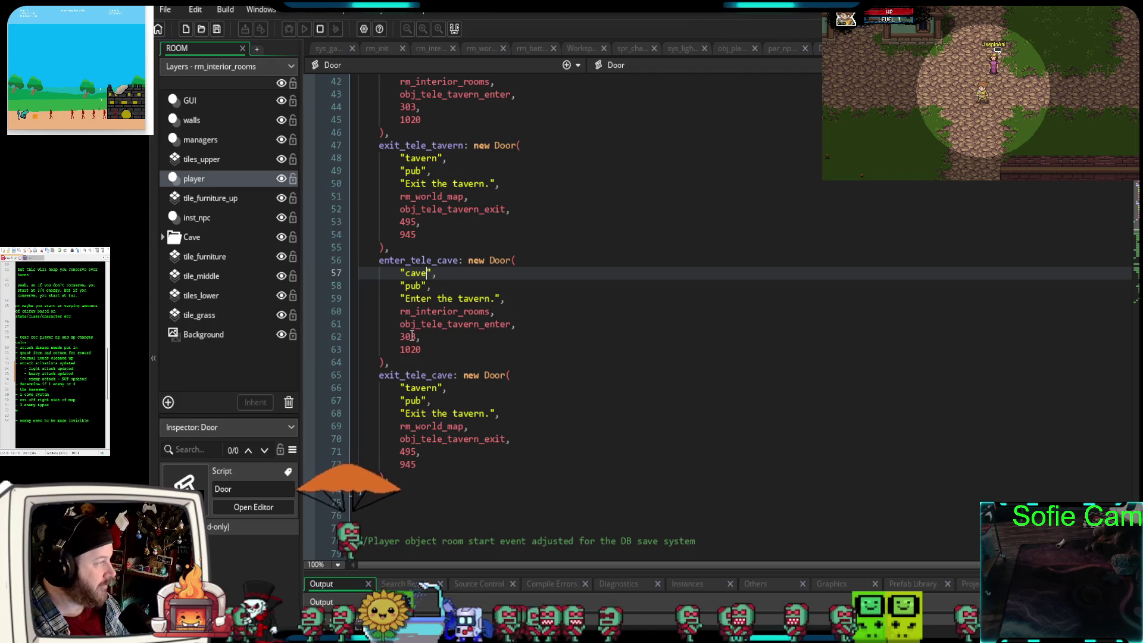
{"action": "scroll", "coordinate": [421, 322], "scroll_direction": "up", "scroll_amount": 8}
{"action": "scroll", "coordinate": [421, 321], "scroll_direction": "up", "scroll_amount": 6}
{"action": "scroll", "coordinate": [425, 310], "scroll_direction": "down", "scroll_amount": 16}
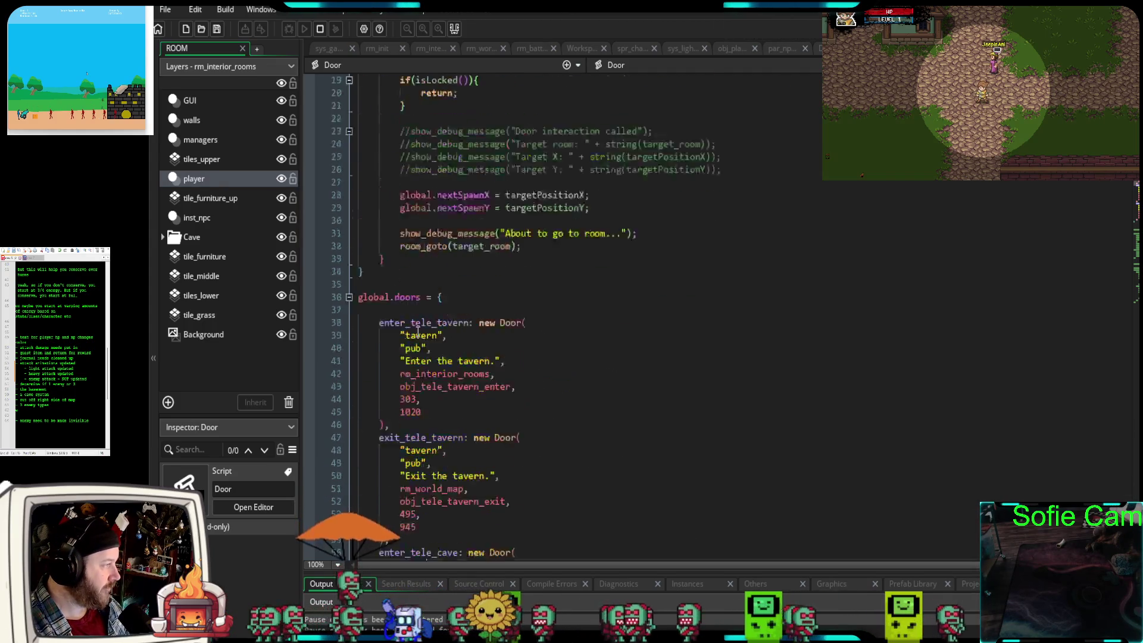
{"action": "double_click", "coordinate": [409, 310]}
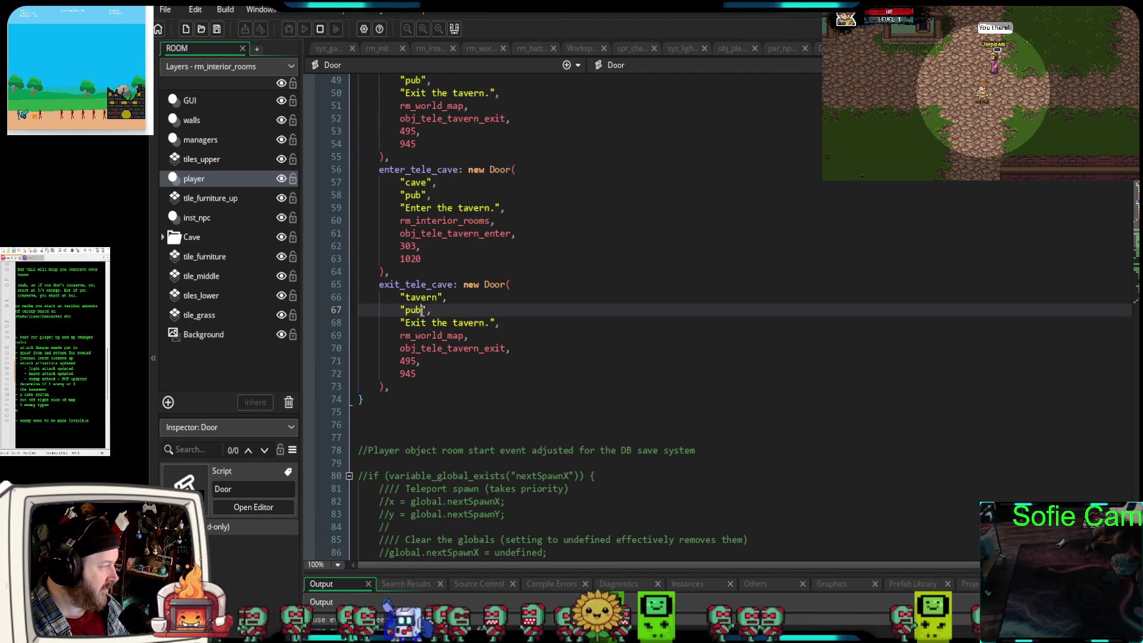
{"action": "type", "text": "cave"}
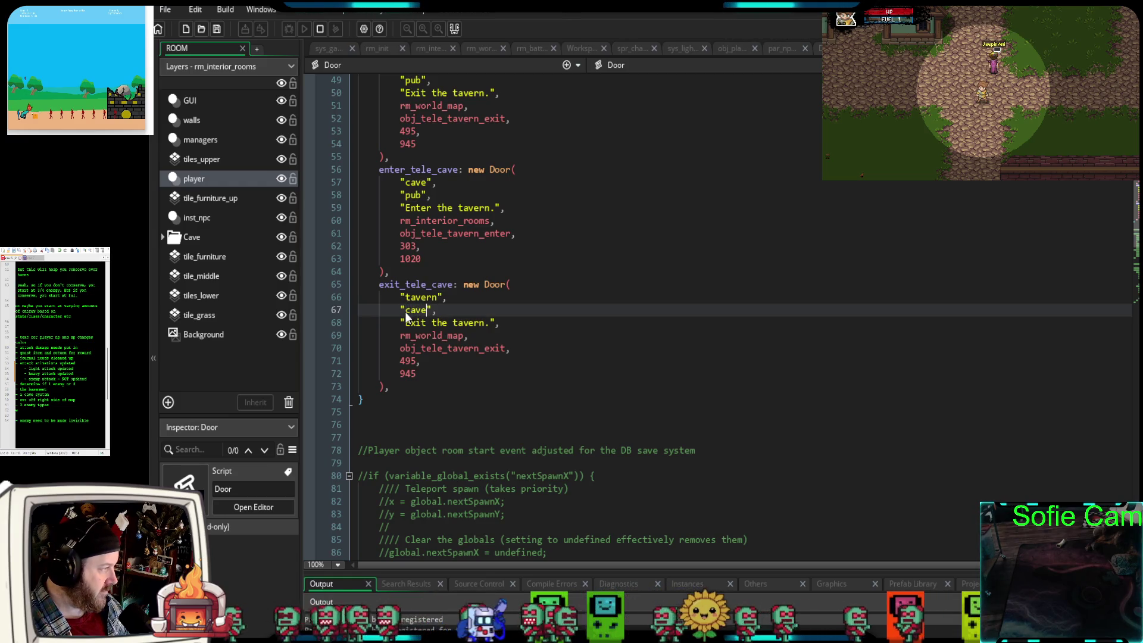
{"action": "left_click_drag", "start_coordinate": [486, 322], "coordinate": [454, 324]}
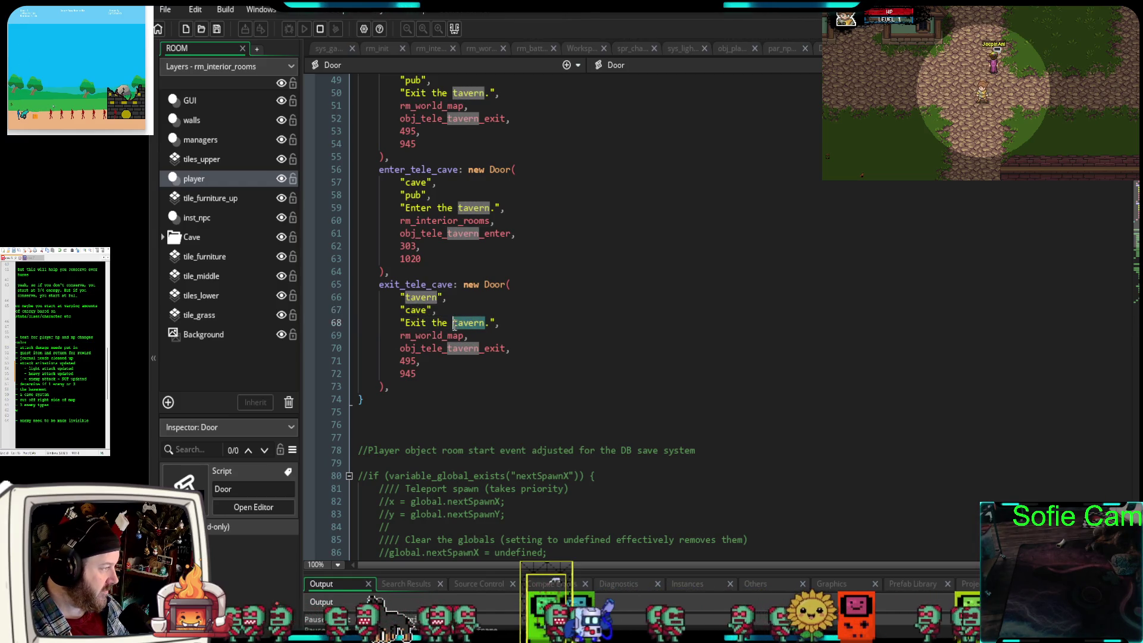
{"action": "type", "text": "cave"}
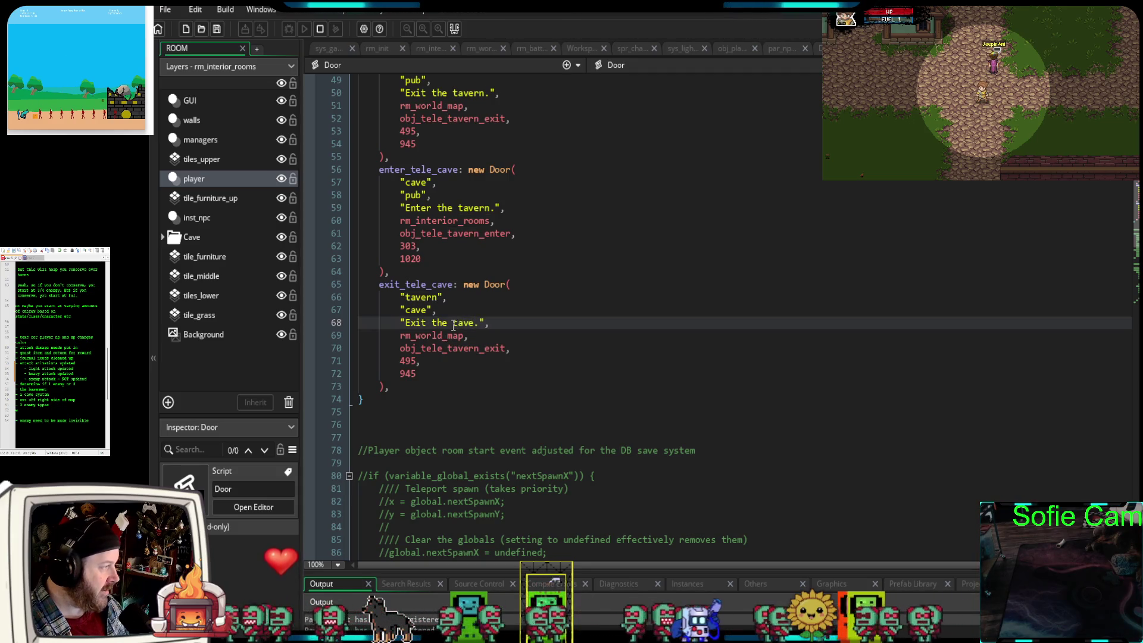
{"action": "left_click_drag", "start_coordinate": [492, 211], "coordinate": [467, 211]}
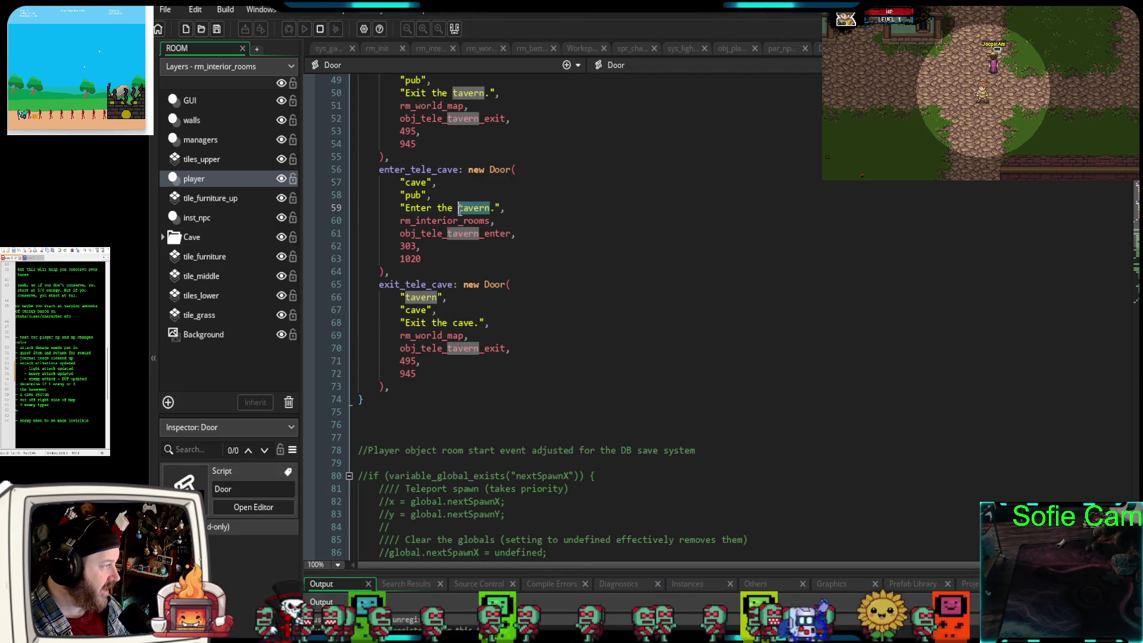
{"action": "type", "text": "cave"}
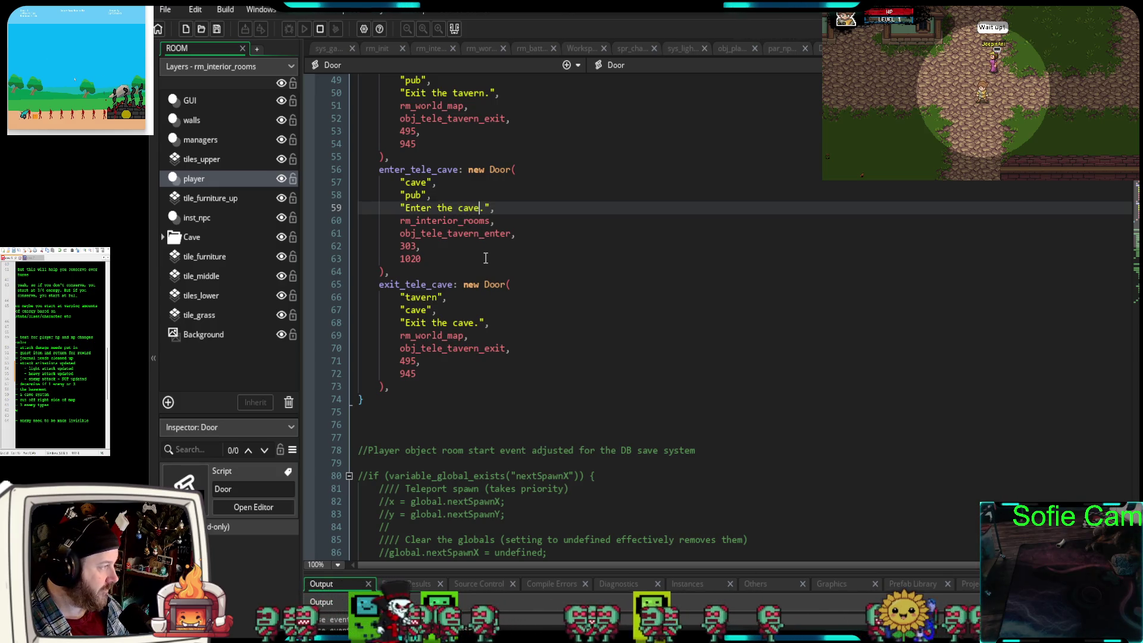
- Set the cave entries' objects to obj_tele_cave_enter and obj_tele_cave_exit
{"action": "left_click", "coordinate": [473, 260]}
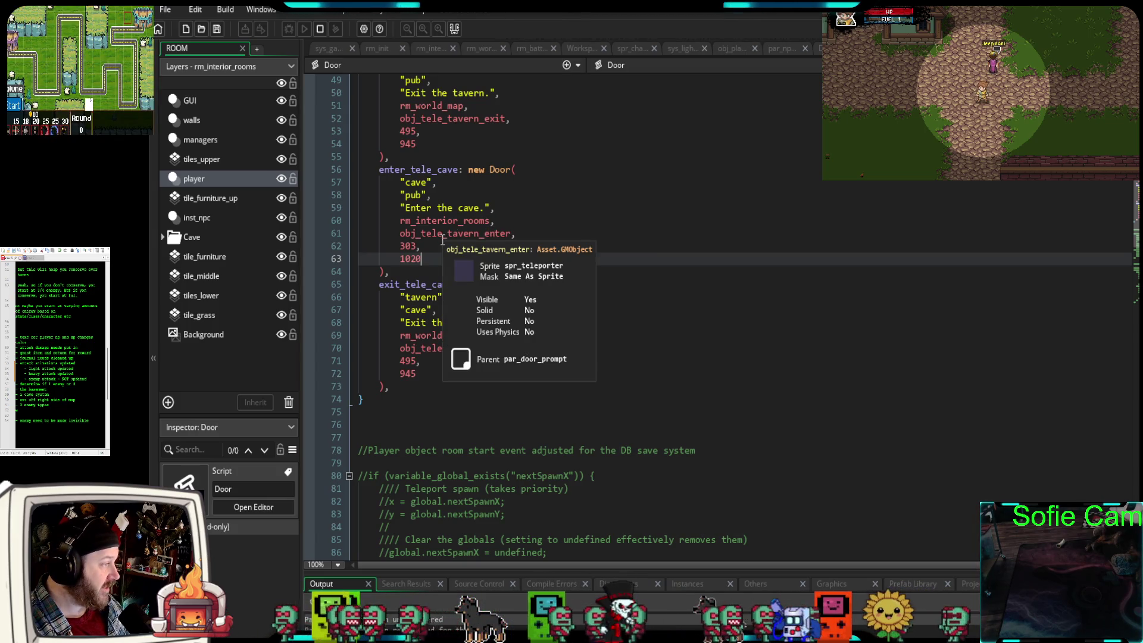
{"action": "left_click_drag", "start_coordinate": [512, 233], "coordinate": [447, 235]}
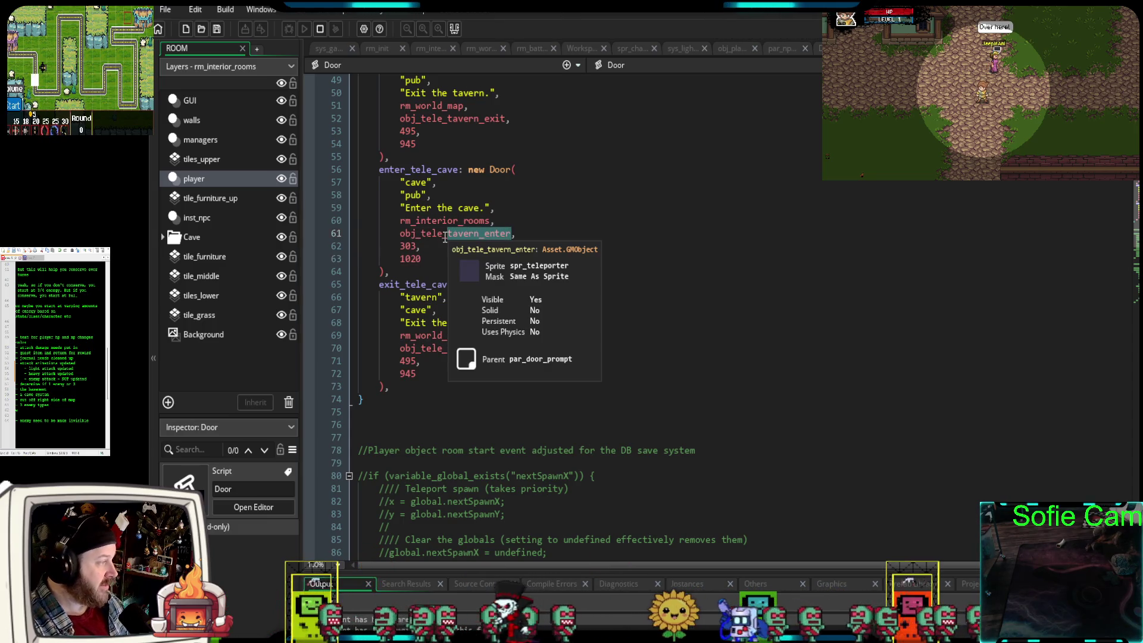
{"action": "type", "text": "ca"}
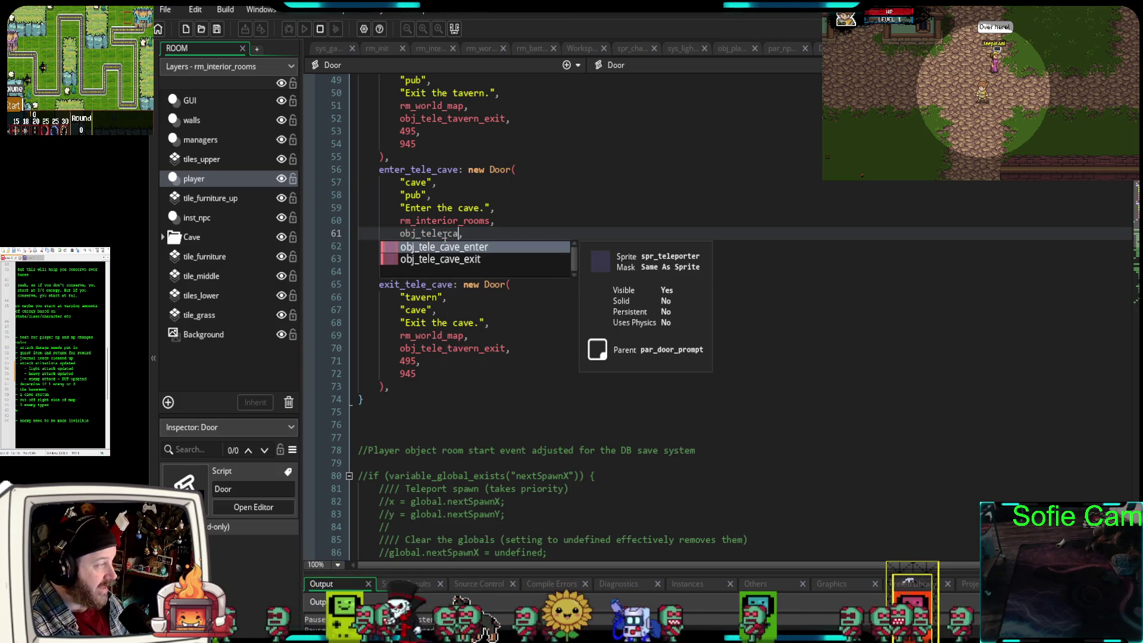
{"action": "key", "text": "Return"}
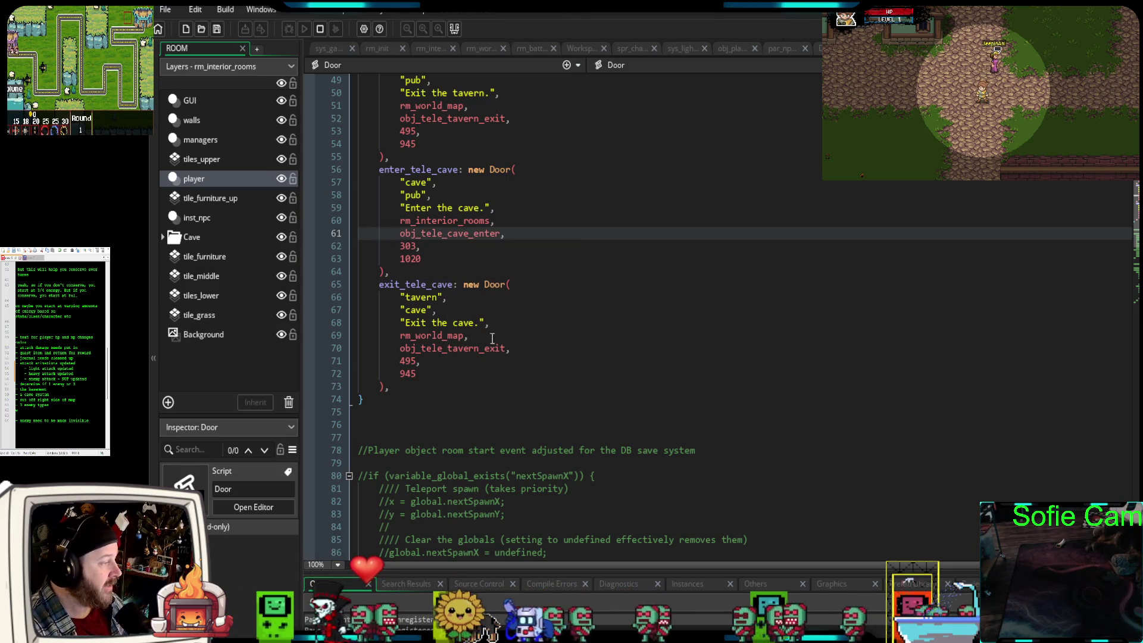
{"action": "left_click_drag", "start_coordinate": [504, 350], "coordinate": [455, 352]}
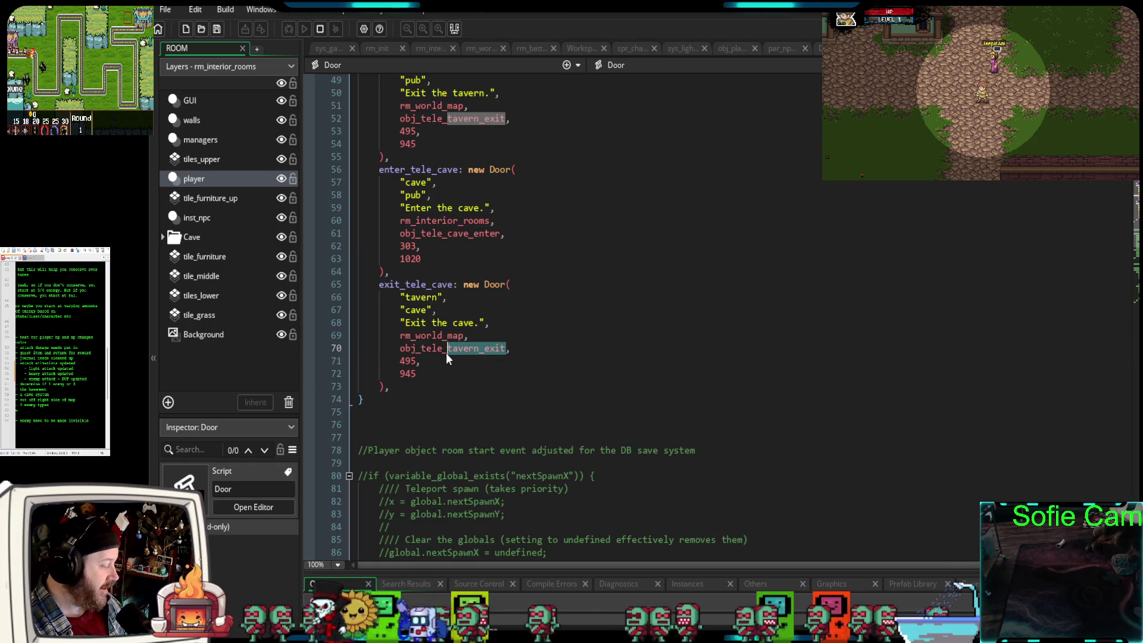
{"action": "type", "text": "ca"}
{"action": "left_click", "coordinate": [459, 374]}
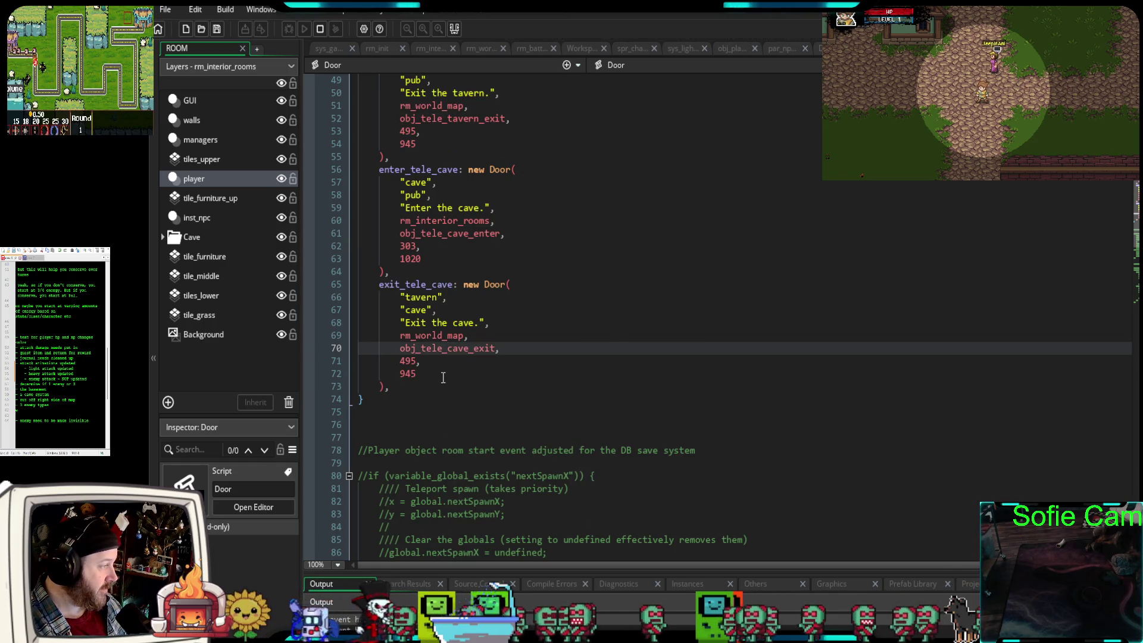
{"action": "mouse_move", "coordinate": [413, 350]}
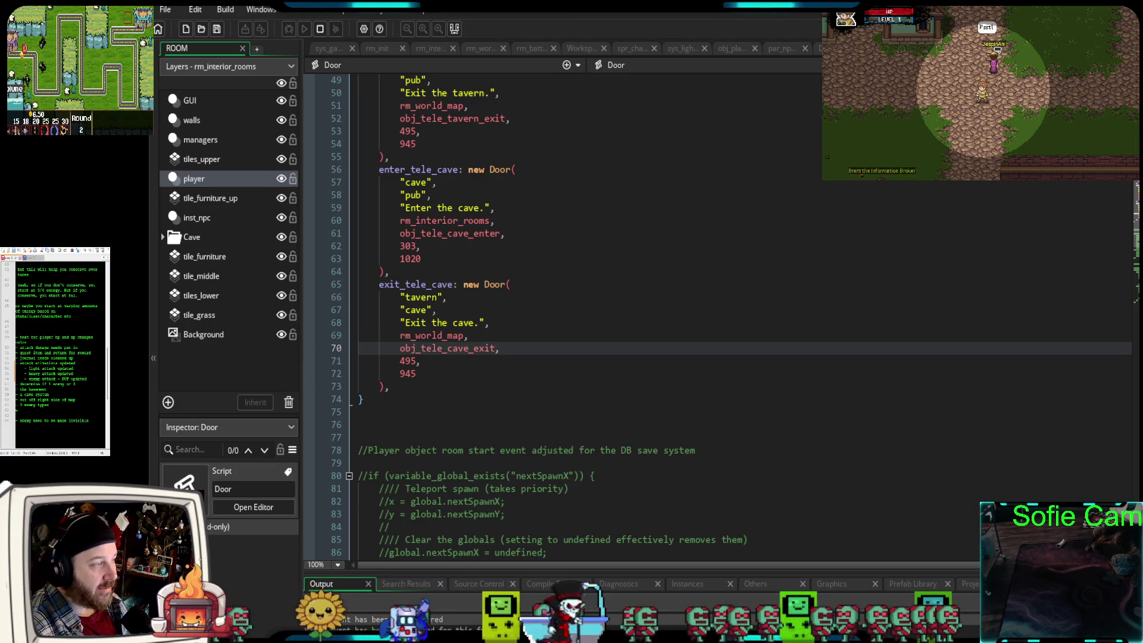
- Check the cave exit's room position, then change enter_tele_cave's coordinates from 303, 1020 to 1135, 440
{"action": "left_click", "coordinate": [424, 50]}
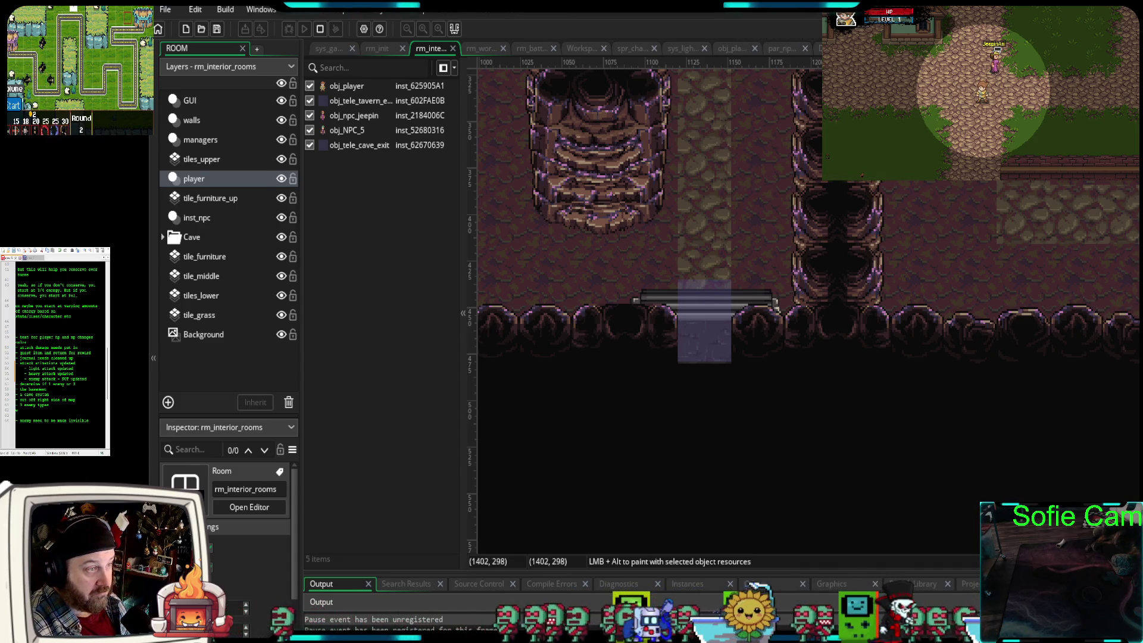
{"action": "key", "text": "ctrl+Tab"}
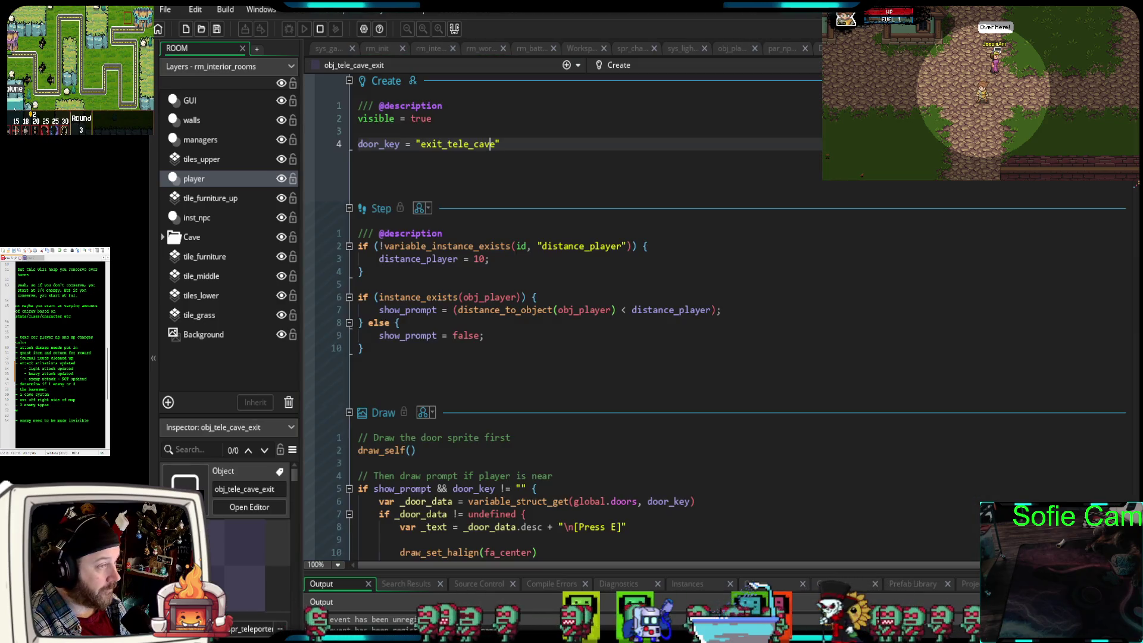
{"action": "key", "text": "ctrl+Tab"}
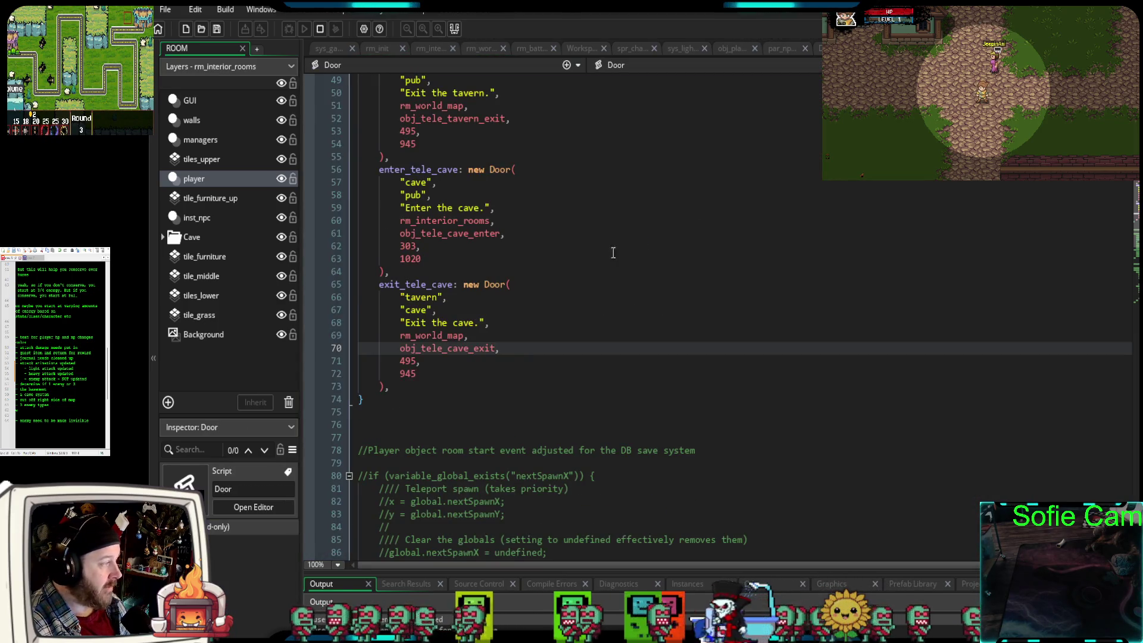
{"action": "left_click_drag", "start_coordinate": [418, 246], "coordinate": [405, 246]}
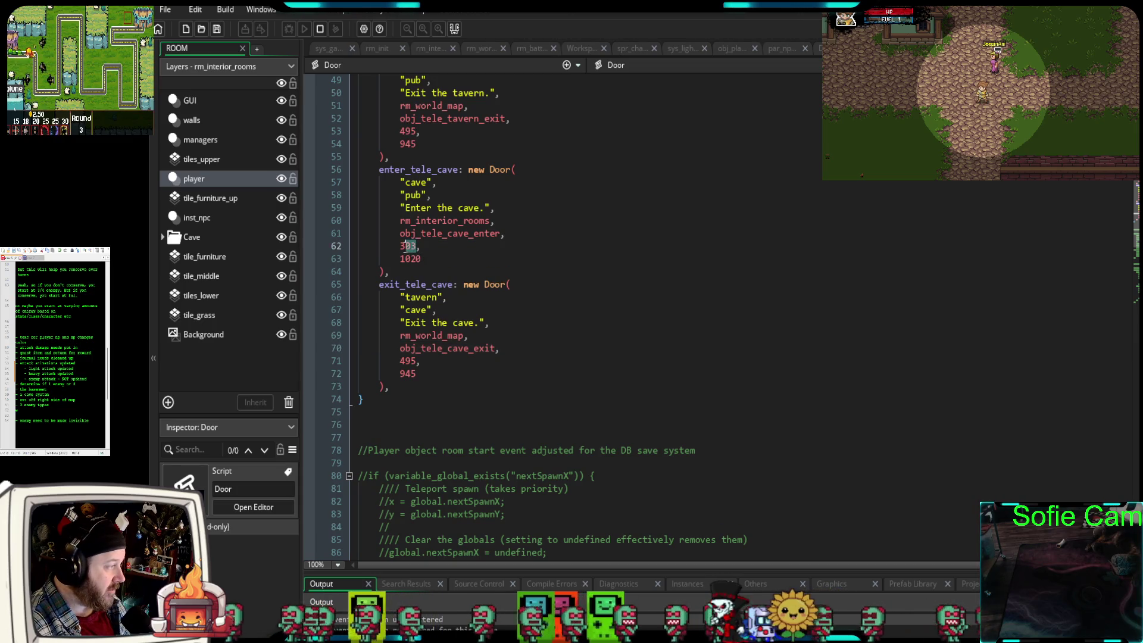
{"action": "type", "text": "113"}
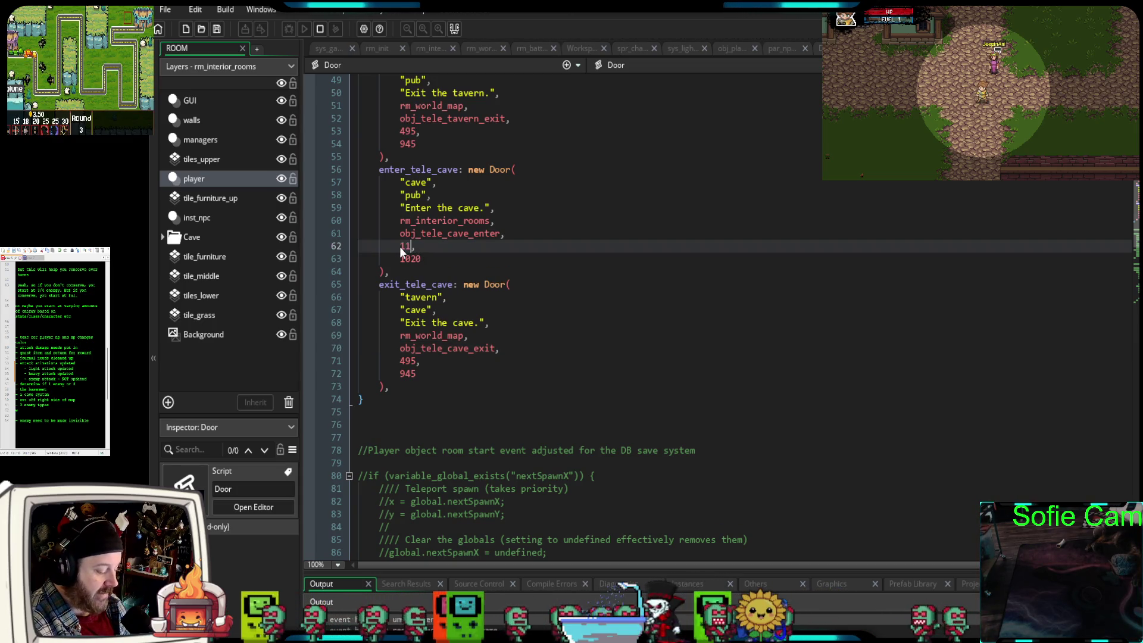
{"action": "type", "text": "5"}
{"action": "left_click_drag", "start_coordinate": [422, 260], "coordinate": [402, 264]}
{"action": "type", "text": "440"}
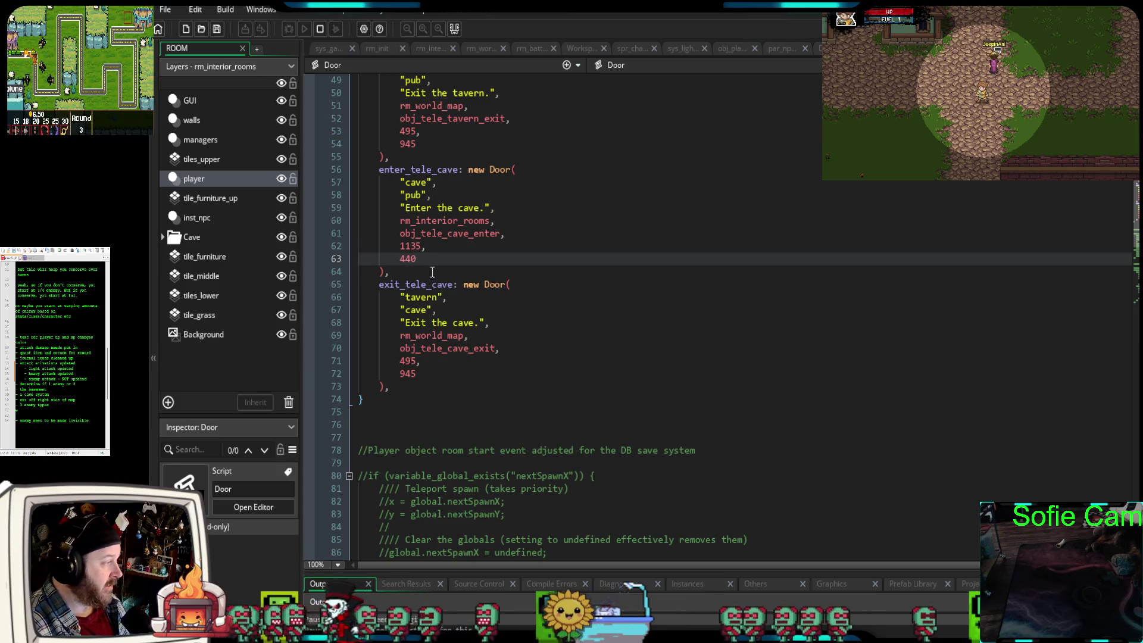
{"action": "left_click", "coordinate": [424, 273]}
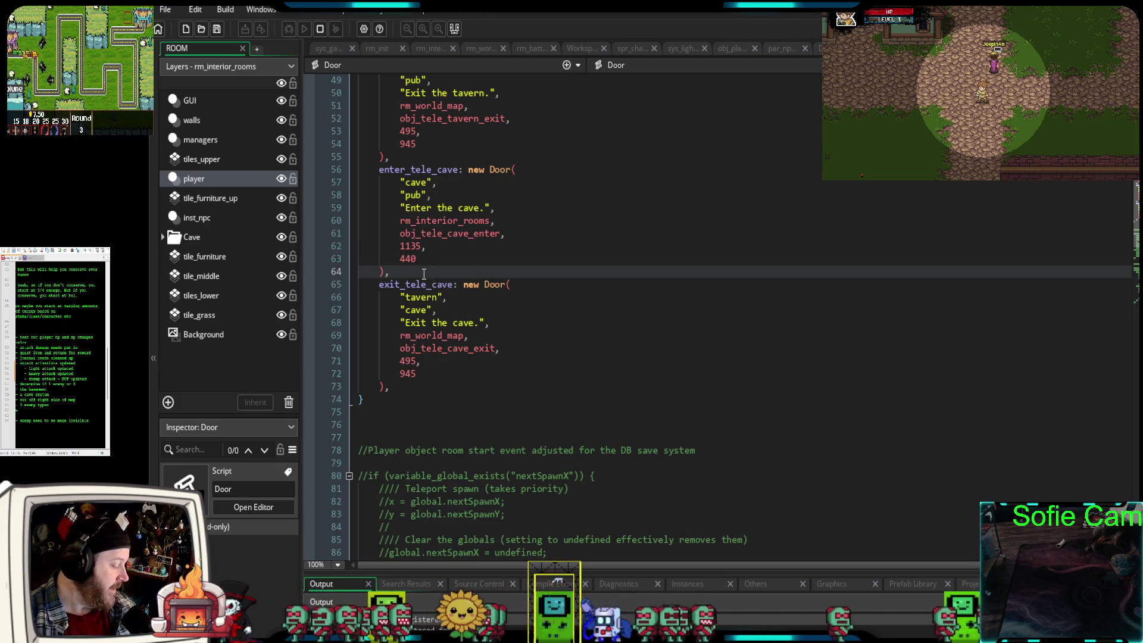
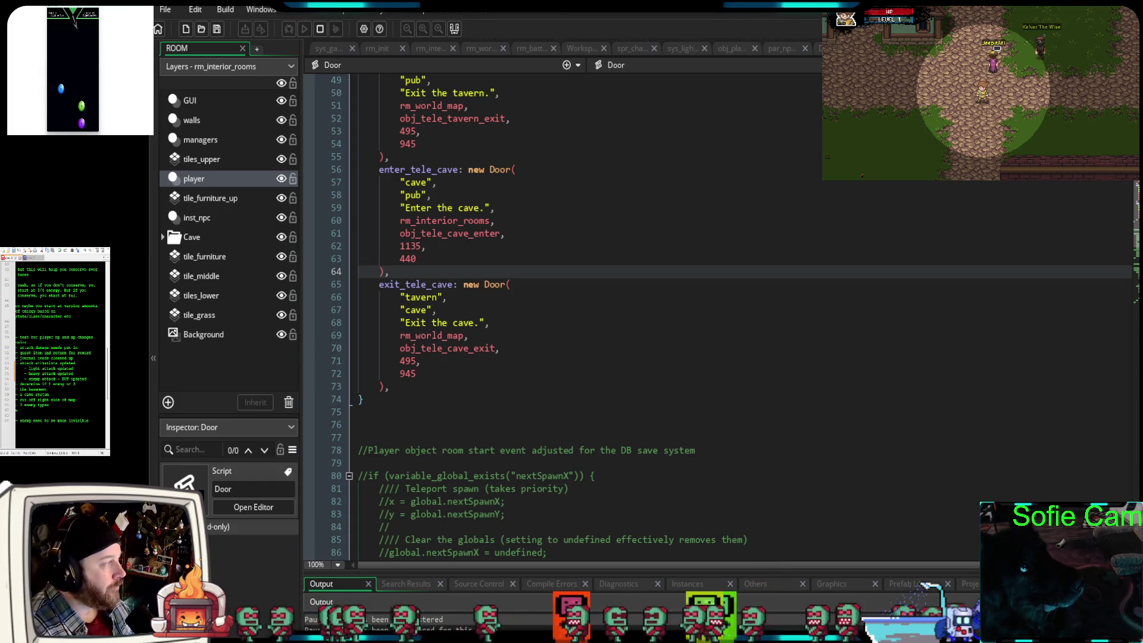
- Zoom rm_world_map onto the cliff's cave entrance and place an obj_tele_cave_enter instance in its mouth
{"action": "left_click", "coordinate": [481, 48]}
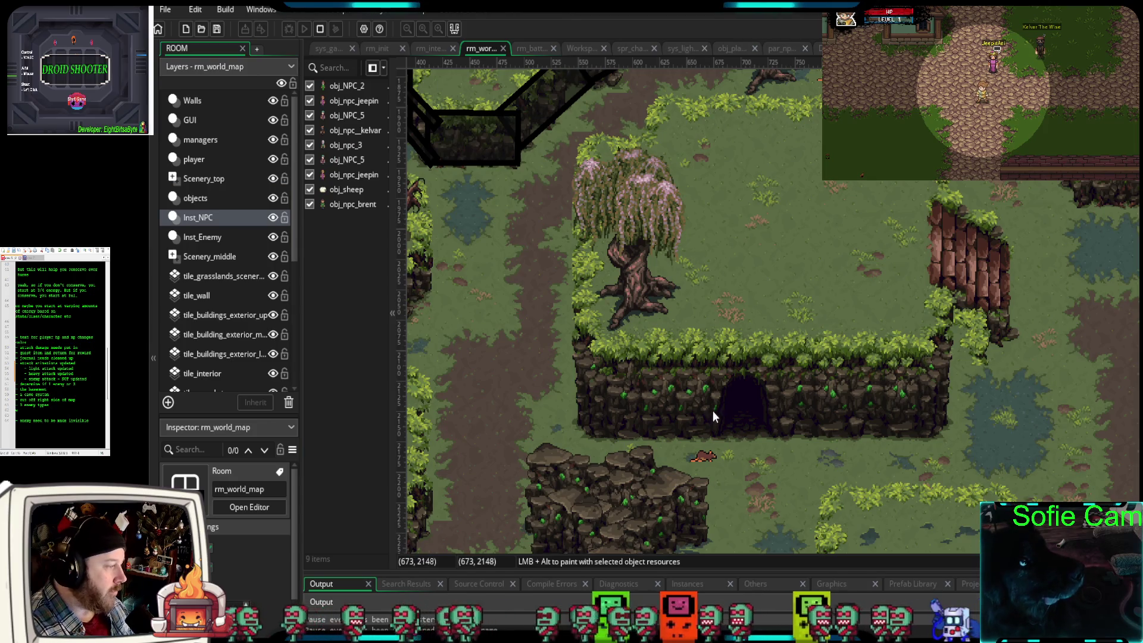
{"action": "scroll", "coordinate": [712, 369], "scroll_direction": "down", "scroll_amount": 2}
{"action": "scroll", "coordinate": [713, 340], "scroll_direction": "up", "scroll_amount": 5}
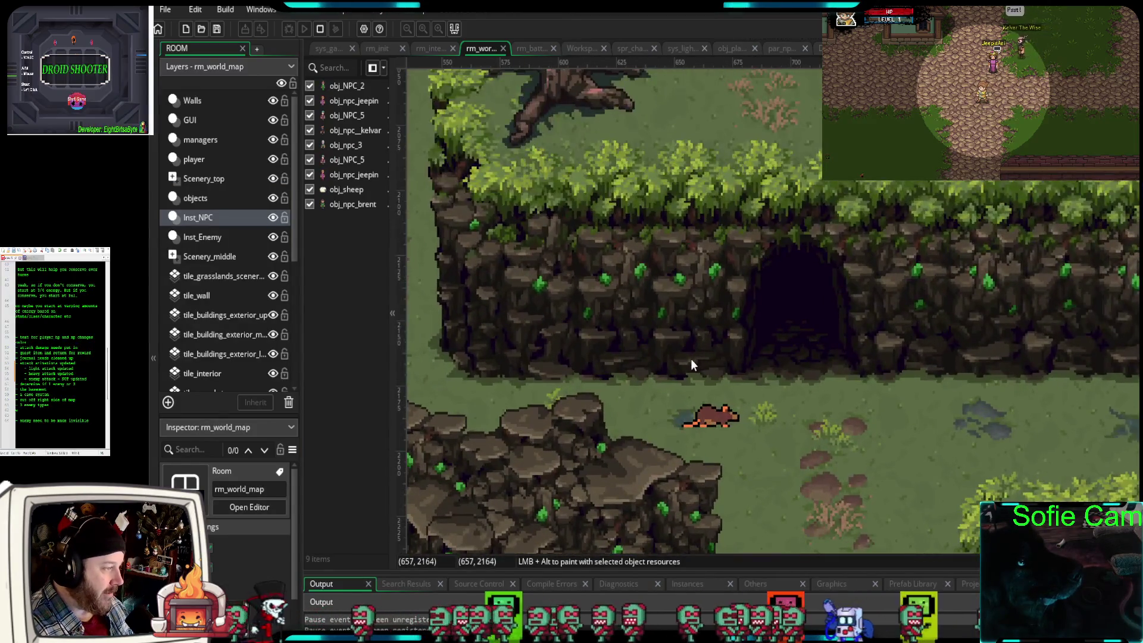
{"action": "left_click_drag", "start_coordinate": [787, 422], "coordinate": [769, 409]}
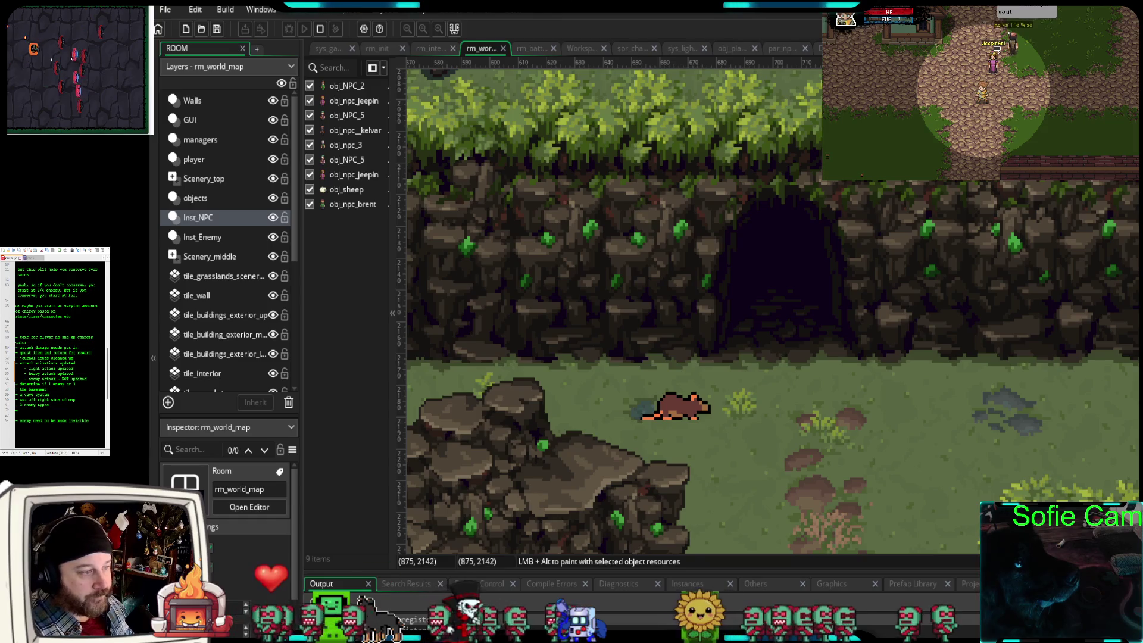
{"action": "left_click", "coordinate": [1137, 280]}
{"action": "mouse_move", "coordinate": [789, 357]}
{"action": "left_mouse_down"}
{"action": "mouse_move", "coordinate": [785, 392]}
{"action": "mouse_move", "coordinate": [731, 384]}
{"action": "left_mouse_up"}
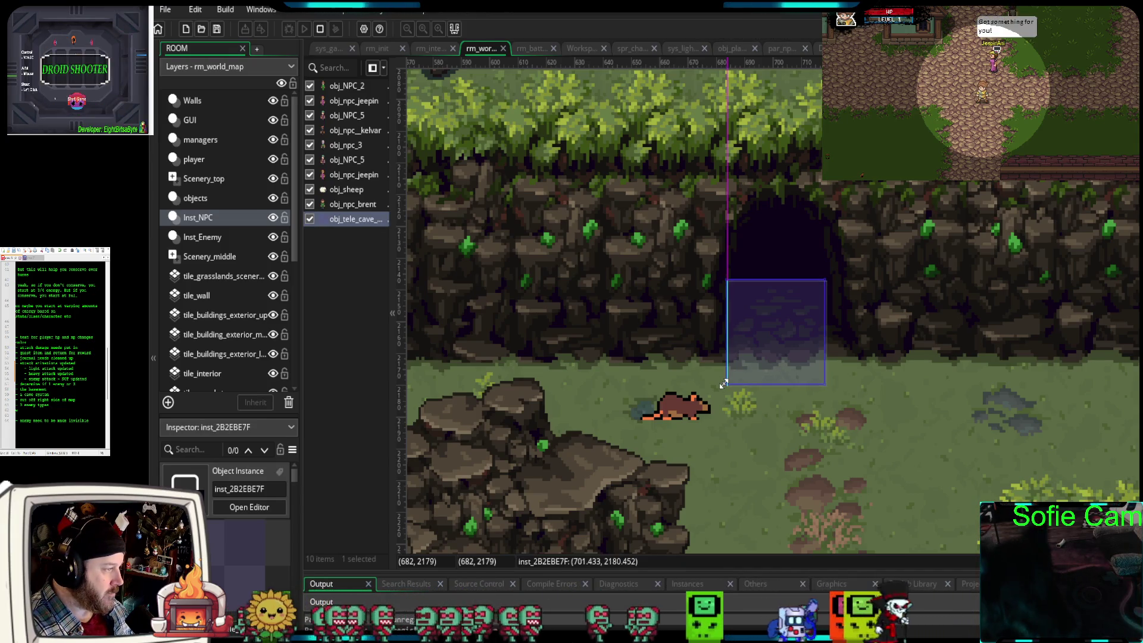
- Resize the cave teleporter to cover the cave opening around (703, 2175) and verify its position
{"action": "left_click_drag", "start_coordinate": [826, 385], "coordinate": [828, 369]}
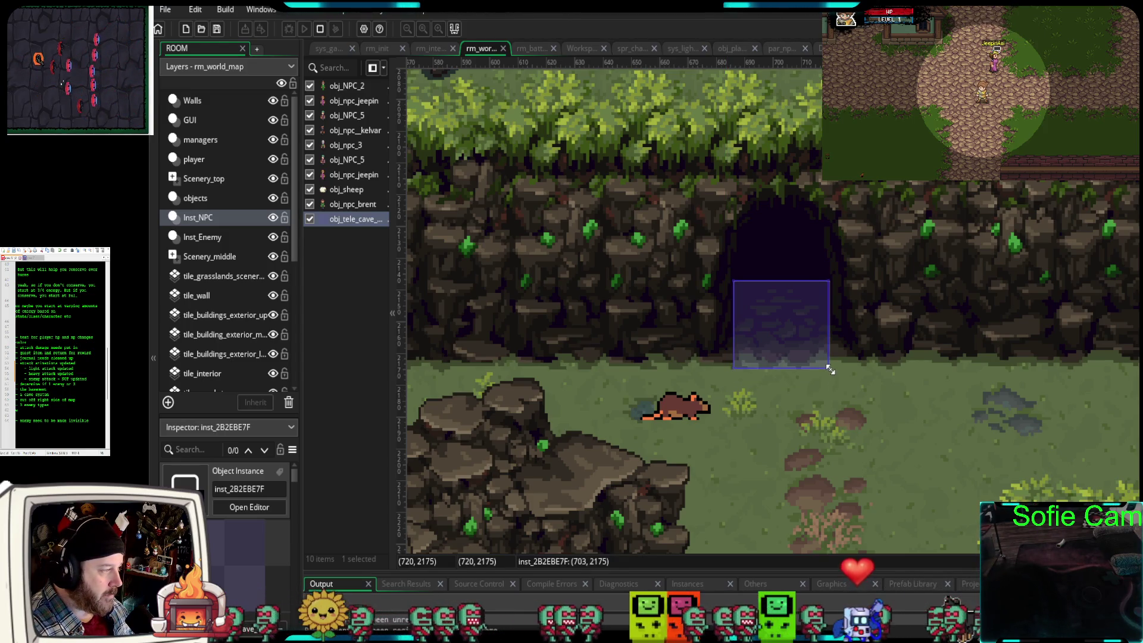
{"action": "left_click_drag", "start_coordinate": [792, 279], "coordinate": [792, 260]}
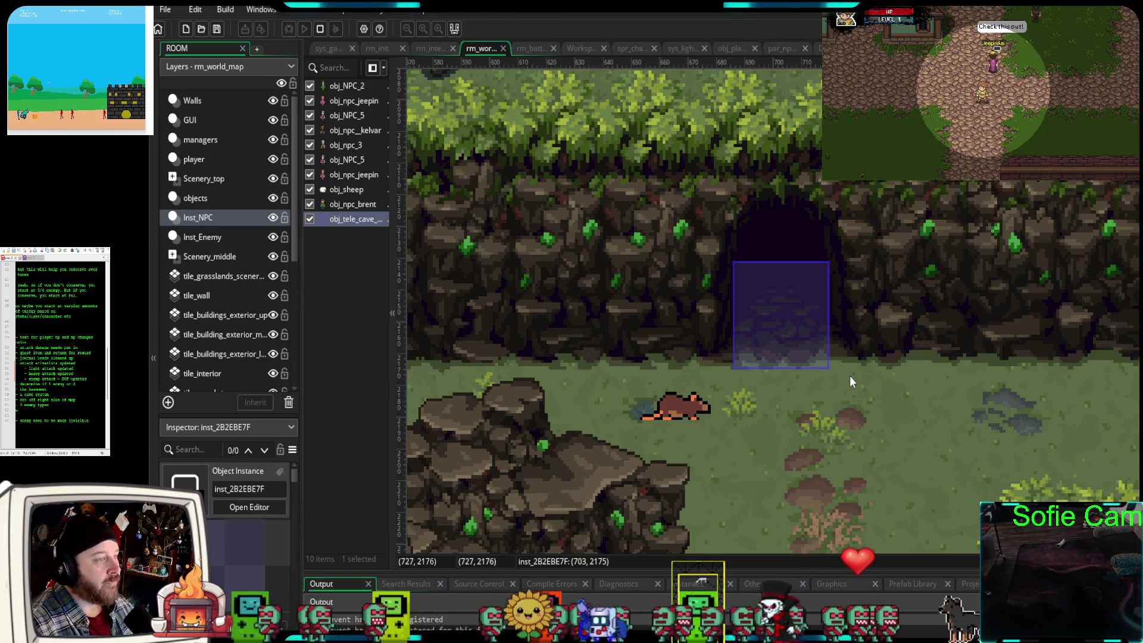
{"action": "left_click", "coordinate": [780, 376]}
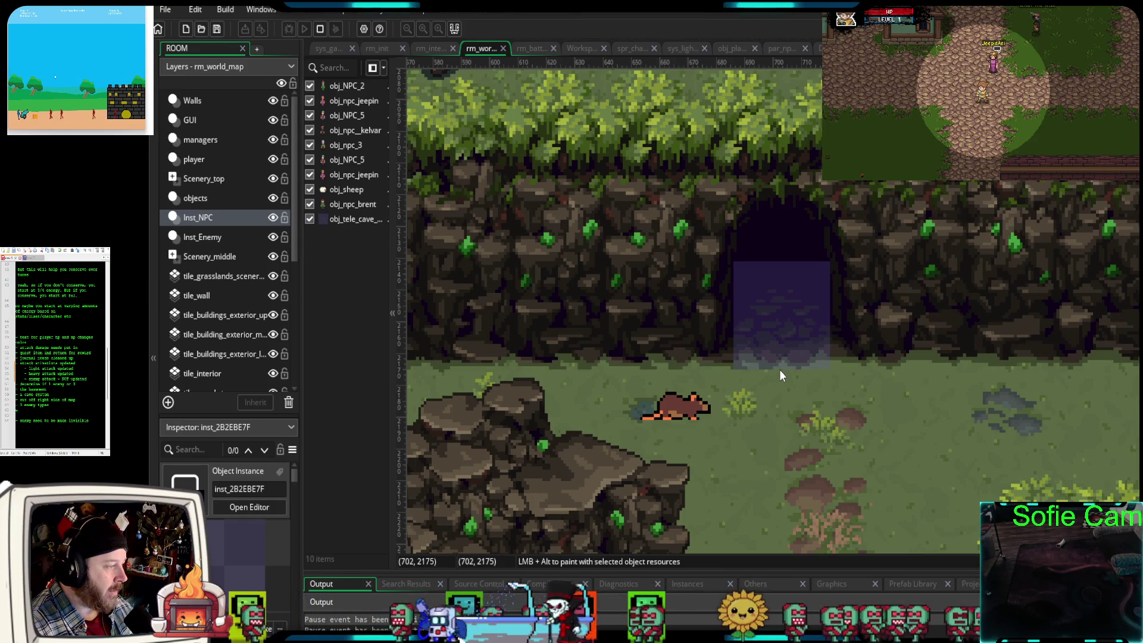
{"action": "left_click", "coordinate": [784, 365]}
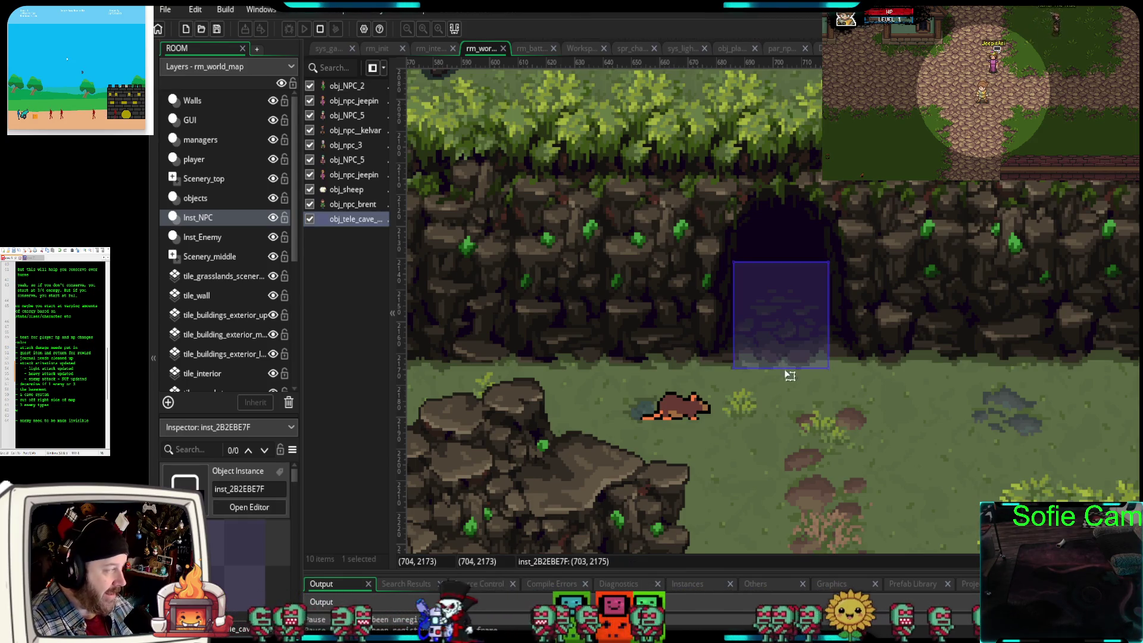
{"action": "left_click", "coordinate": [784, 381]}
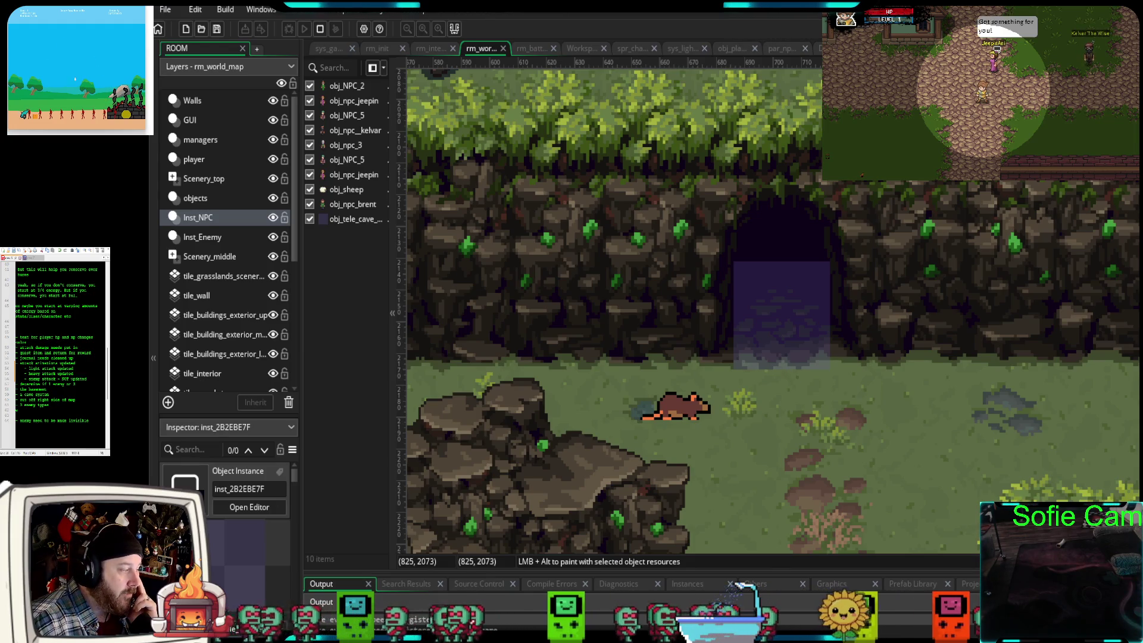
{"action": "key", "text": "ctrl+Tab"}
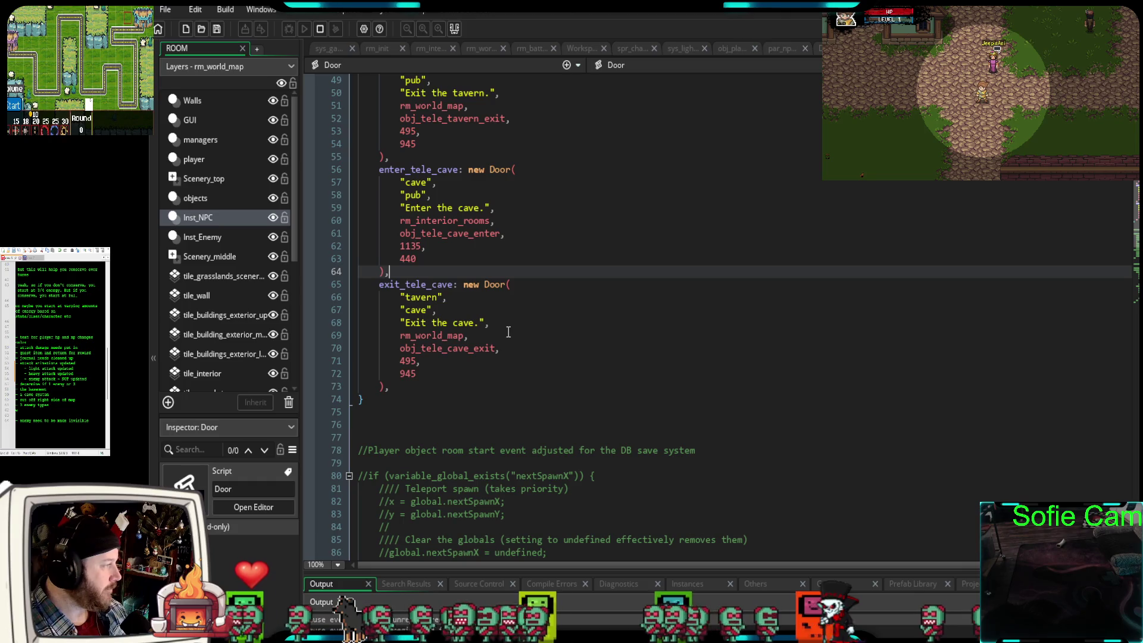
- Replace enter_tele_cave's coordinates 1135, 440 with 705 and 2135 in the Door script
{"action": "scroll", "coordinate": [509, 332], "scroll_direction": "up", "scroll_amount": 2}
{"action": "scroll", "coordinate": [497, 332], "scroll_direction": "down", "scroll_amount": 2}
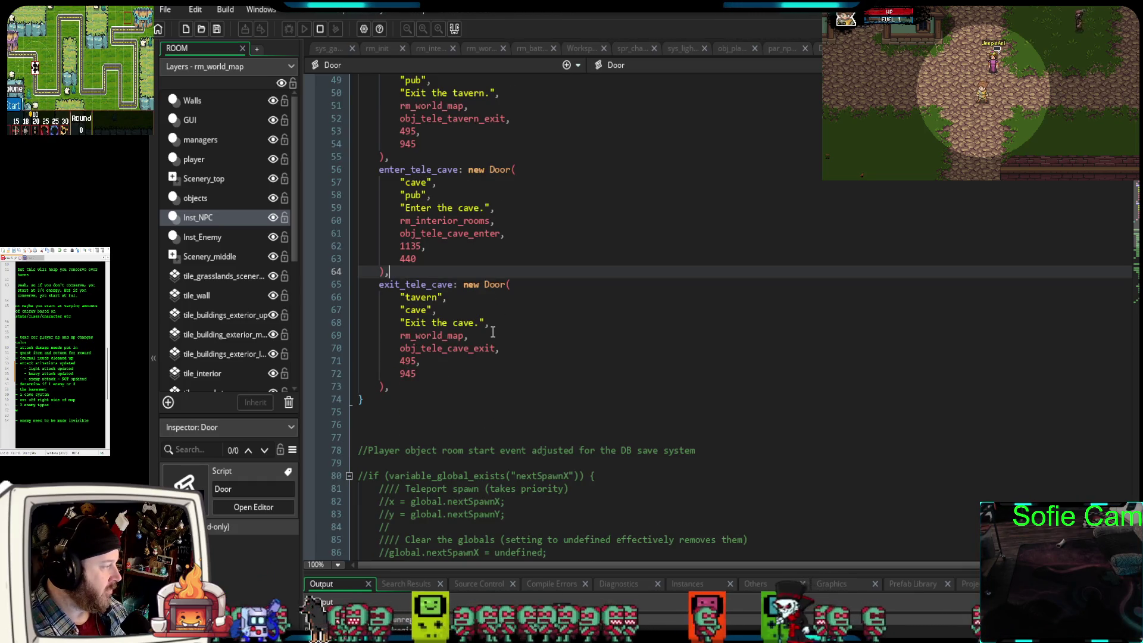
{"action": "left_click_drag", "start_coordinate": [421, 250], "coordinate": [405, 248]}
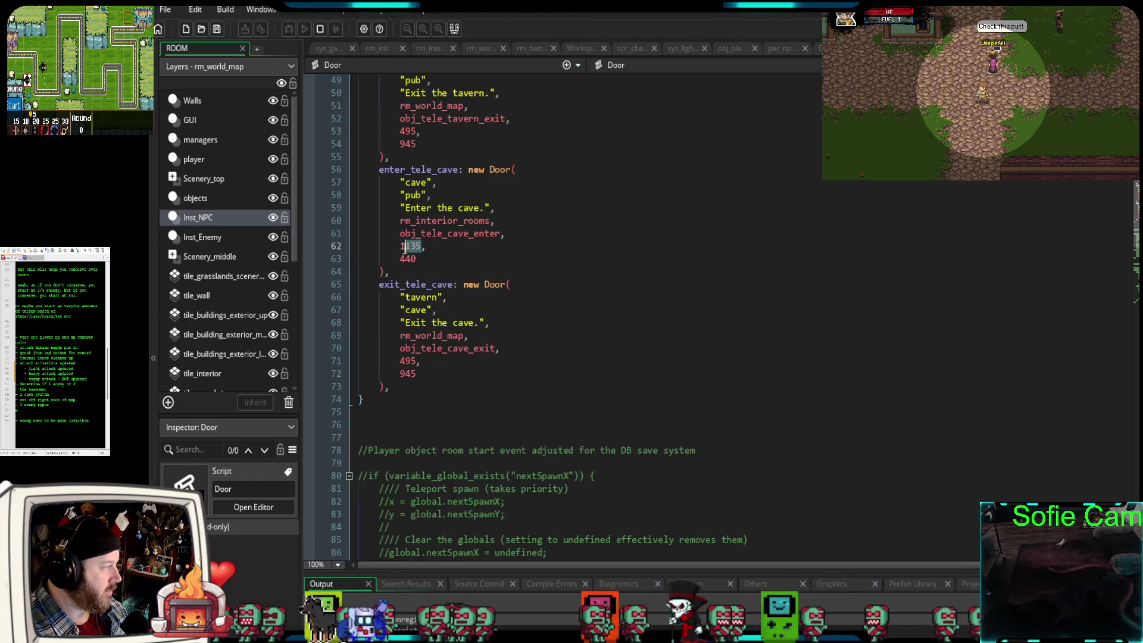
{"action": "key", "text": "BackSpace"}
{"action": "type", "text": "705,"}
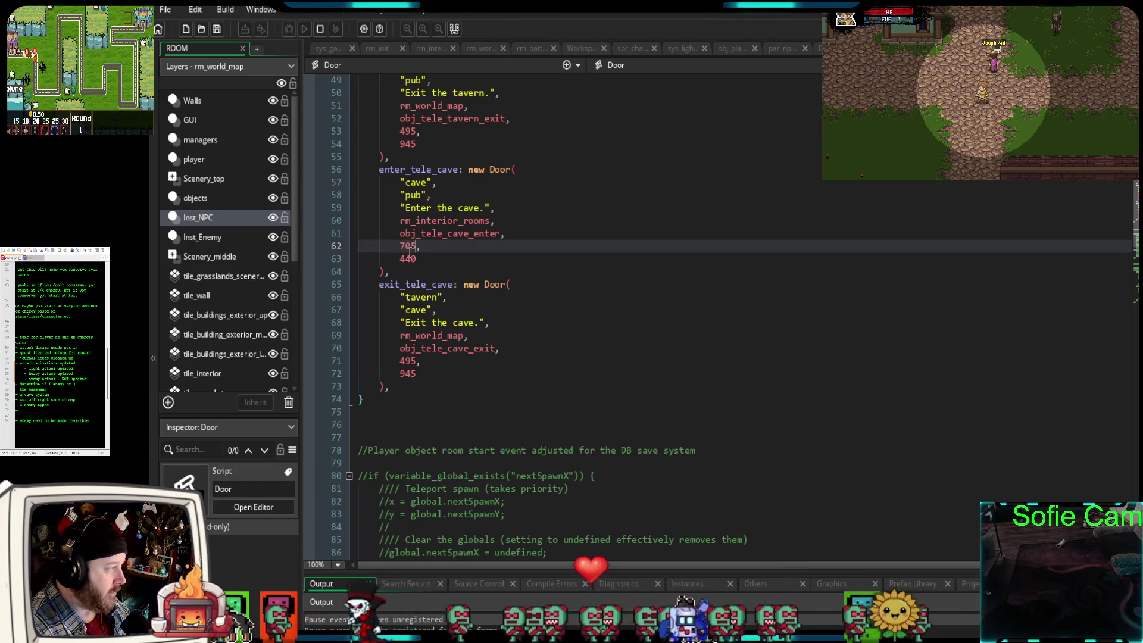
{"action": "double_click", "coordinate": [404, 258]}
{"action": "type", "text": "2135"}
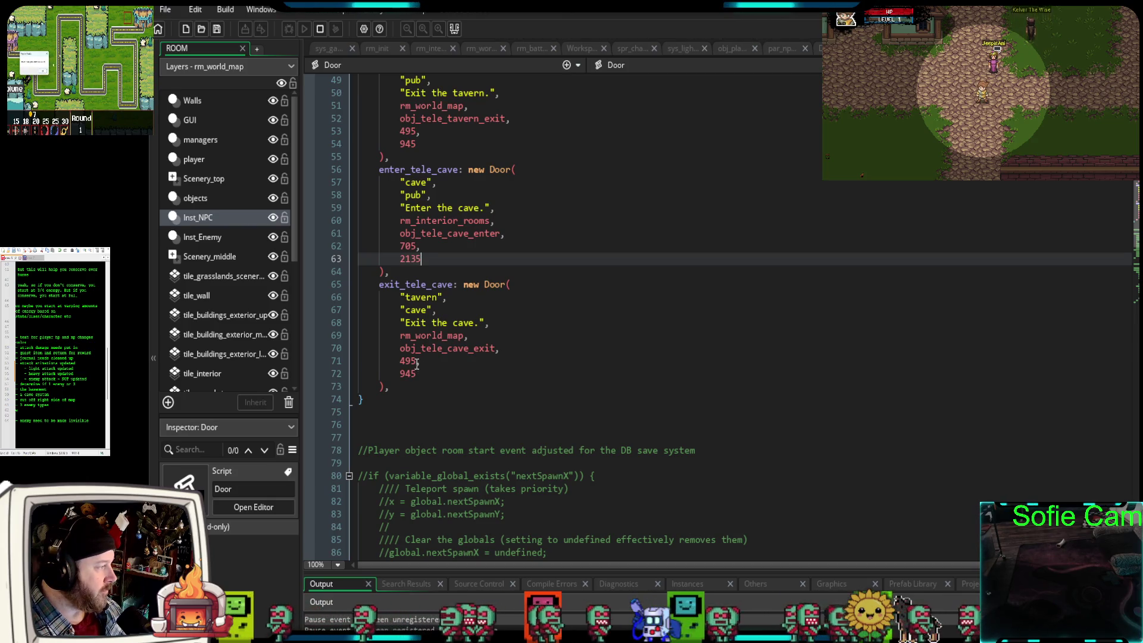
{"action": "left_click_drag", "start_coordinate": [421, 246], "coordinate": [400, 247]}
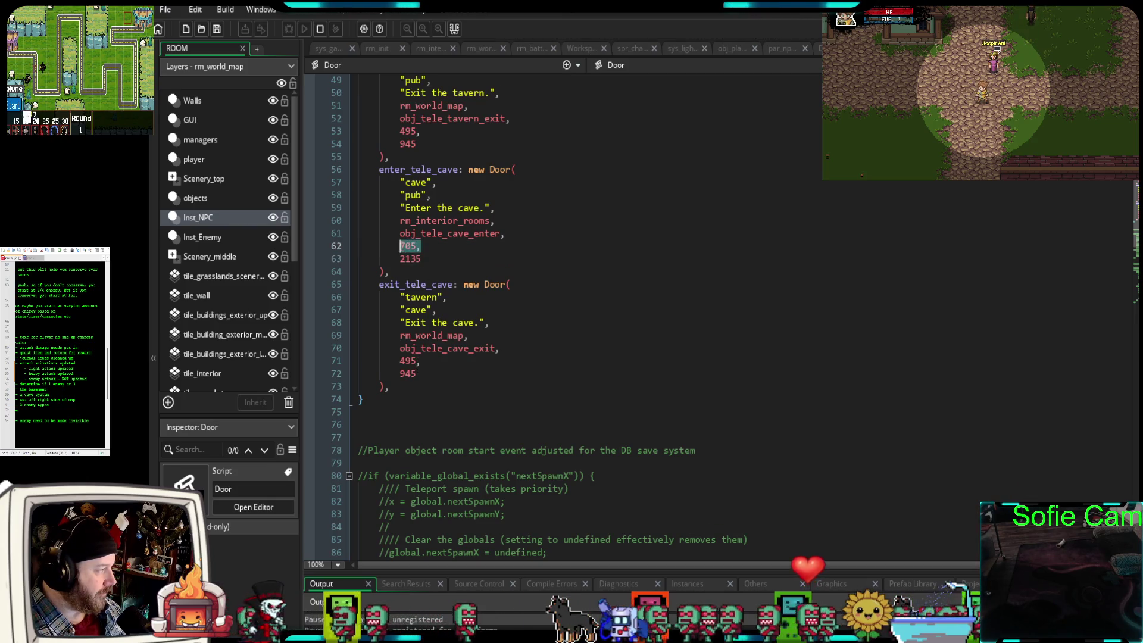
- Move 705 and 2135 from enter_tele_cave into exit_tele_cave, cutting out its 945
{"action": "key", "text": "ctrl+x"}
{"action": "left_click", "coordinate": [427, 363]}
{"action": "key", "text": "ctrl+v"}
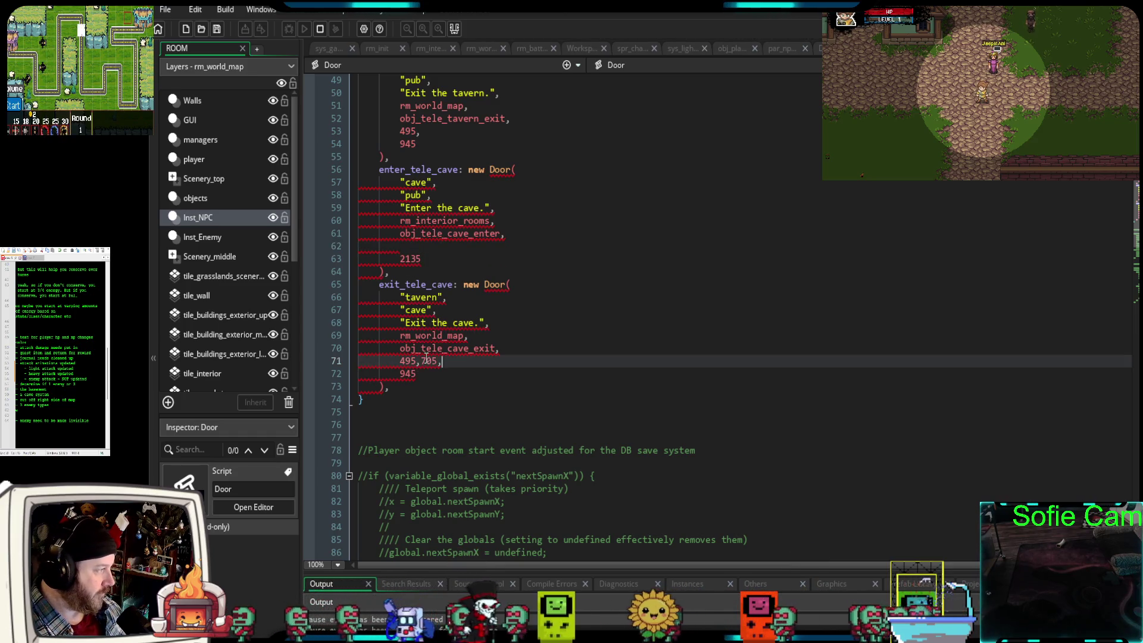
{"action": "left_click_drag", "start_coordinate": [429, 262], "coordinate": [405, 262]}
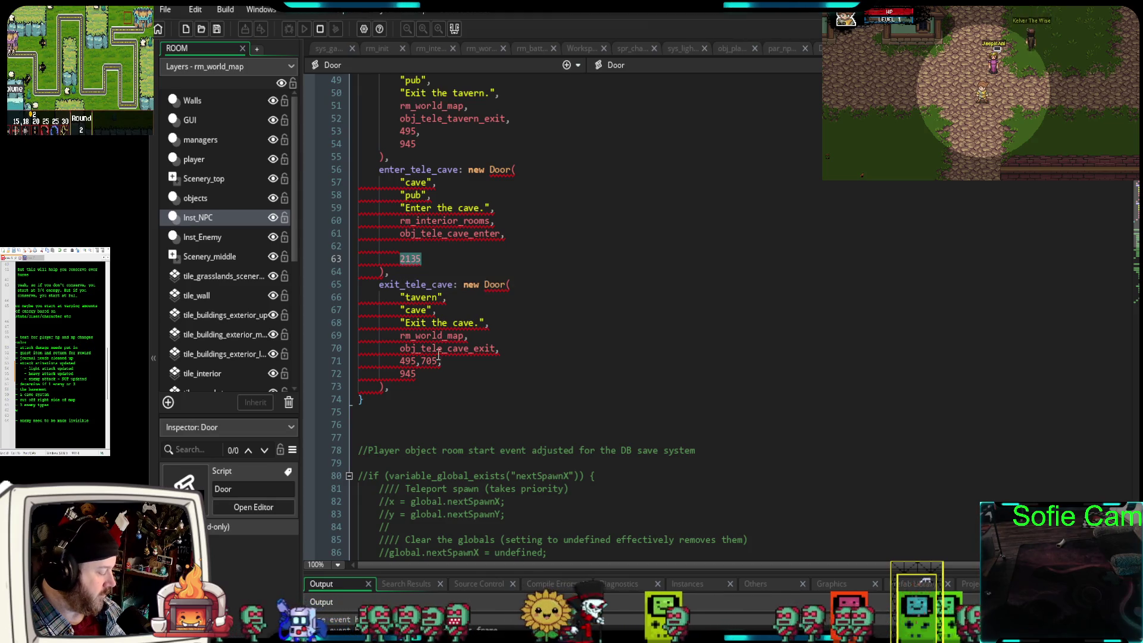
{"action": "key", "text": "ctrl+x"}
{"action": "left_click", "coordinate": [427, 375]}
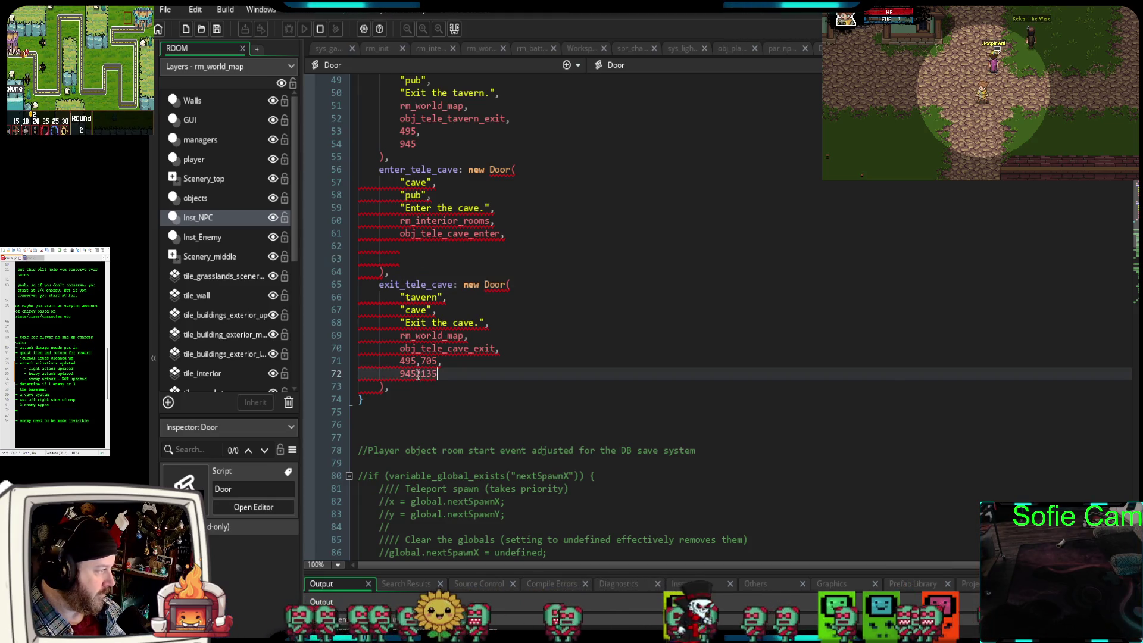
{"action": "left_click_drag", "start_coordinate": [419, 374], "coordinate": [410, 374]}
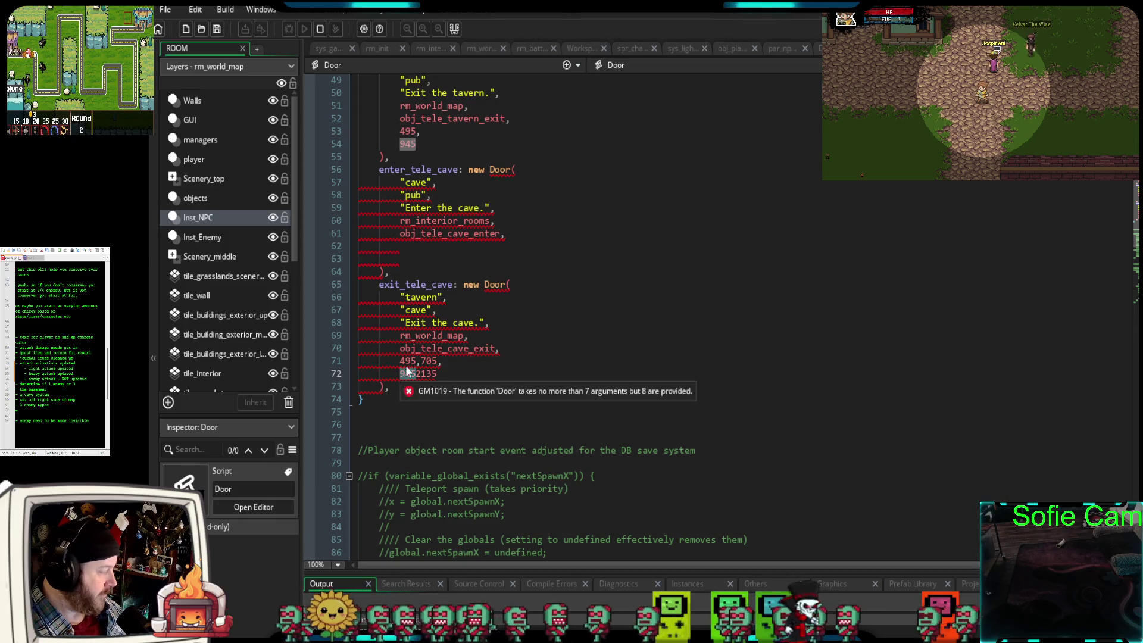
{"action": "key", "text": "ctrl+x"}
- Give enter_tele_cave the coordinates 495 and 945, then stop the running game
{"action": "left_click", "coordinate": [411, 259]}
{"action": "key", "text": "ctrl+v"}
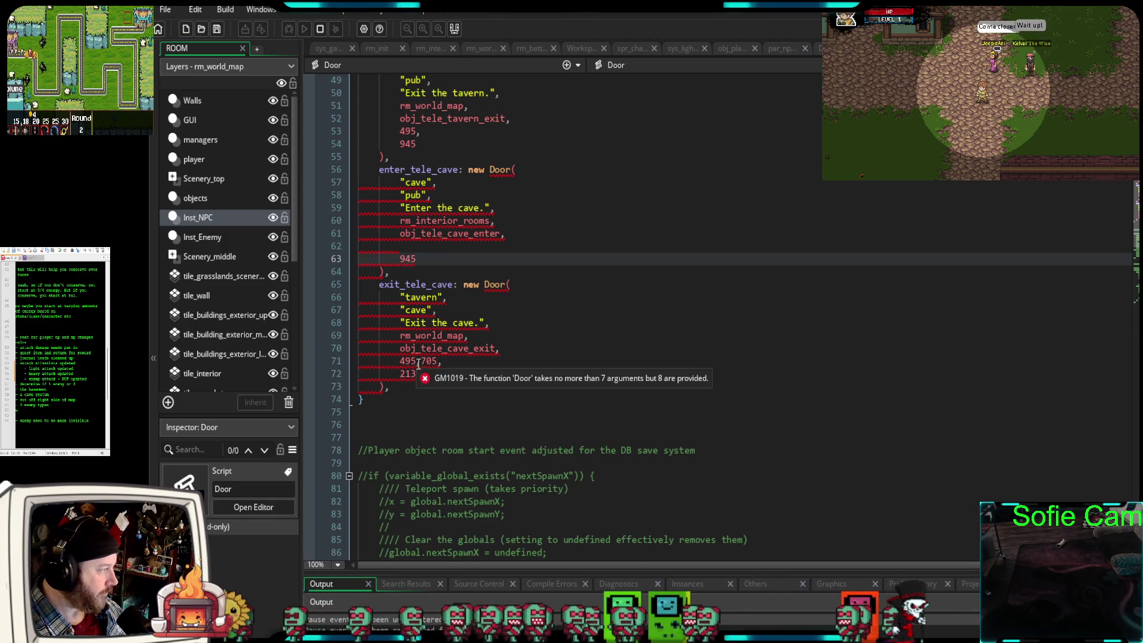
{"action": "left_click_drag", "start_coordinate": [420, 361], "coordinate": [401, 361]}
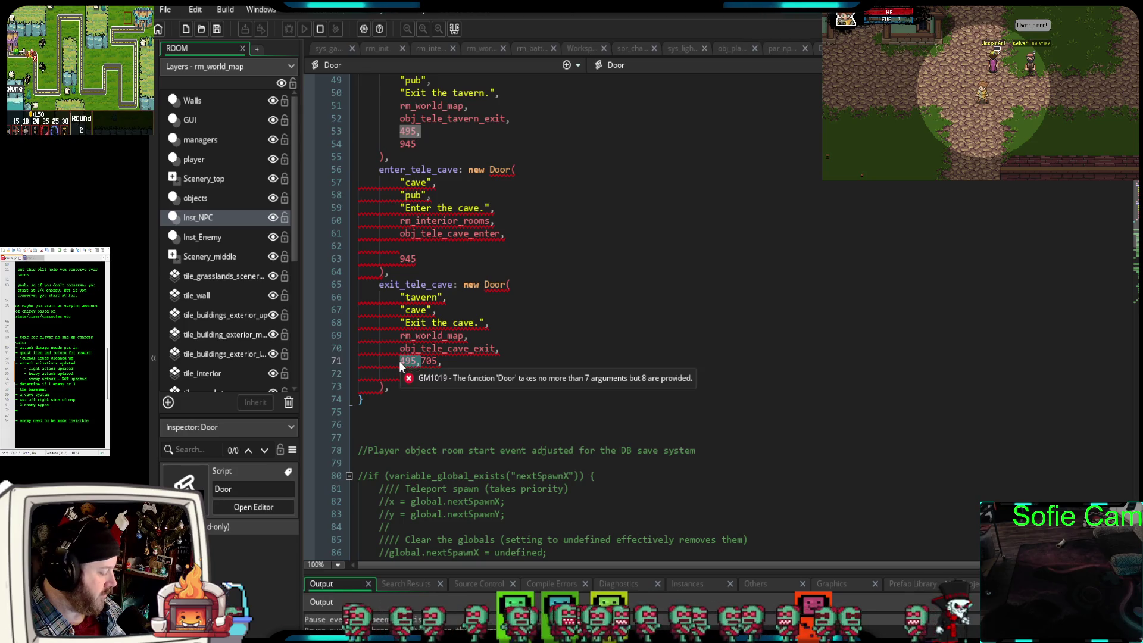
{"action": "key", "text": "BackSpace"}
{"action": "left_click", "coordinate": [413, 247]}
{"action": "key", "text": "ctrl+v"}
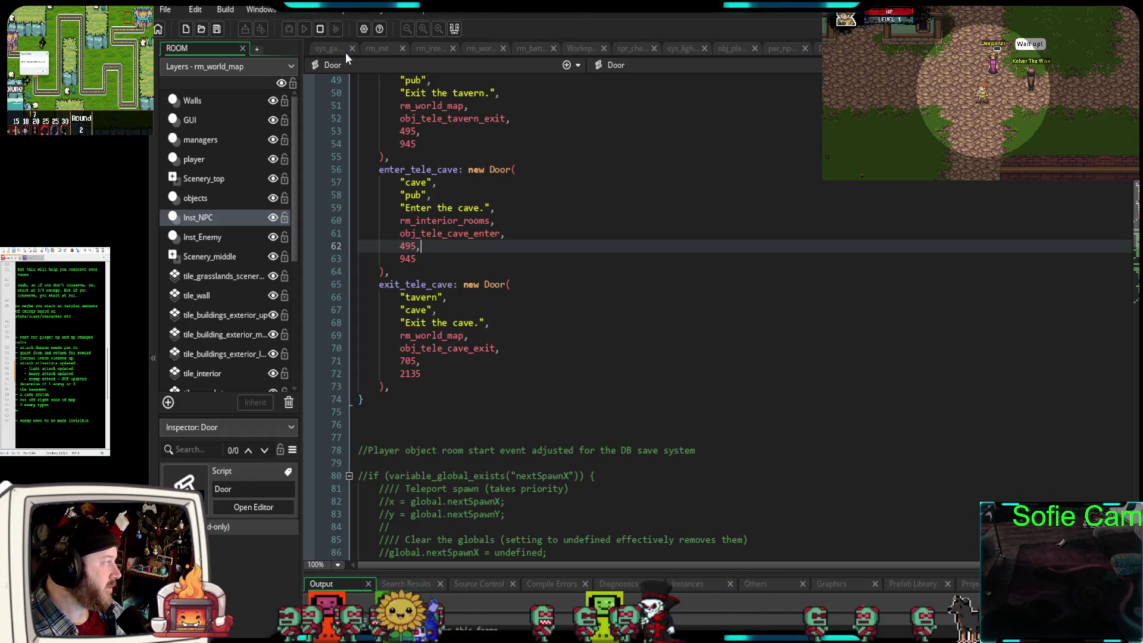
{"action": "left_click", "coordinate": [320, 29]}
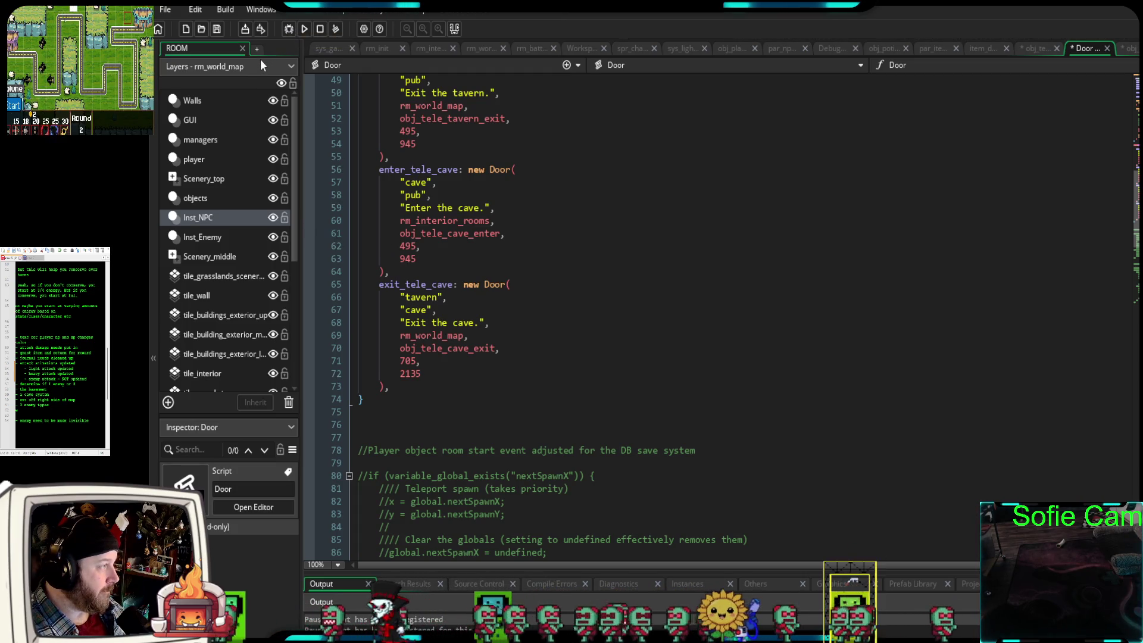
- Run the game in debug mode and walk the player out of the tavern and south
{"action": "left_click", "coordinate": [288, 30]}
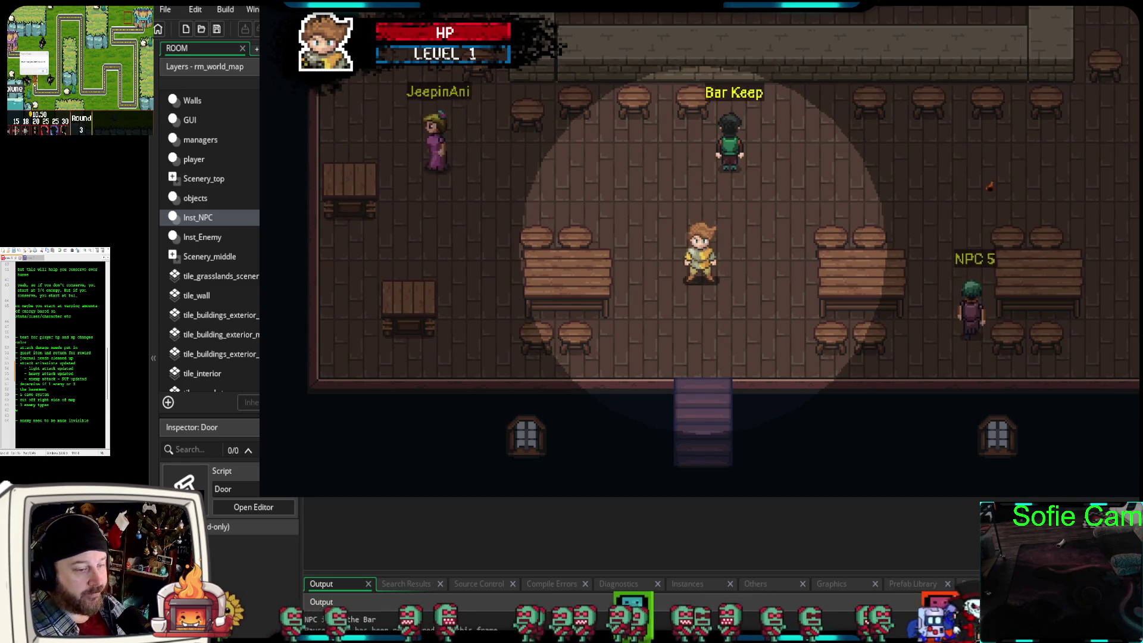
{"action": "key", "text": "Down"}
{"action": "key", "text": "Down"}
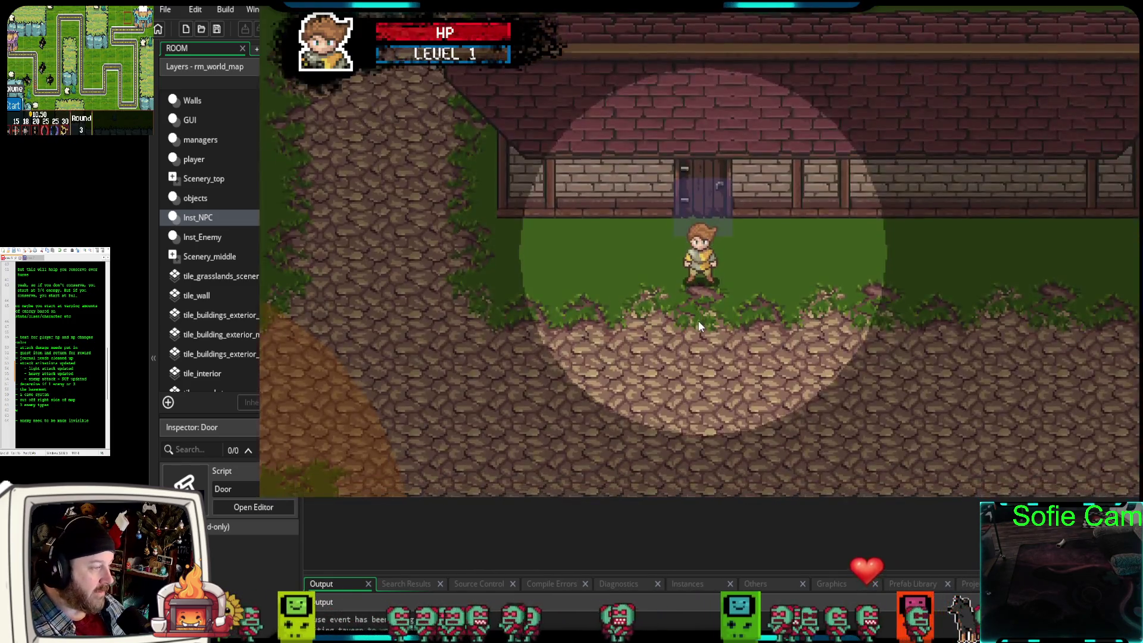
{"action": "key", "text": "Down"}
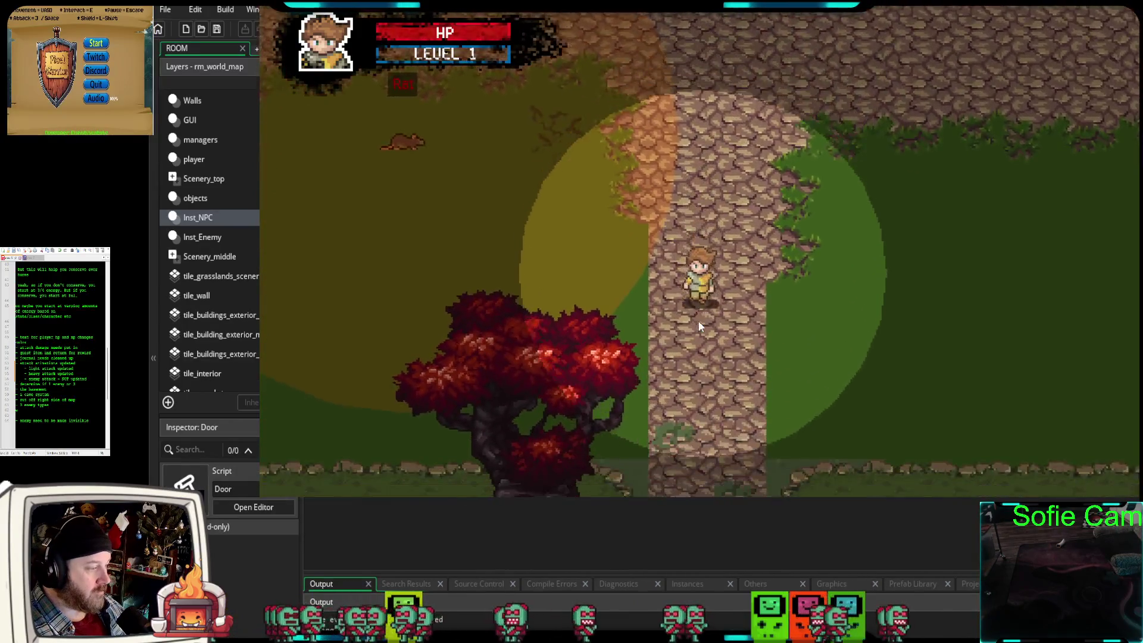
{"action": "key", "text": "Down"}
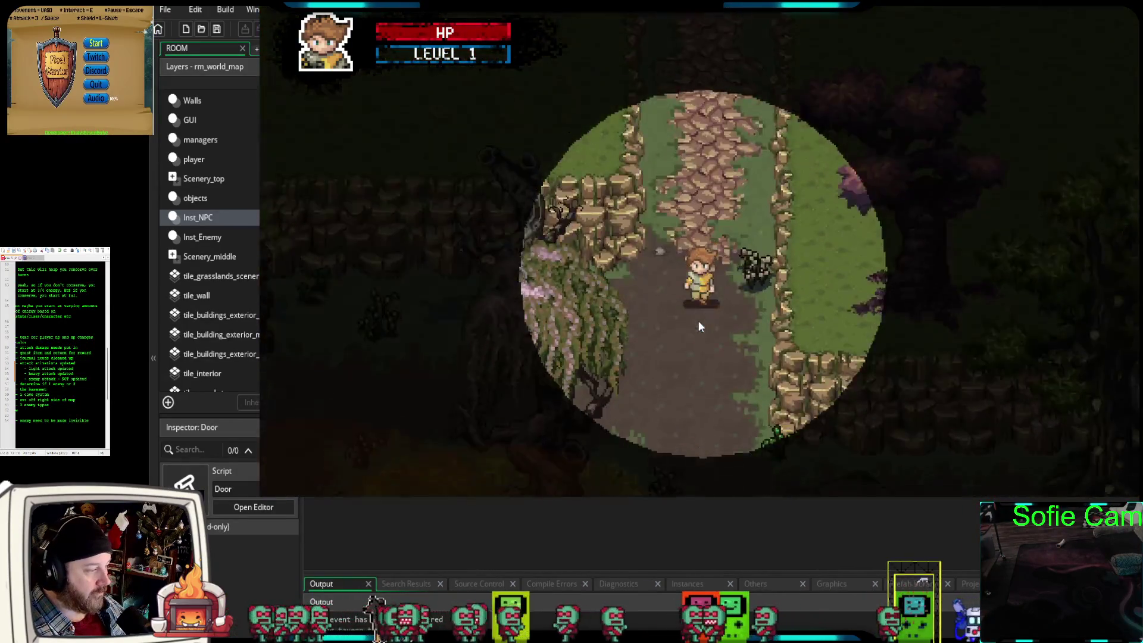
{"action": "key", "text": "s"}
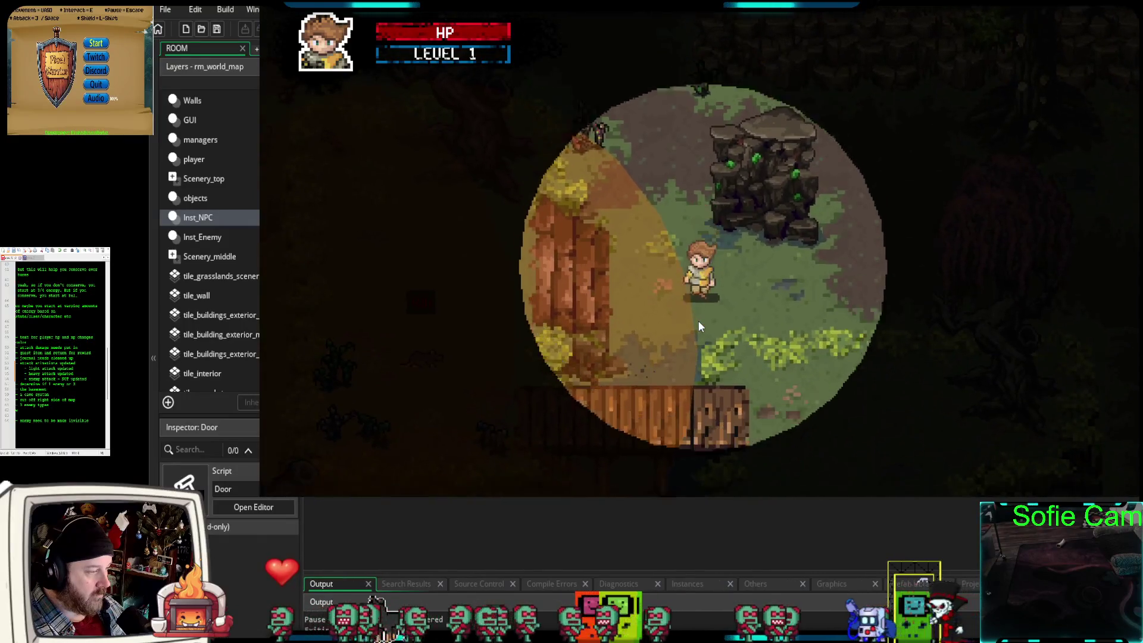
{"action": "key", "text": "s"}
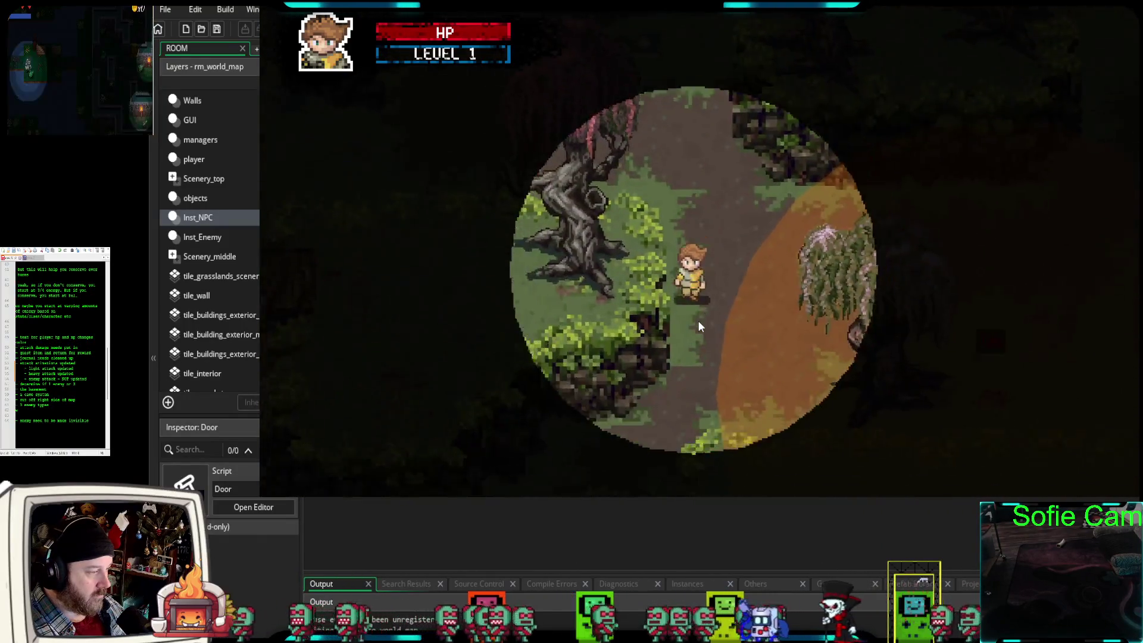
{"action": "key", "text": "s"}
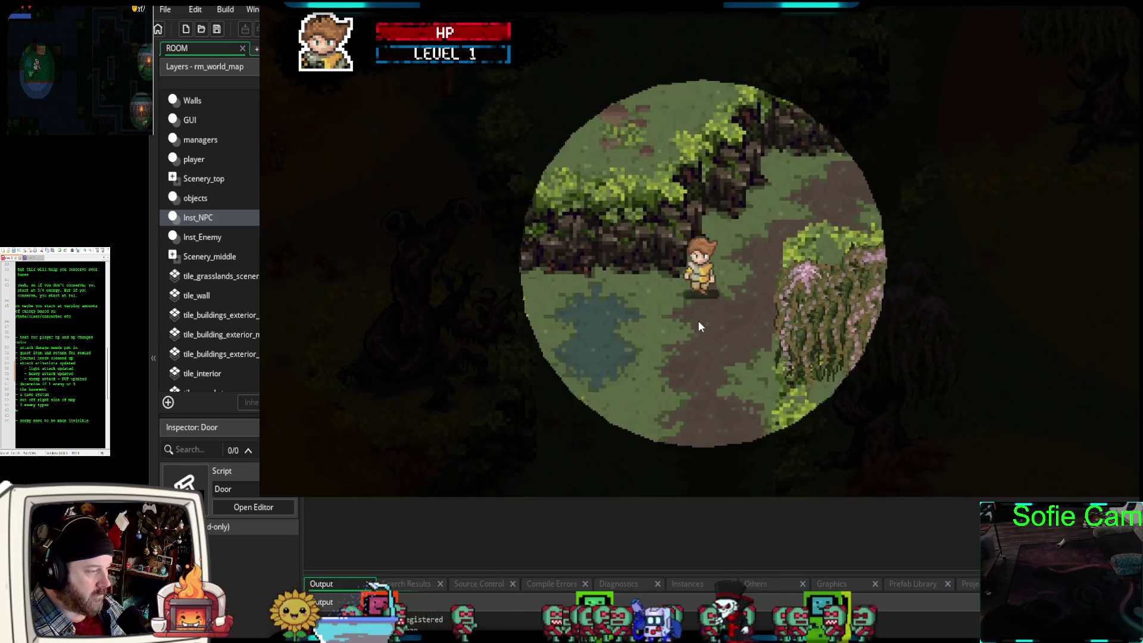
- Walk the player around the world map up toward the cave by the rock cliffs
{"action": "key", "text": "s"}
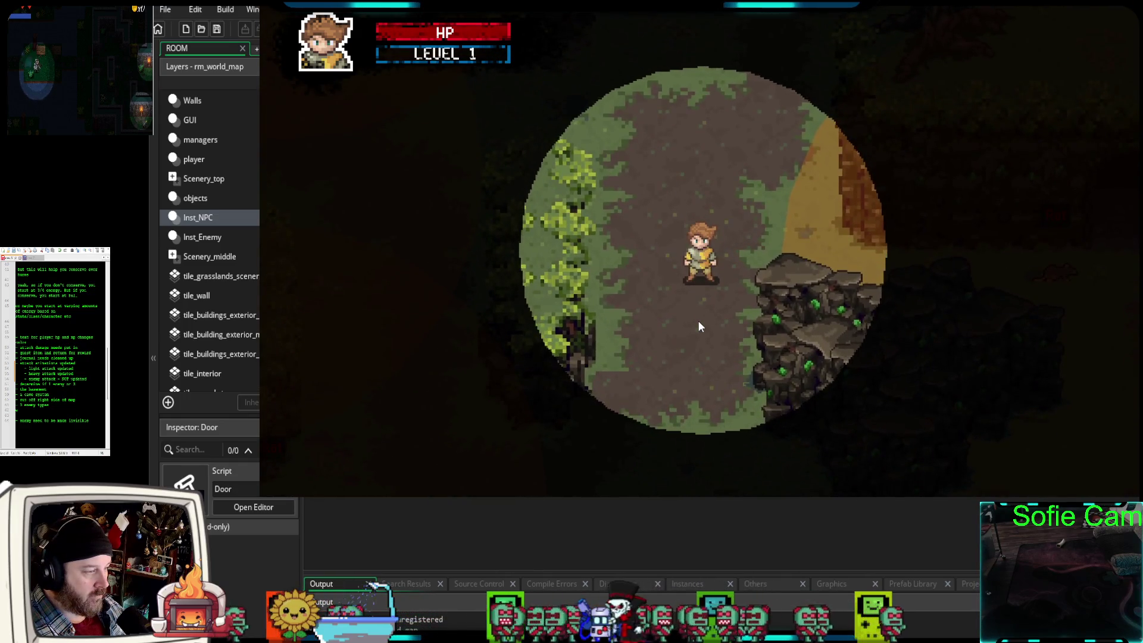
{"action": "key", "text": "d"}
{"action": "key", "text": "d"}
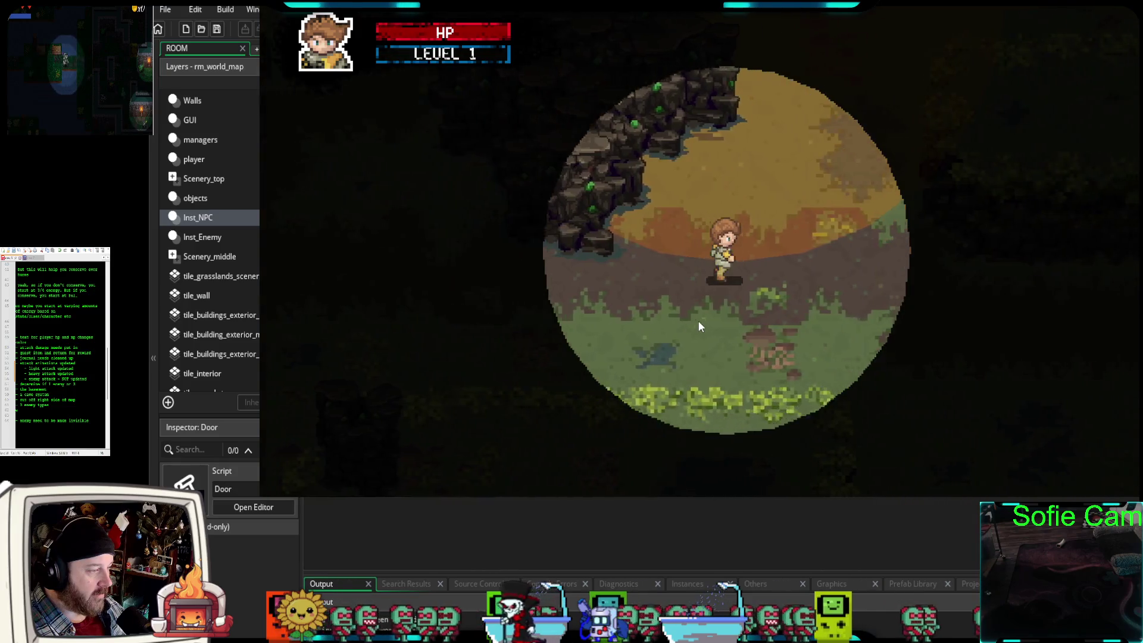
{"action": "key", "text": "w"}
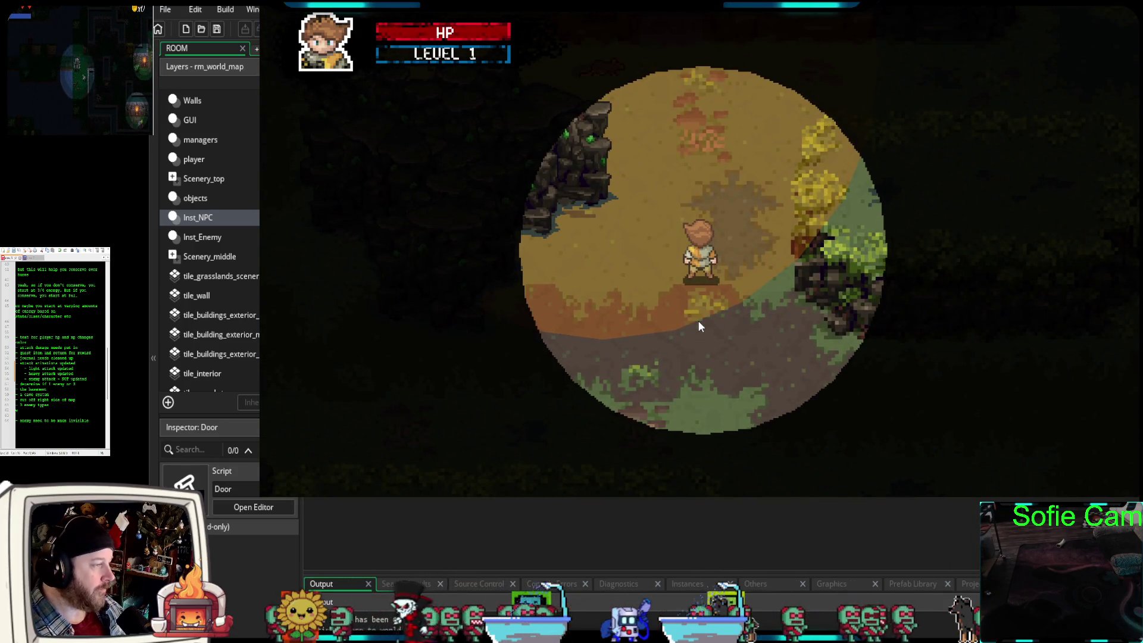
{"action": "key", "text": "w"}
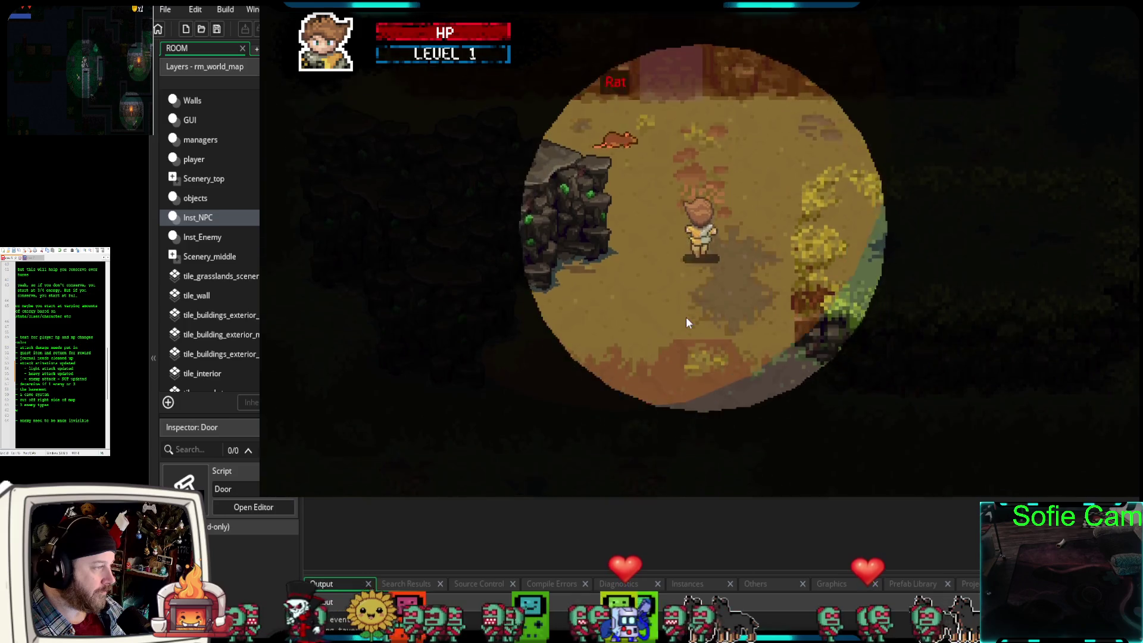
{"action": "key", "text": "a"}
{"action": "key", "text": "a"}
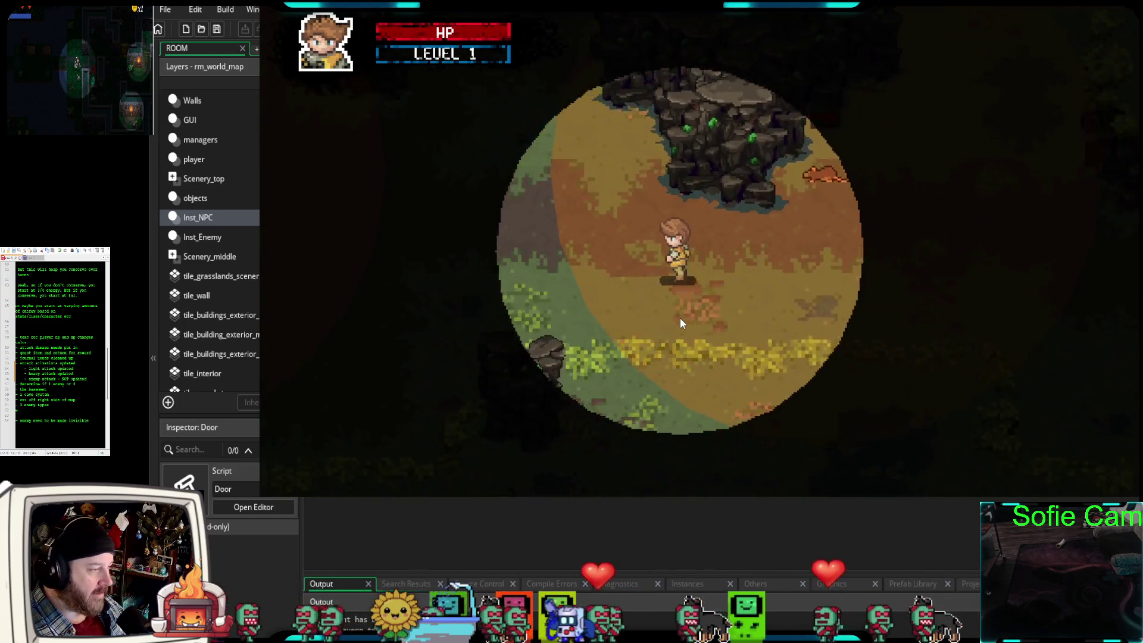
{"action": "key", "text": "w"}
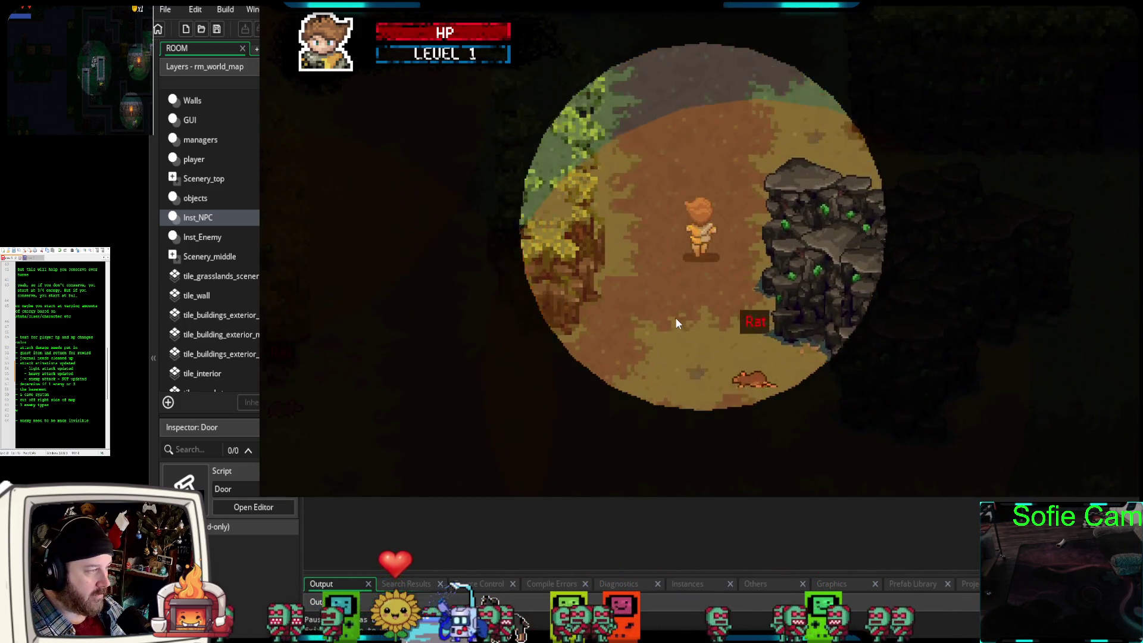
{"action": "key", "text": "d"}
{"action": "key", "text": "s"}
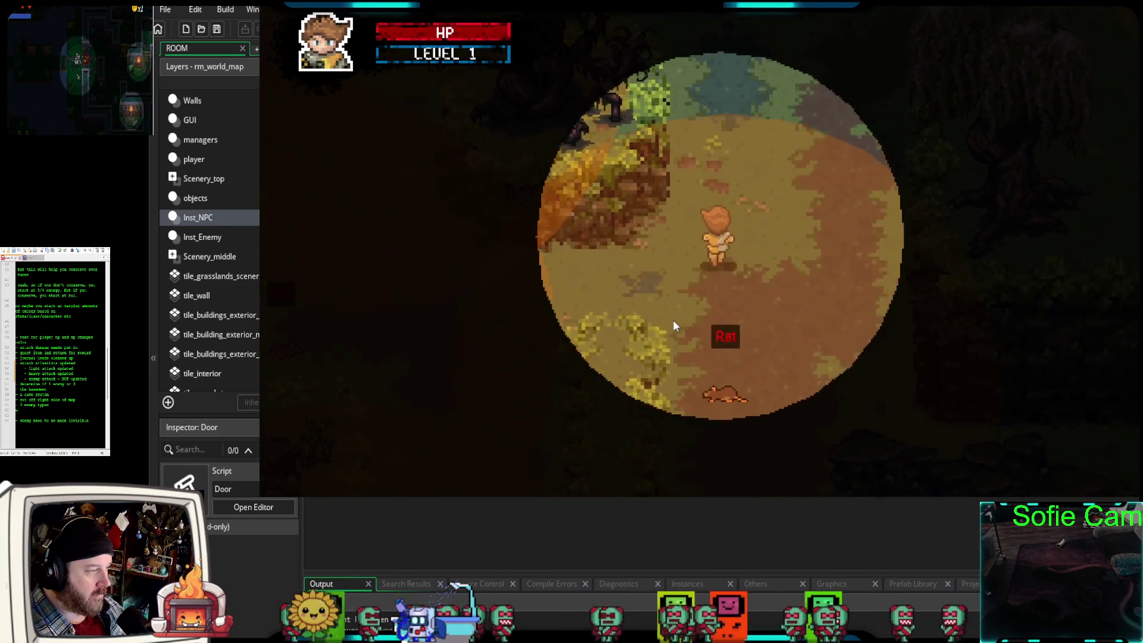
{"action": "key", "text": "a"}
{"action": "key", "text": "s"}
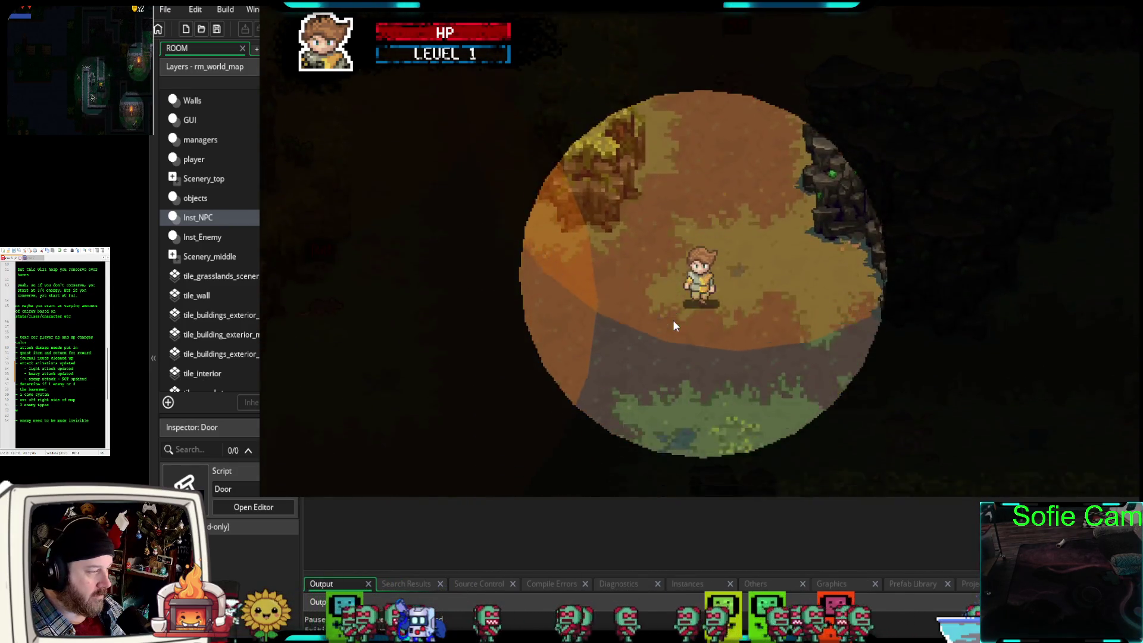
{"action": "key", "text": "w"}
{"action": "key", "text": "w"}
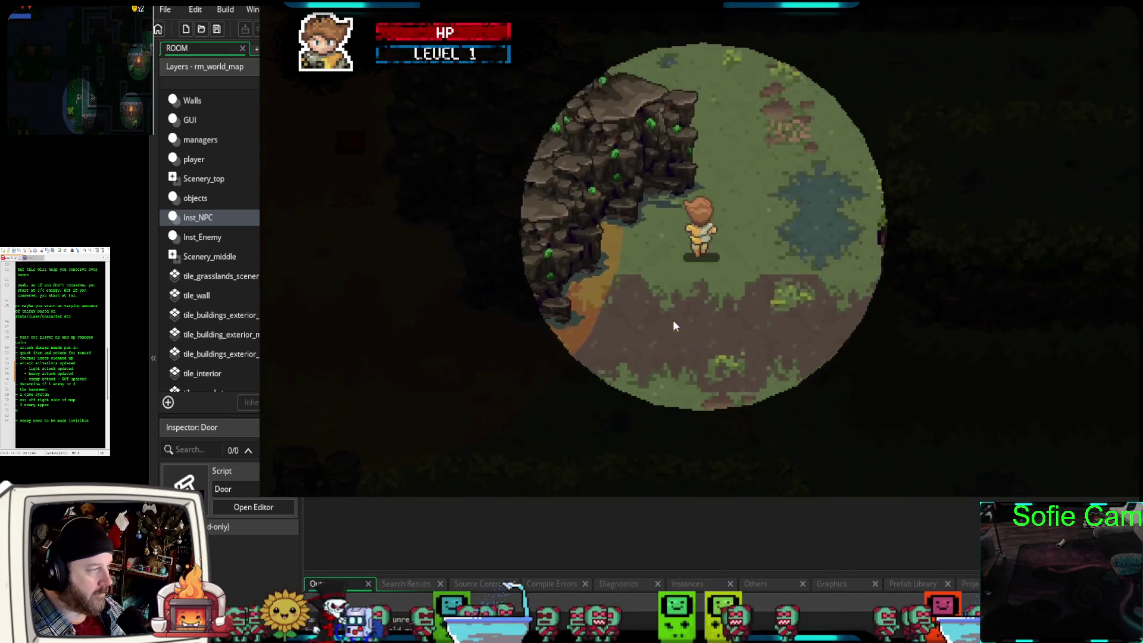
{"action": "key", "text": "a"}
{"action": "key", "text": "w"}
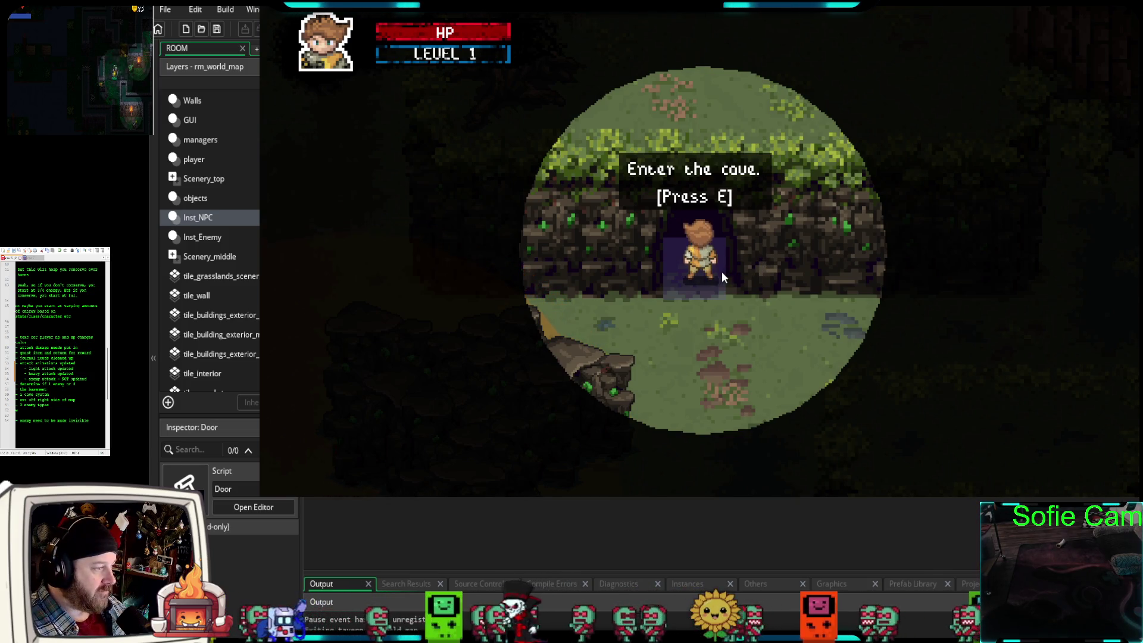
- Walk into the cave doorway, use E to enter the cave, then leave the game
{"action": "key", "text": "s"}
{"action": "key", "text": "w"}
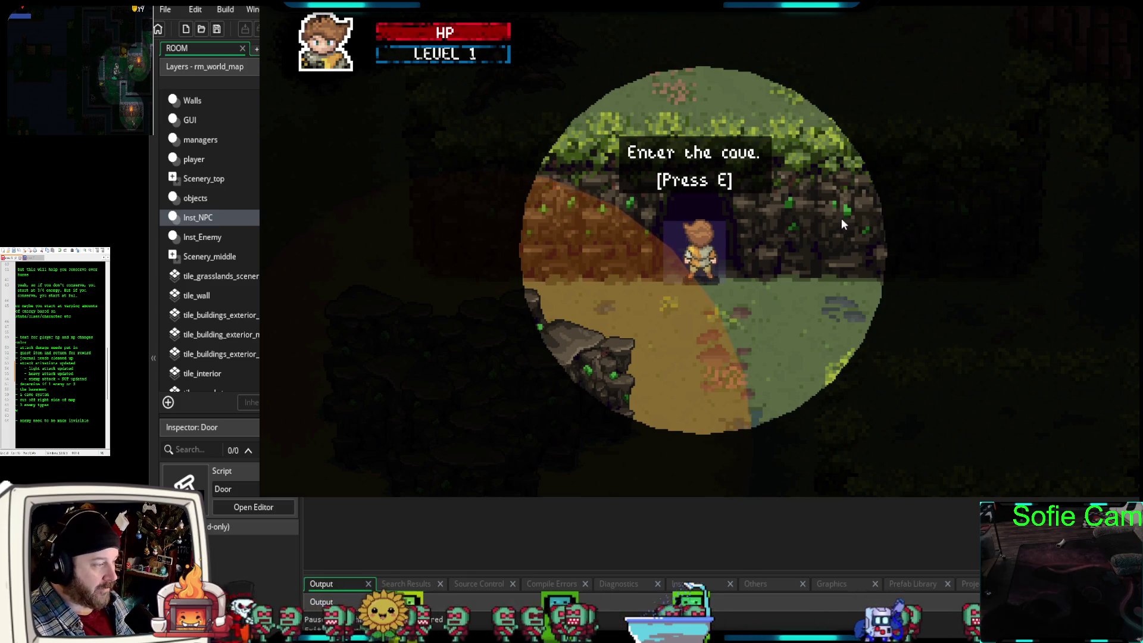
{"action": "key", "text": "w"}
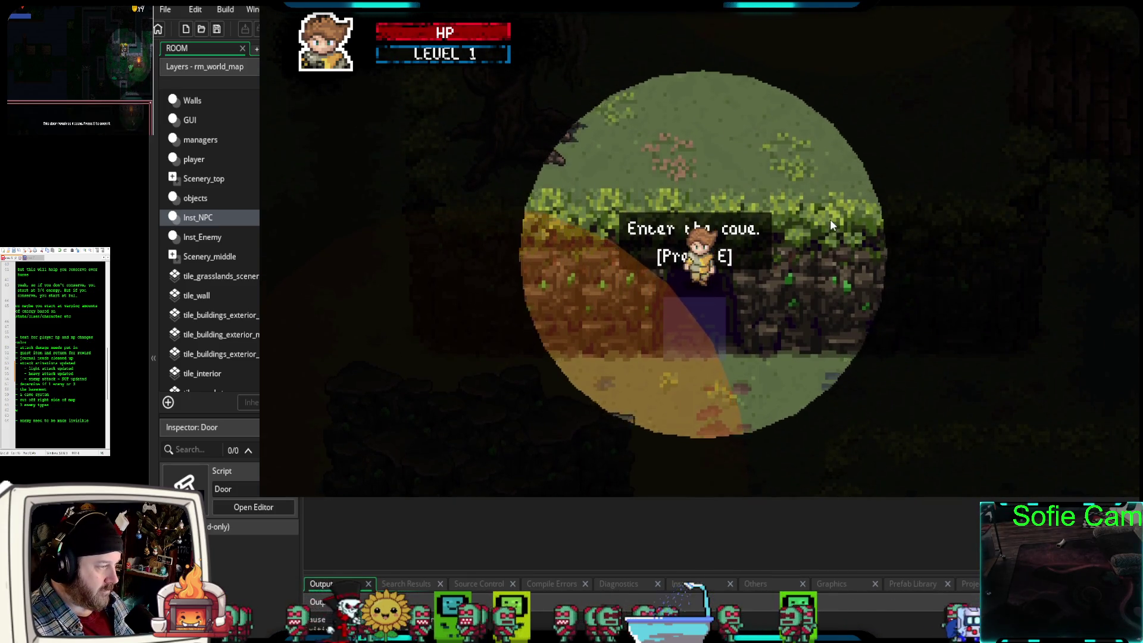
{"action": "key", "text": "e"}
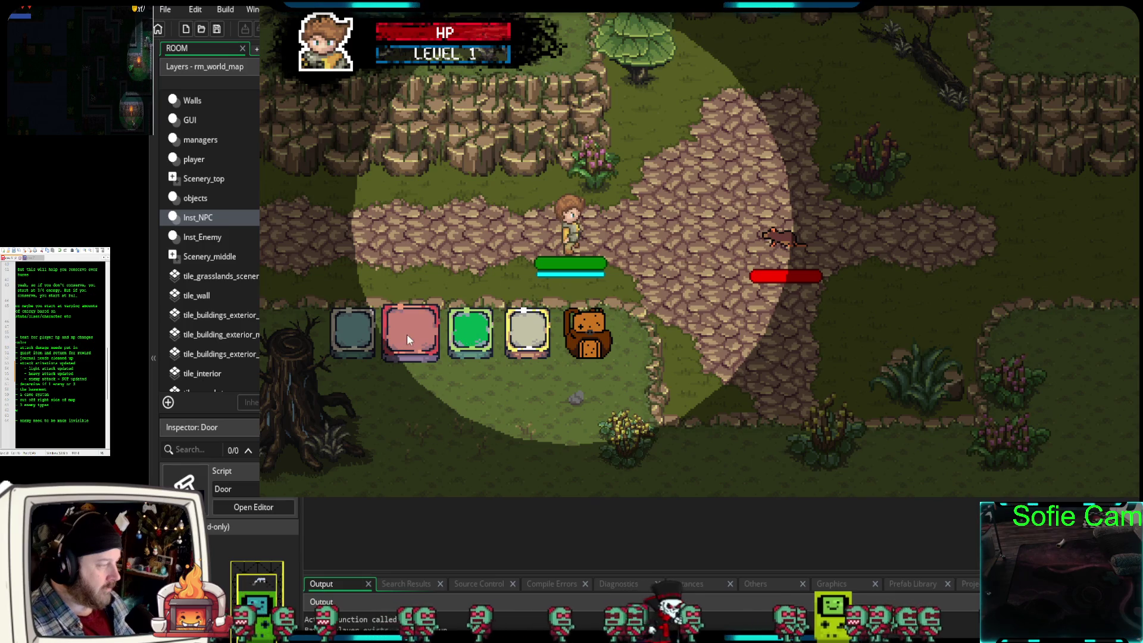
{"action": "key", "text": "alt+Tab"}
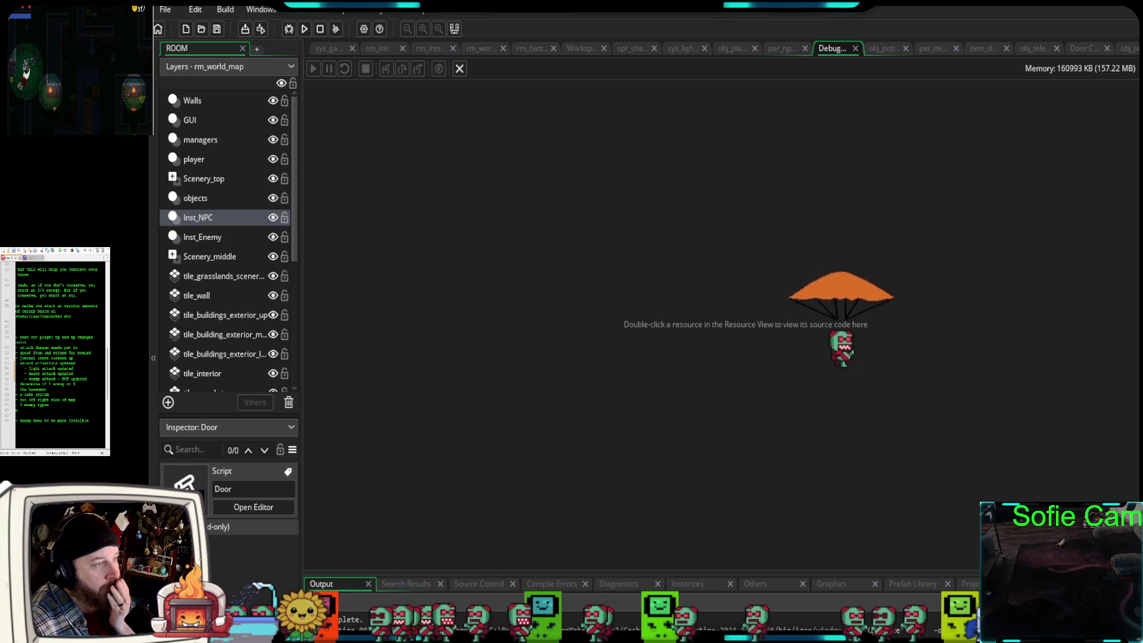
- Review obj_tele_cave_exit's Draw event code, then return to the Door script
{"action": "left_click", "coordinate": [1133, 50]}
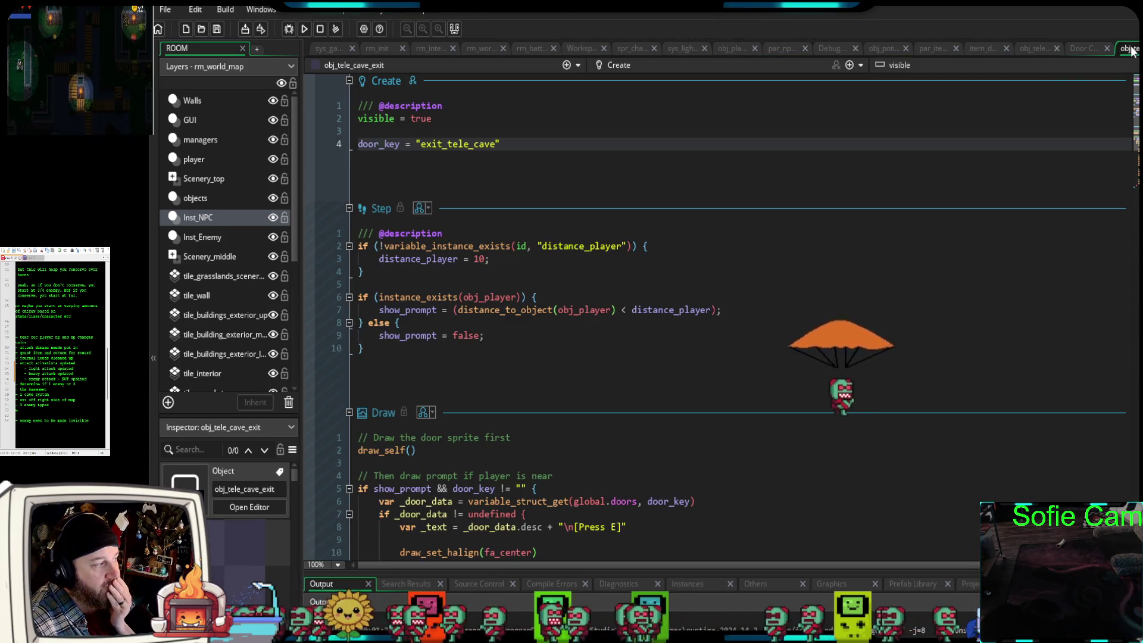
{"action": "scroll", "coordinate": [847, 254], "scroll_direction": "down", "scroll_amount": 8}
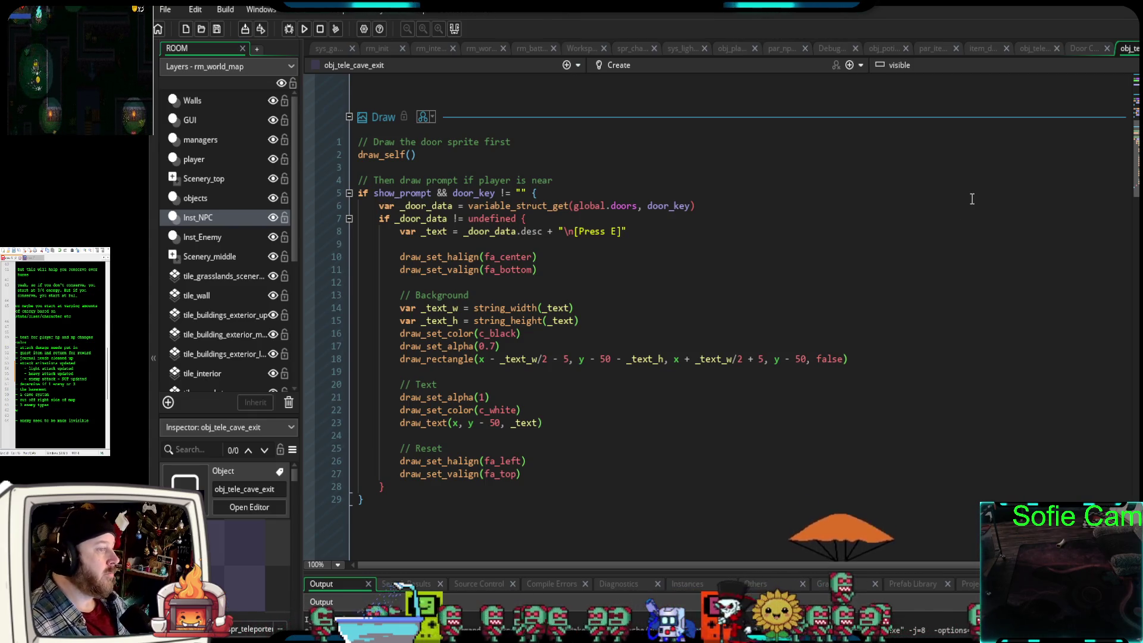
{"action": "left_click", "coordinate": [1078, 49]}
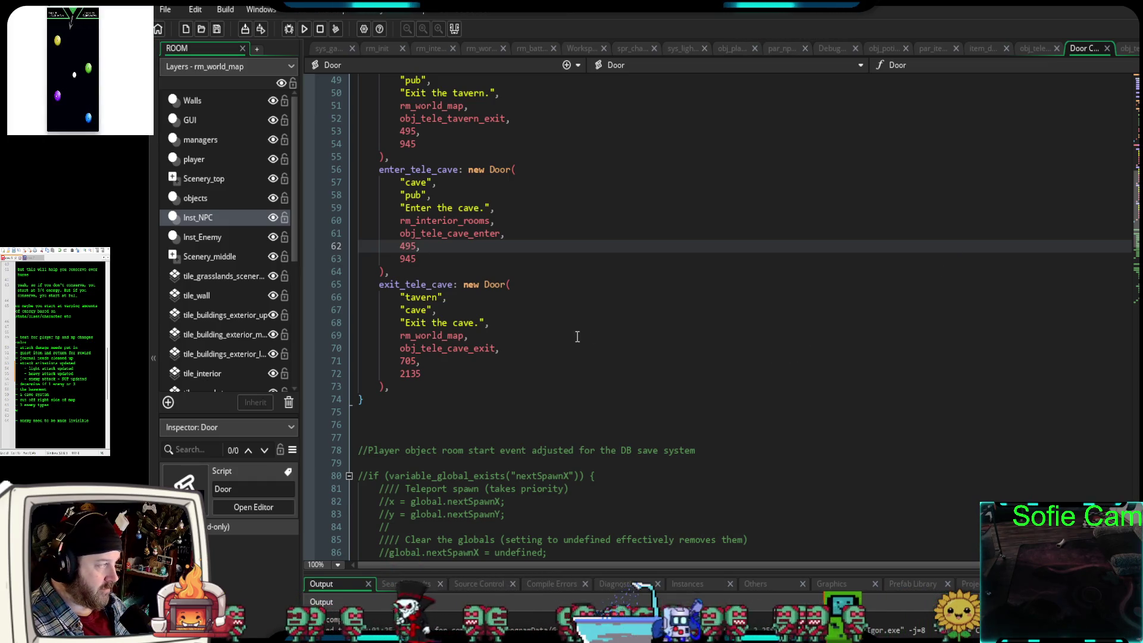
- Rename the 'tavern' and 'pub' references in the cave exit and entrance entries to cave
{"action": "left_click", "coordinate": [407, 297]}
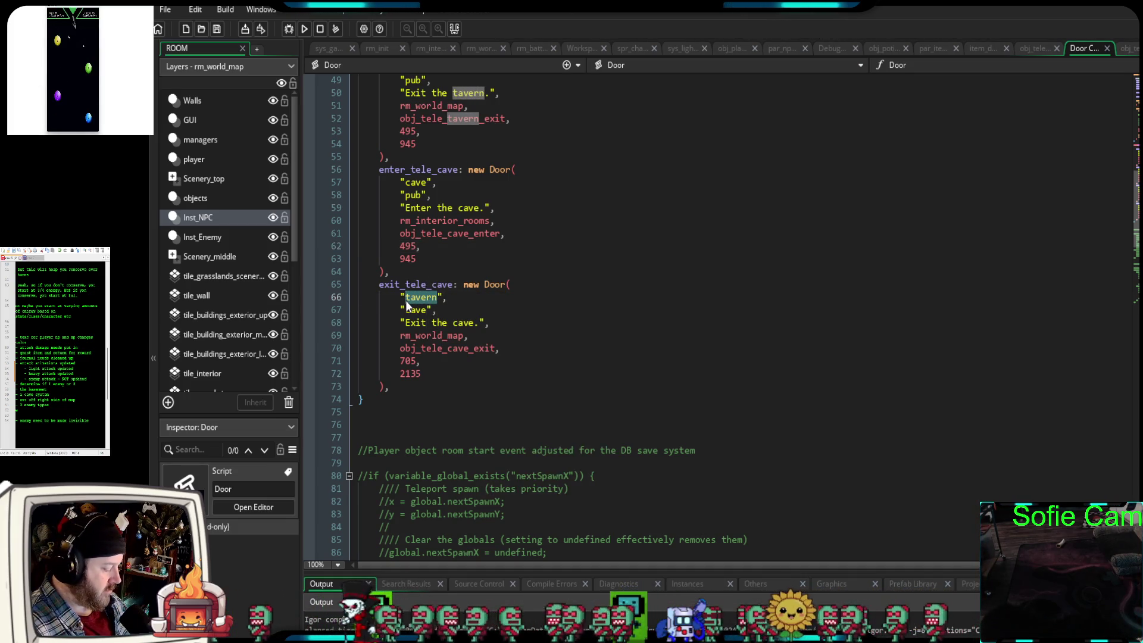
{"action": "type", "text": "cave"}
{"action": "left_click", "coordinate": [572, 326]}
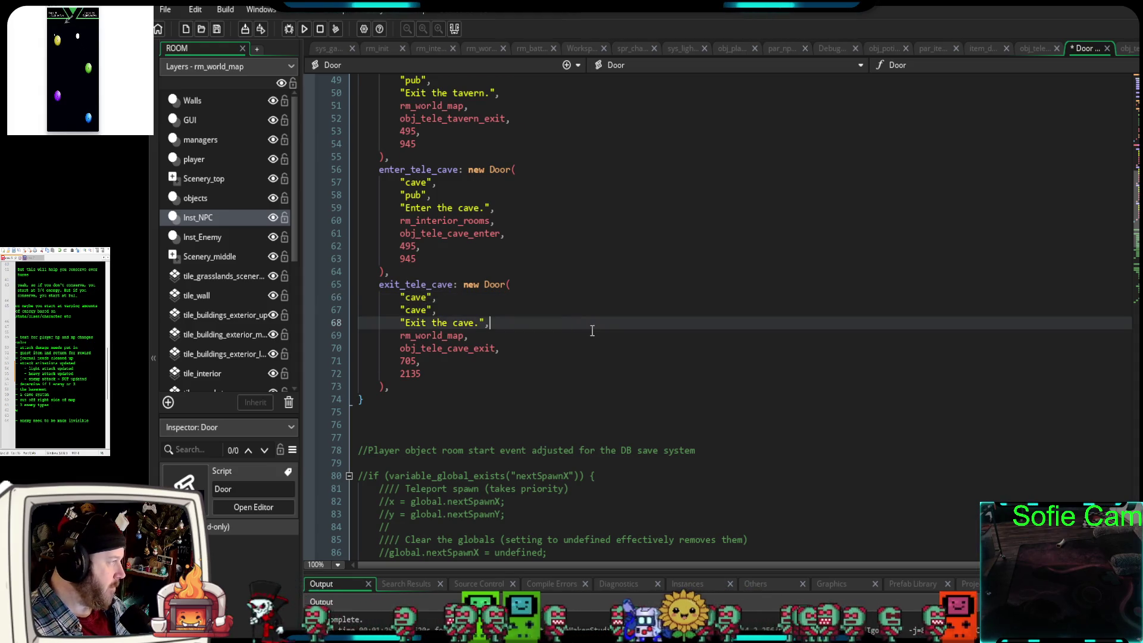
{"action": "scroll", "coordinate": [581, 331], "scroll_direction": "up", "scroll_amount": 4}
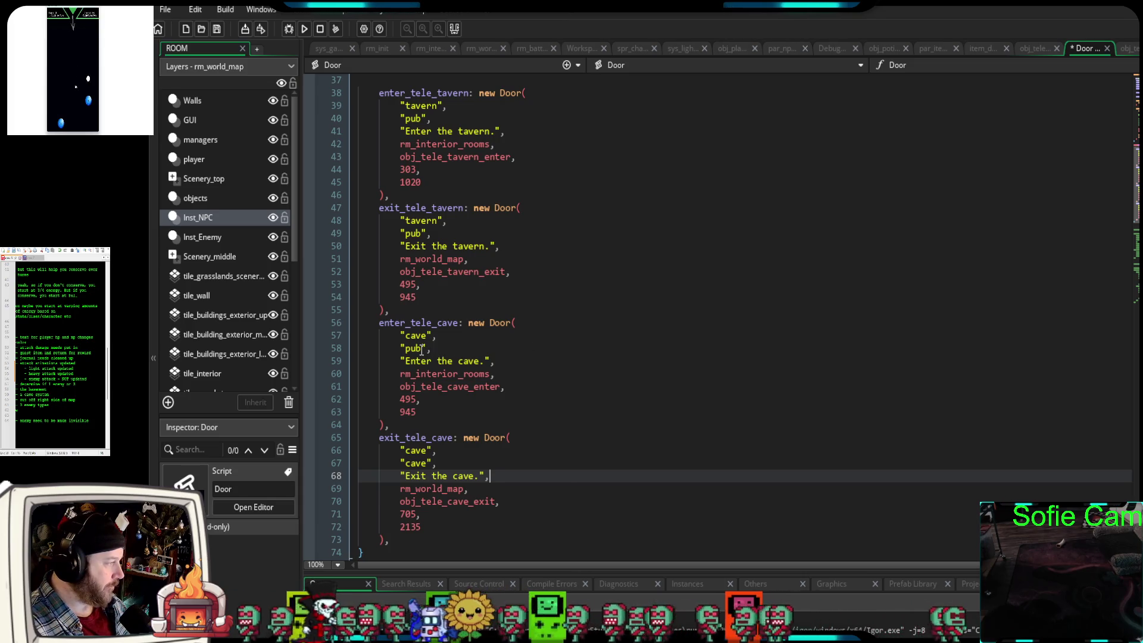
{"action": "left_click_drag", "start_coordinate": [422, 350], "coordinate": [408, 351]}
{"action": "type", "text": "cave"}
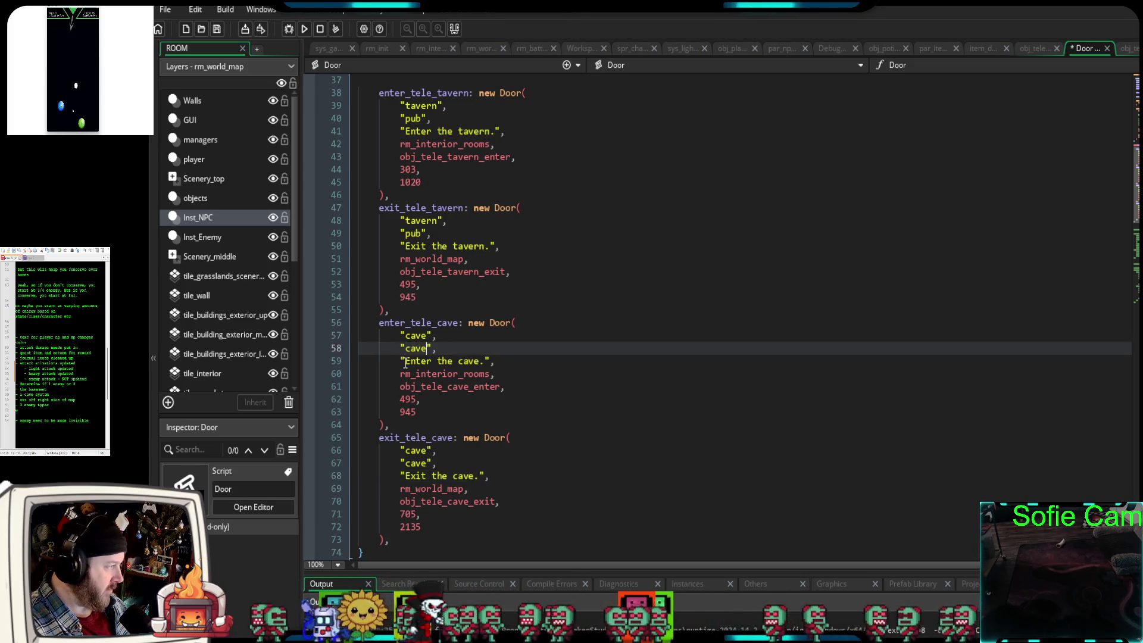
{"action": "left_click", "coordinate": [429, 413]}
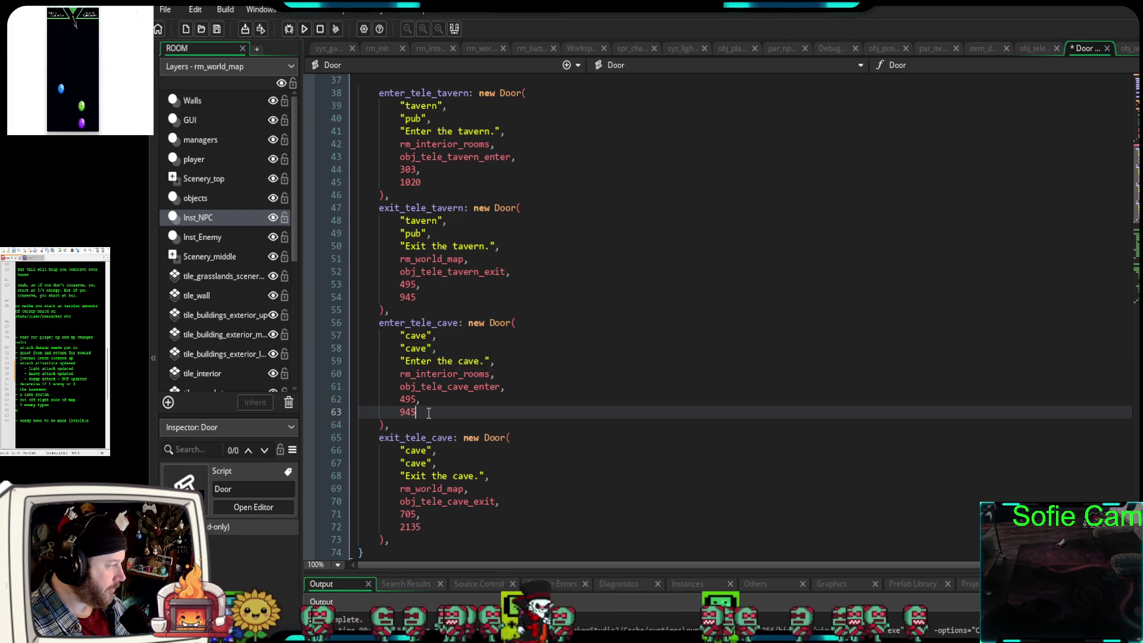
- Remove the stray space before id = _id in the Door constructor
{"action": "scroll", "coordinate": [428, 413], "scroll_direction": "up", "scroll_amount": 12}
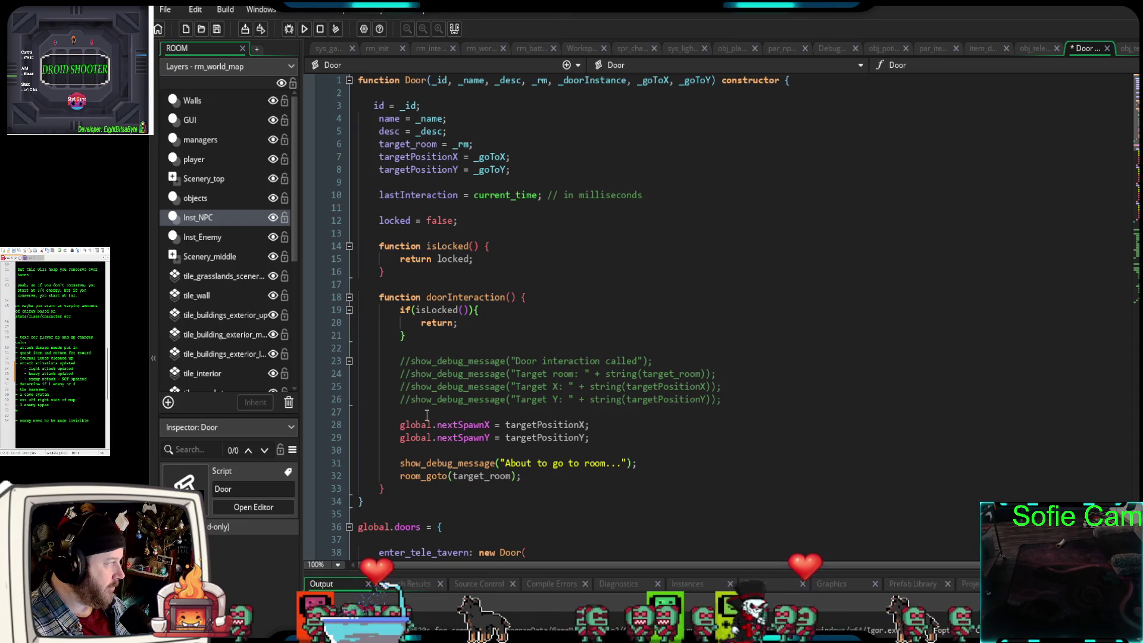
{"action": "scroll", "coordinate": [426, 415], "scroll_direction": "down", "scroll_amount": 2}
{"action": "scroll", "coordinate": [427, 415], "scroll_direction": "up", "scroll_amount": 1}
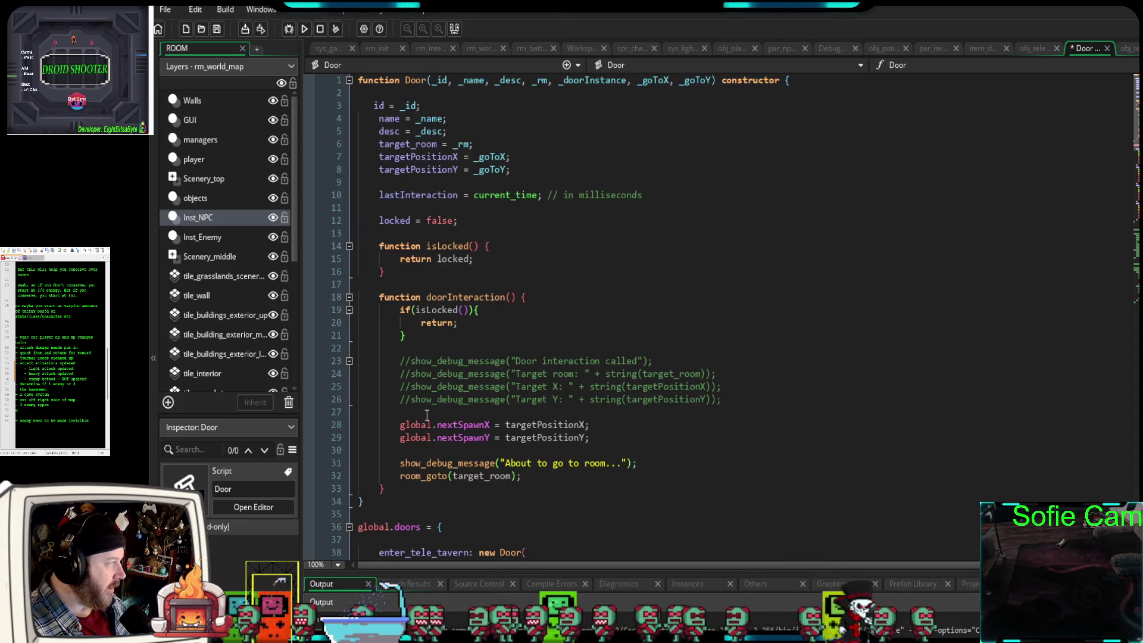
{"action": "scroll", "coordinate": [426, 413], "scroll_direction": "down", "scroll_amount": 7}
{"action": "scroll", "coordinate": [425, 411], "scroll_direction": "up", "scroll_amount": 8}
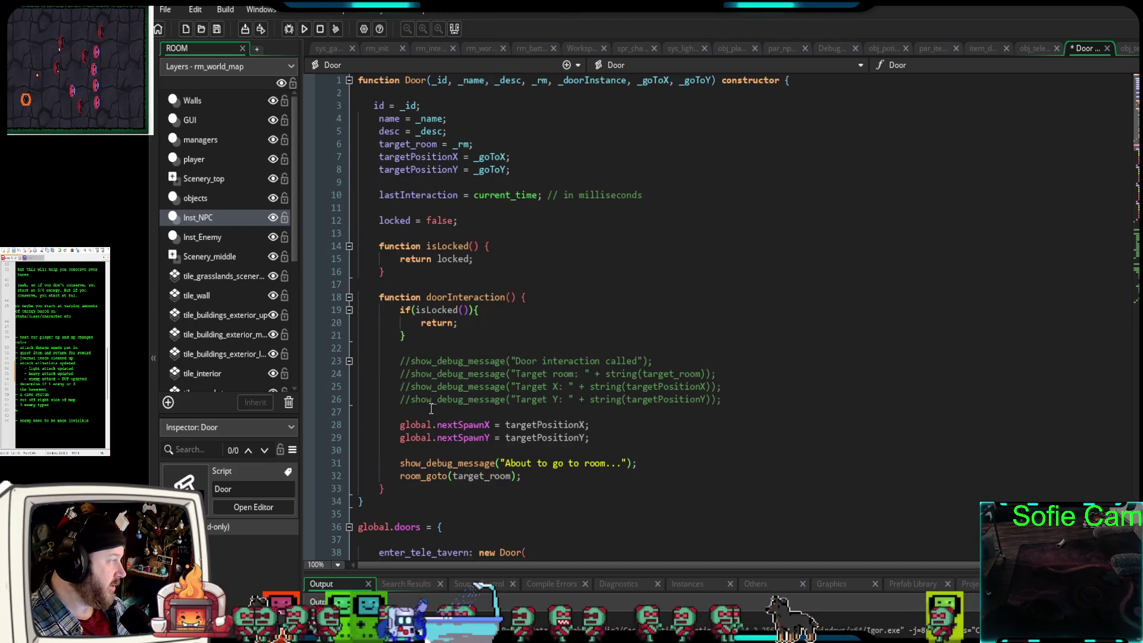
{"action": "scroll", "coordinate": [431, 409], "scroll_direction": "down", "scroll_amount": 4}
{"action": "scroll", "coordinate": [430, 408], "scroll_direction": "up", "scroll_amount": 4}
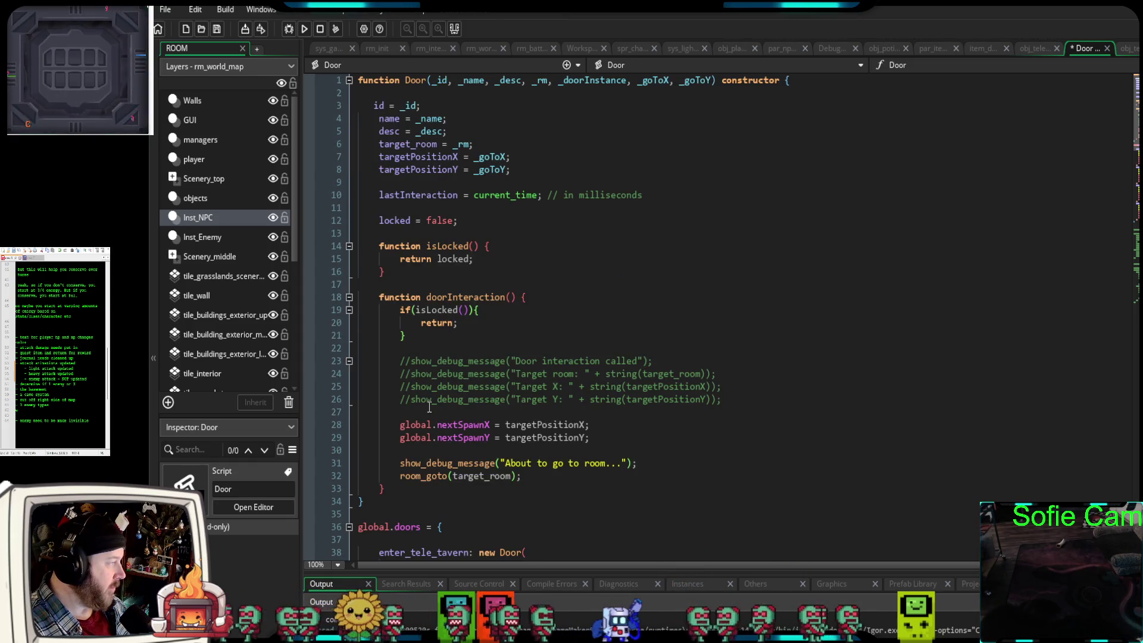
{"action": "scroll", "coordinate": [429, 407], "scroll_direction": "down", "scroll_amount": 4}
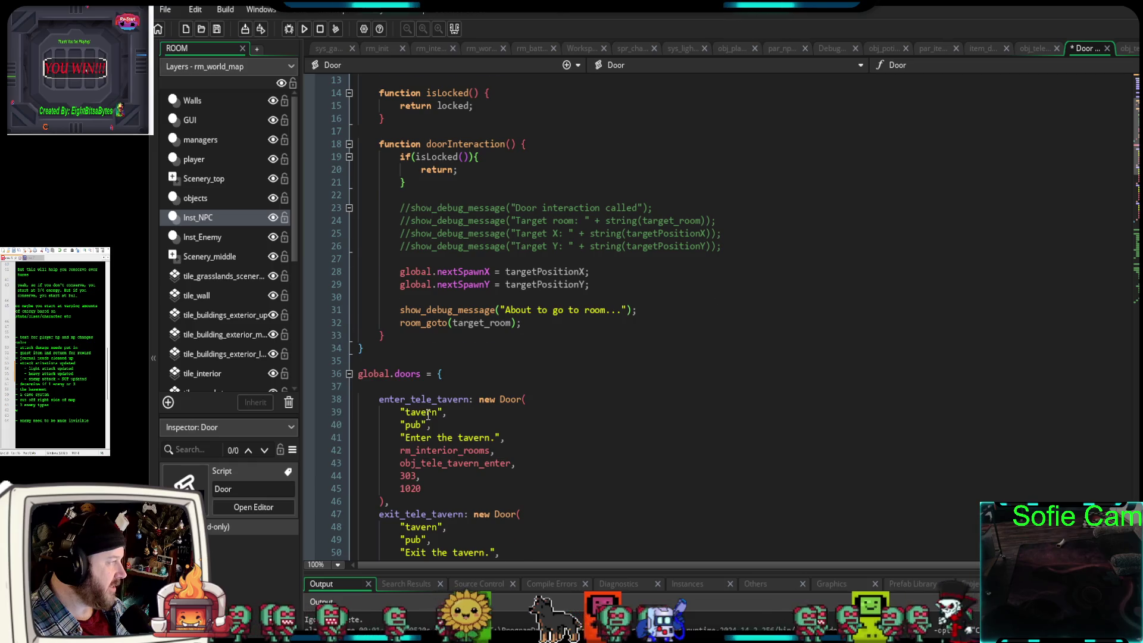
{"action": "scroll", "coordinate": [427, 415], "scroll_direction": "up", "scroll_amount": 4}
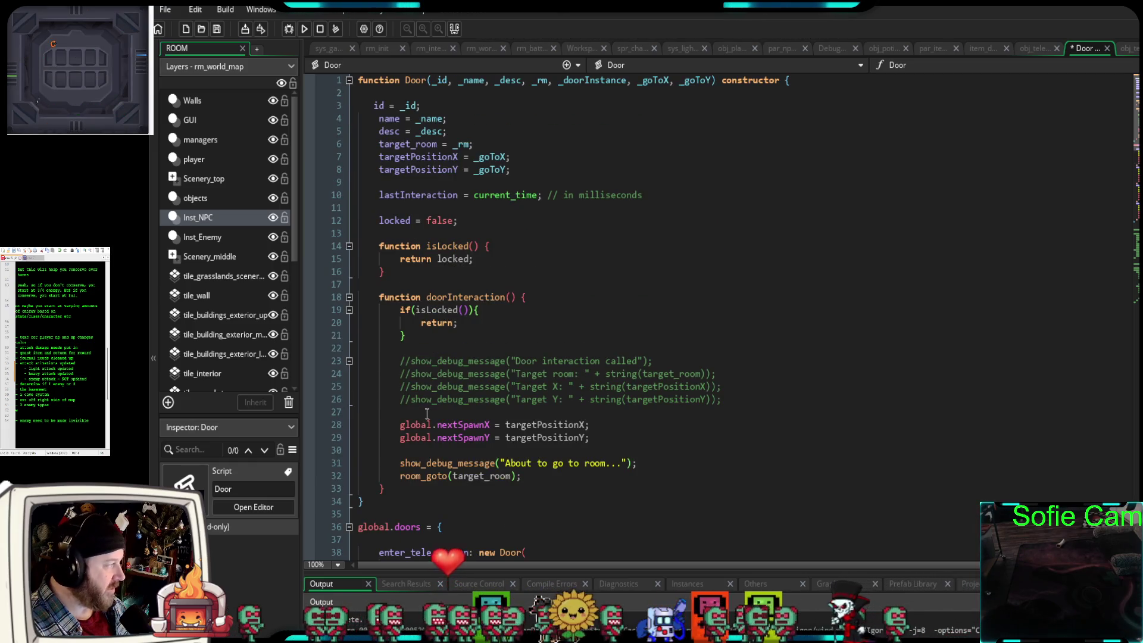
{"action": "scroll", "coordinate": [427, 413], "scroll_direction": "down", "scroll_amount": 4}
{"action": "scroll", "coordinate": [427, 411], "scroll_direction": "up", "scroll_amount": 4}
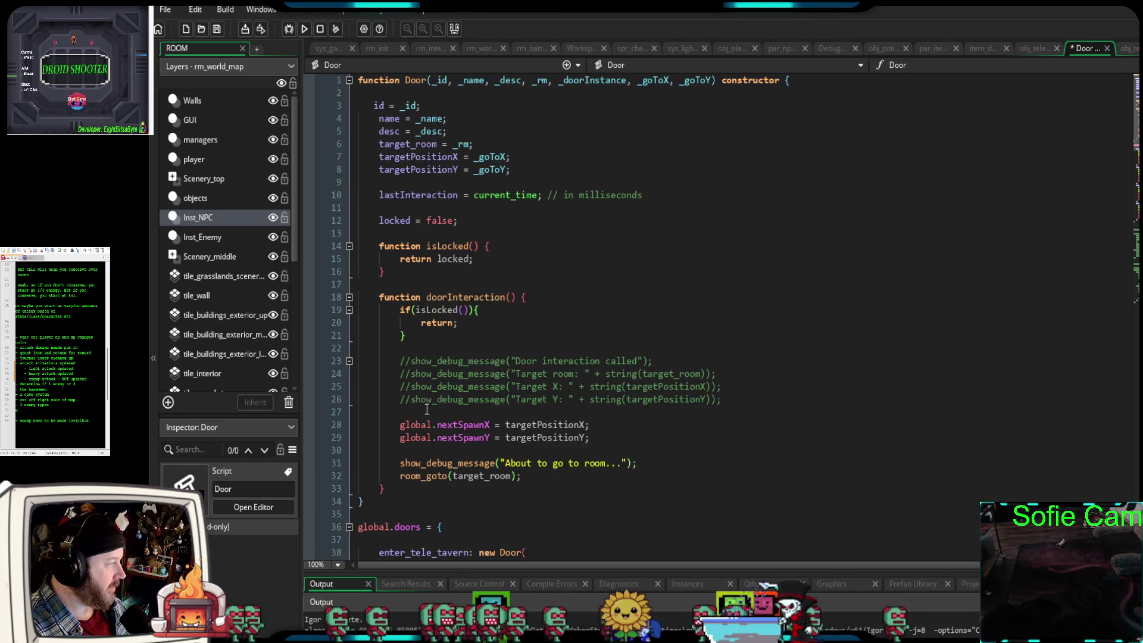
{"action": "left_click", "coordinate": [375, 106]}
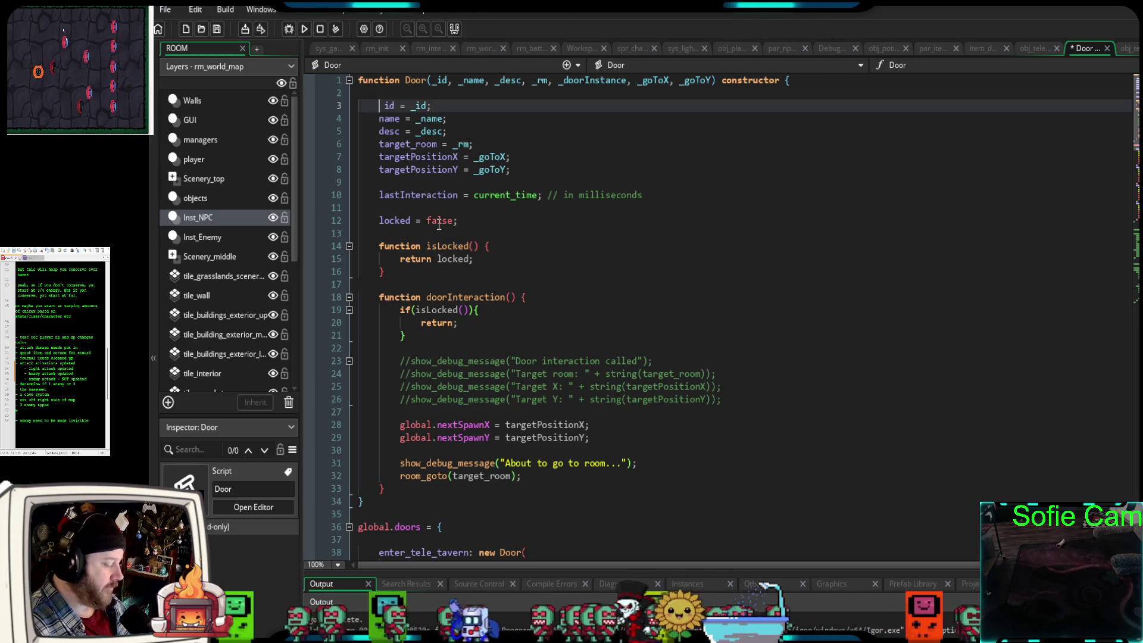
{"action": "key", "text": "Delete"}
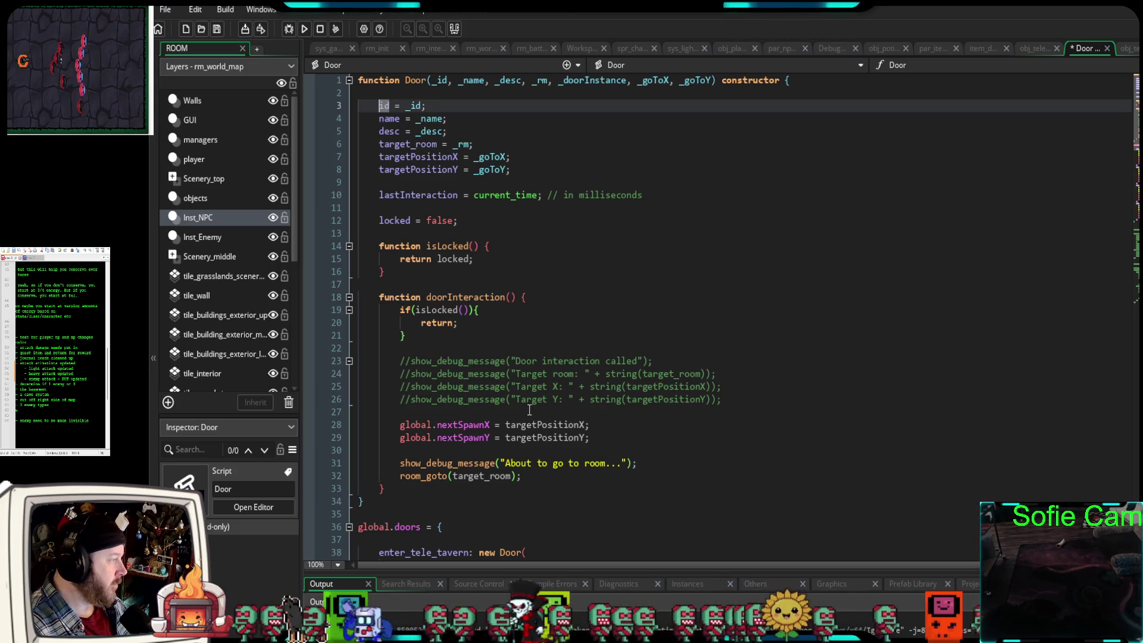
- Check the cave door entries in global.doors, then save and run the game with F6
{"action": "scroll", "coordinate": [530, 411], "scroll_direction": "down", "scroll_amount": 12}
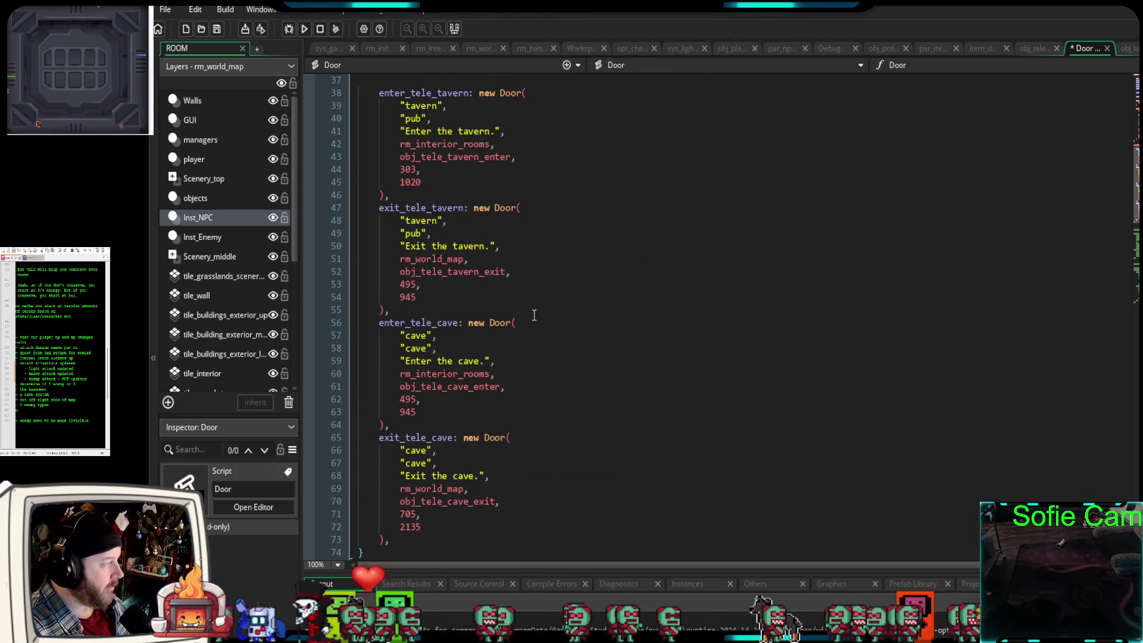
{"action": "scroll", "coordinate": [512, 315], "scroll_direction": "up", "scroll_amount": 4}
{"action": "scroll", "coordinate": [500, 315], "scroll_direction": "down", "scroll_amount": 2}
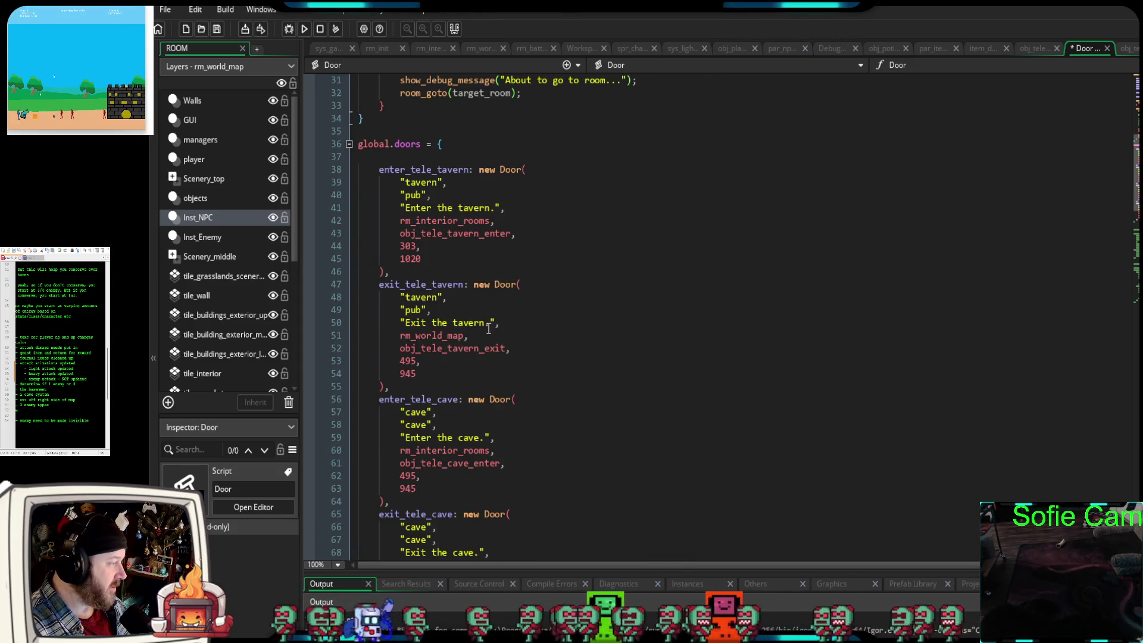
{"action": "scroll", "coordinate": [485, 333], "scroll_direction": "down", "scroll_amount": 8}
{"action": "scroll", "coordinate": [389, 241], "scroll_direction": "up", "scroll_amount": 2}
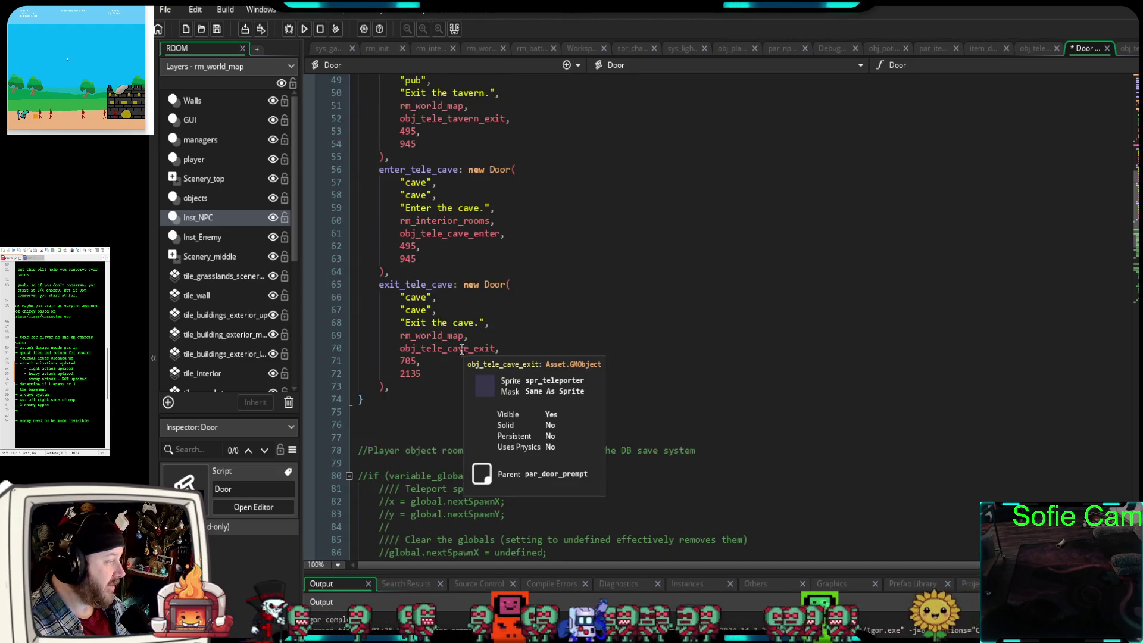
{"action": "left_click", "coordinate": [429, 312]}
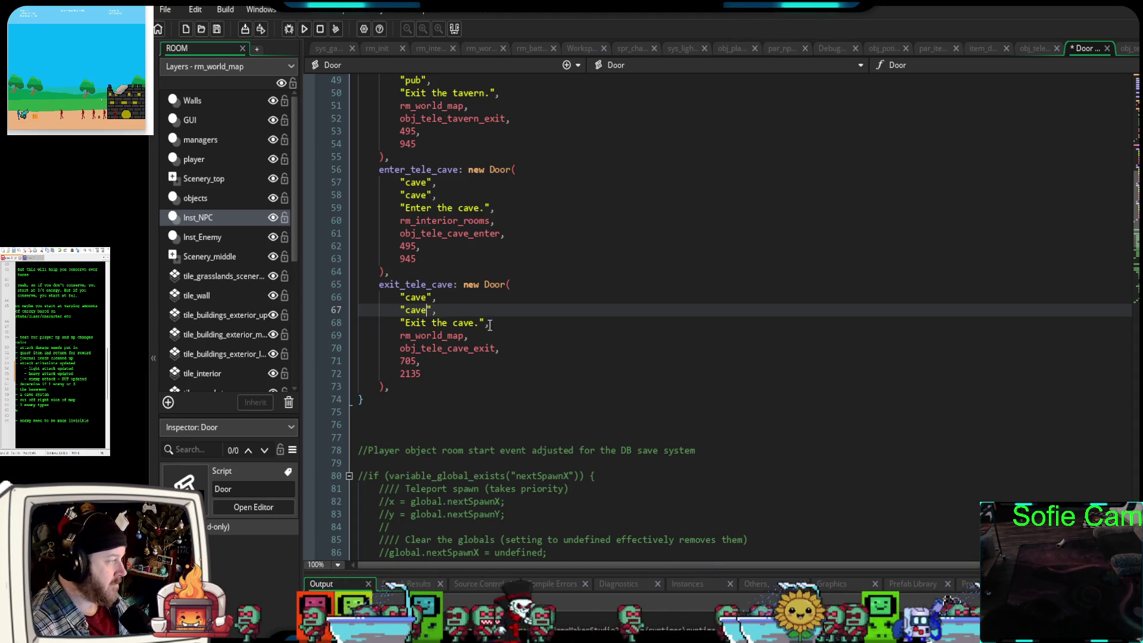
{"action": "scroll", "coordinate": [527, 269], "scroll_direction": "up", "scroll_amount": 3}
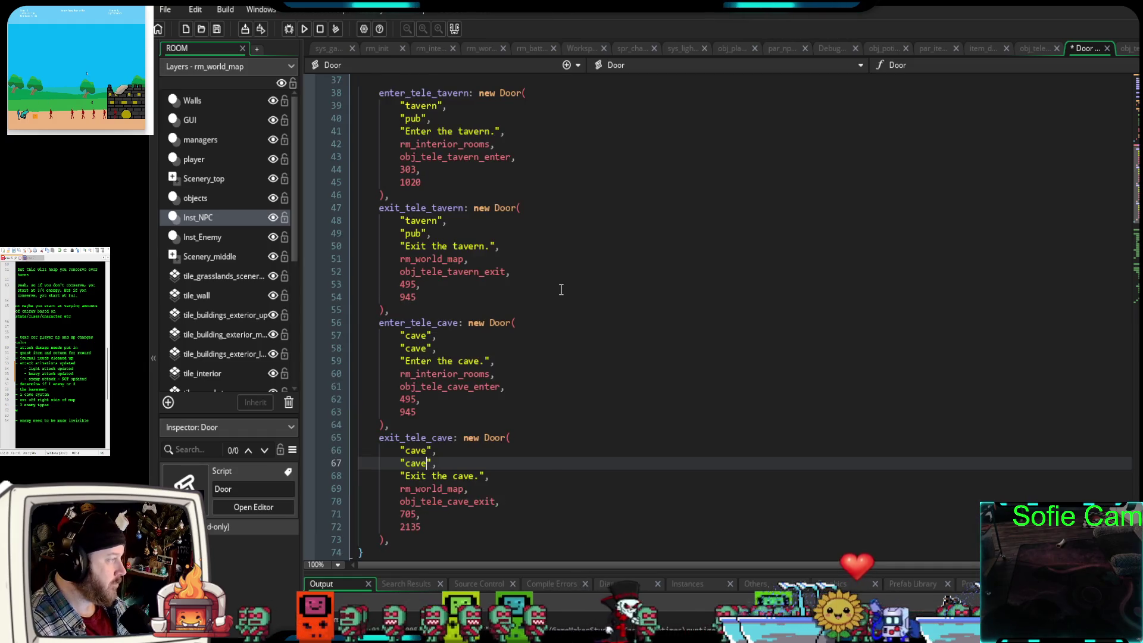
{"action": "scroll", "coordinate": [526, 269], "scroll_direction": "down", "scroll_amount": 6}
{"action": "scroll", "coordinate": [553, 286], "scroll_direction": "up", "scroll_amount": 3}
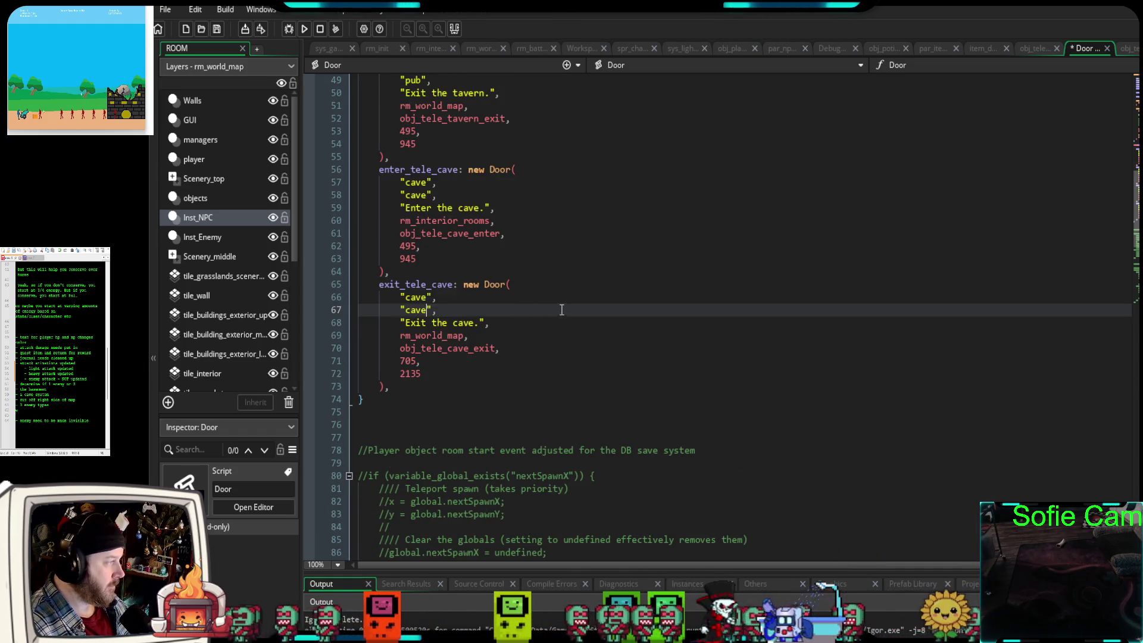
{"action": "key", "text": "F6"}
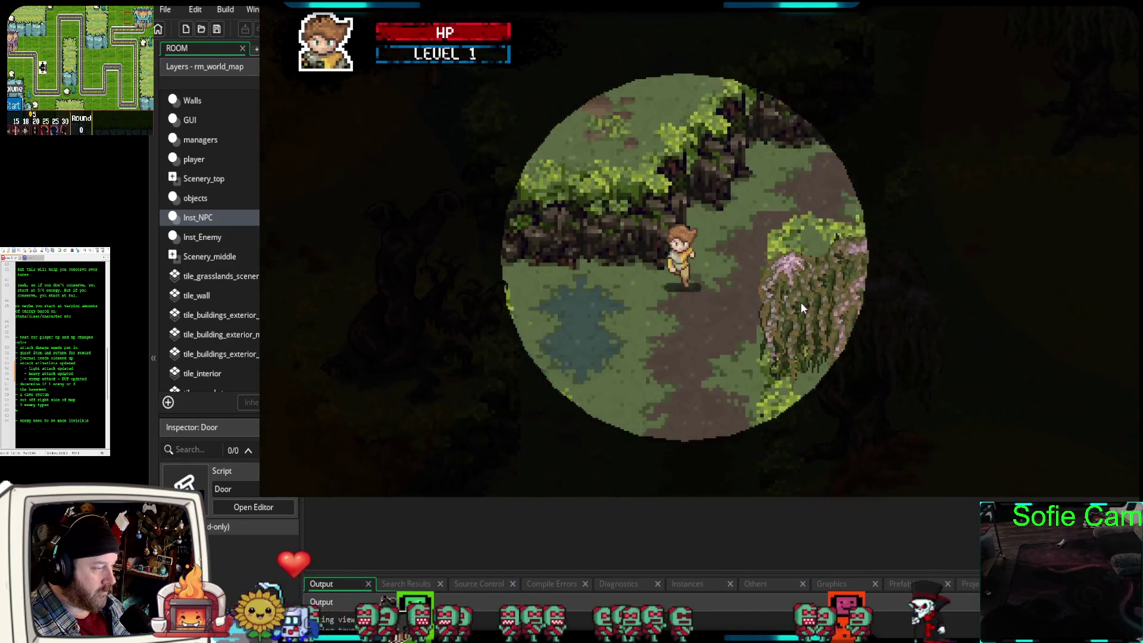
- Walk the player through the forest and grass to the cave entrance, use E, then quit with Escape
{"action": "key", "text": "Down"}
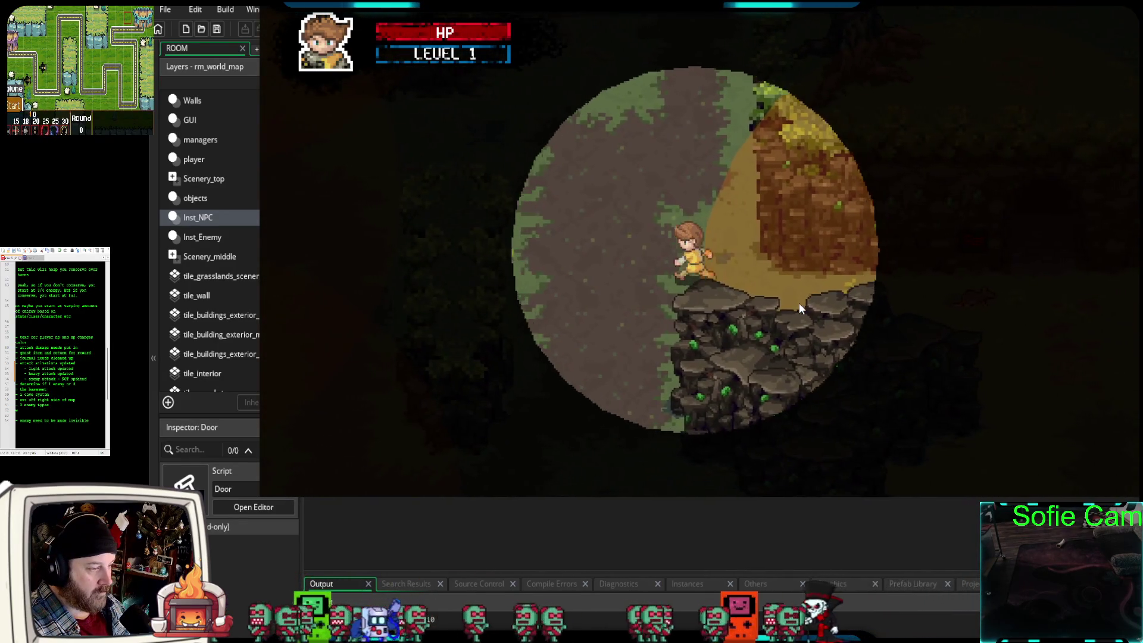
{"action": "key", "text": "Down"}
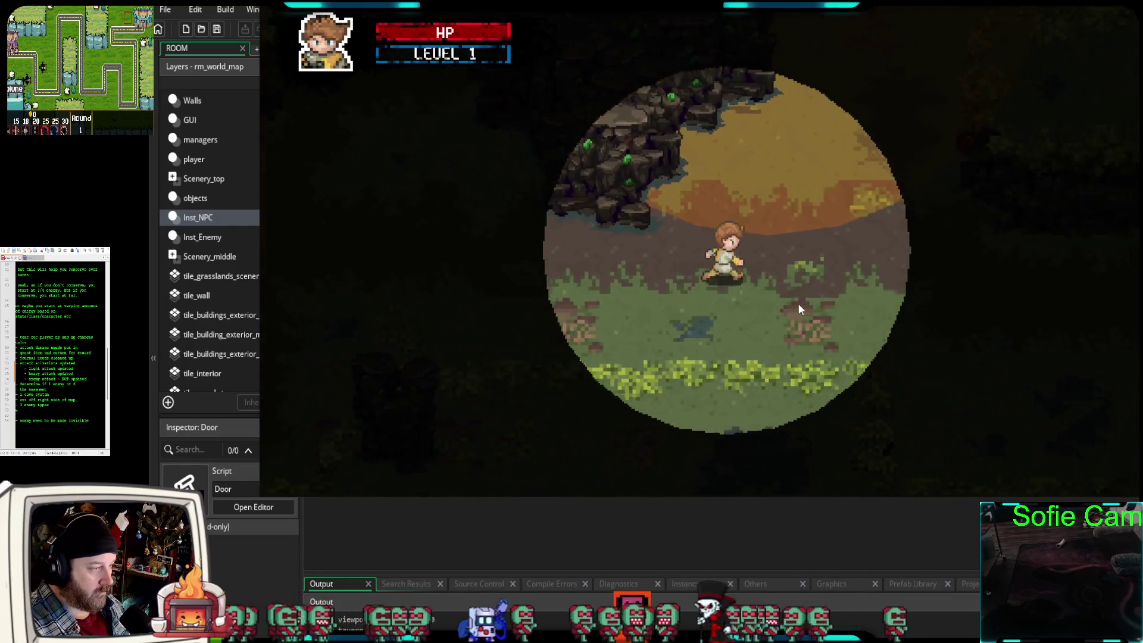
{"action": "key", "text": "Up"}
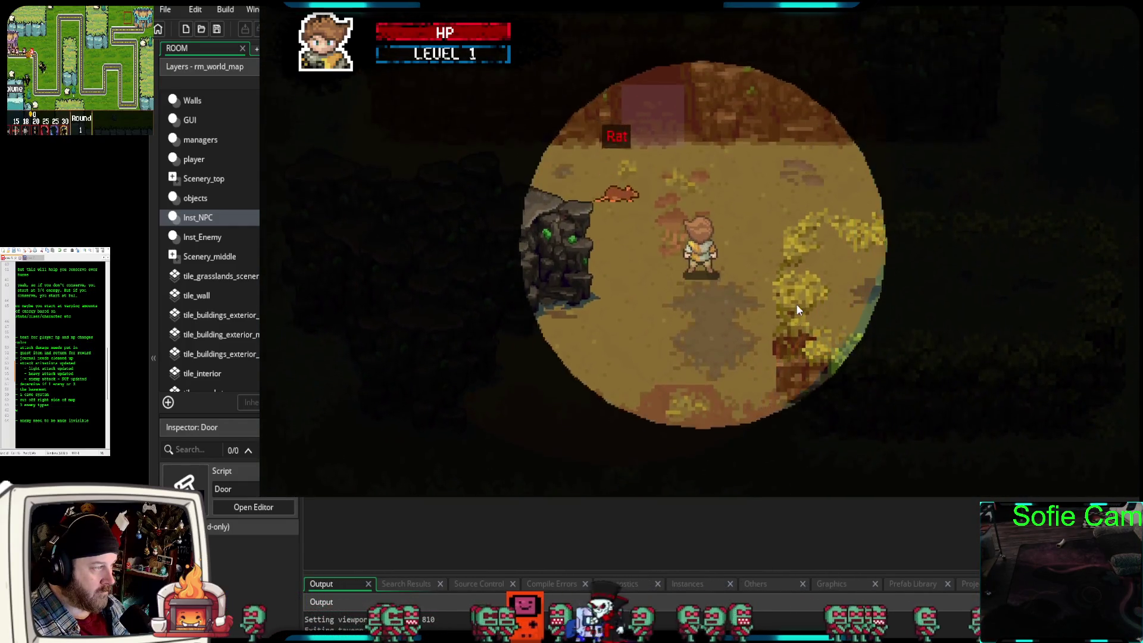
{"action": "key", "text": "Down"}
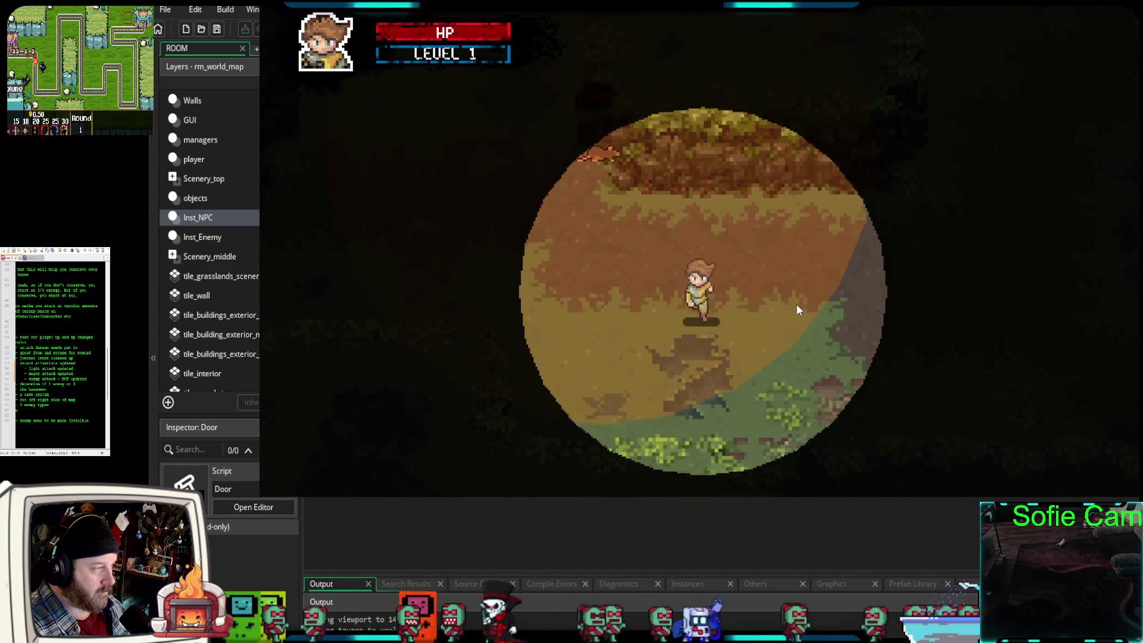
{"action": "key", "text": "Up"}
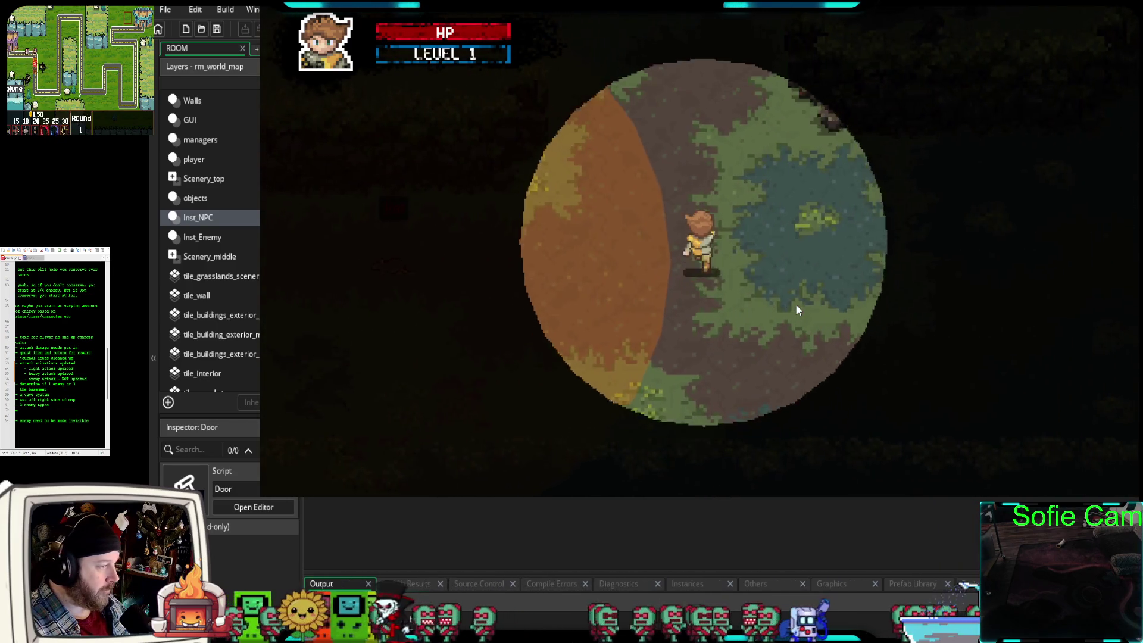
{"action": "key", "text": "Right"}
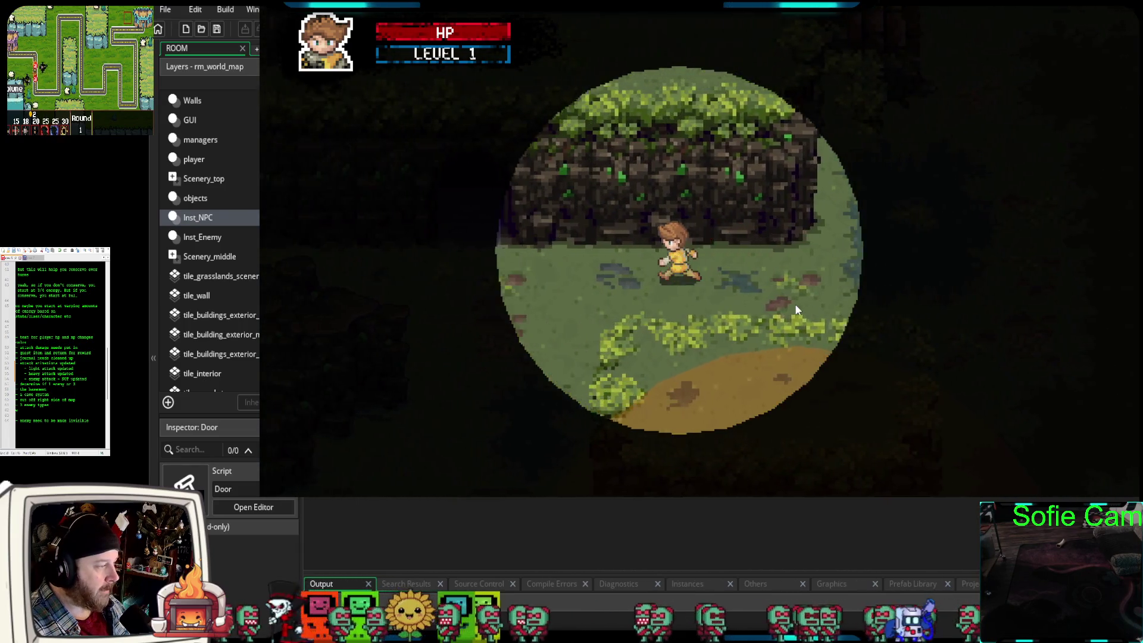
{"action": "key", "text": "Up"}
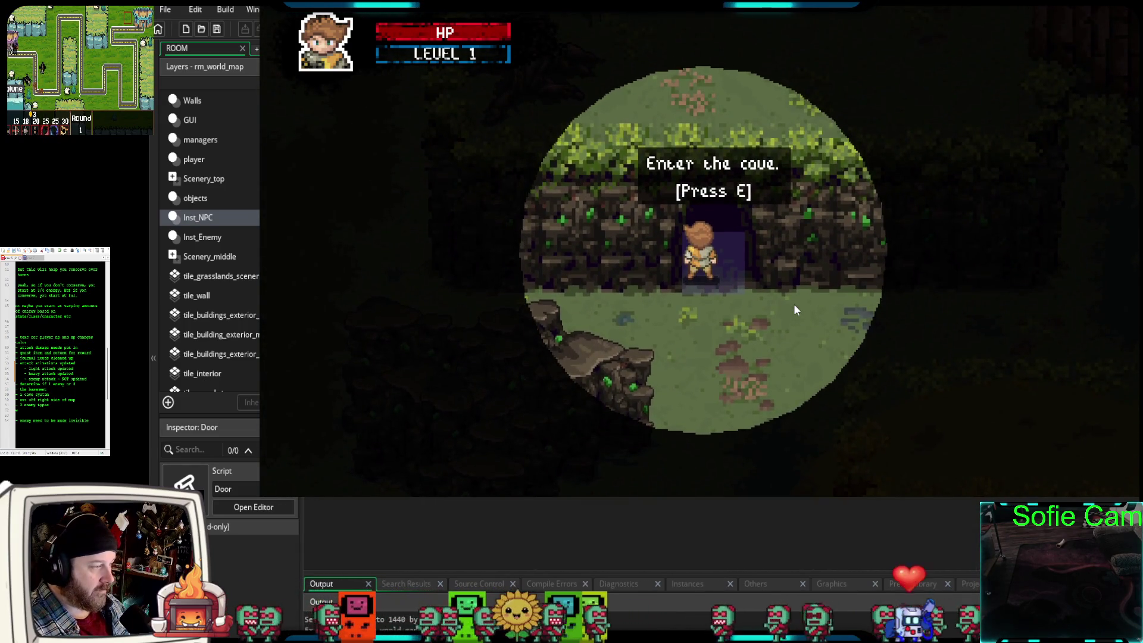
{"action": "key", "text": "e"}
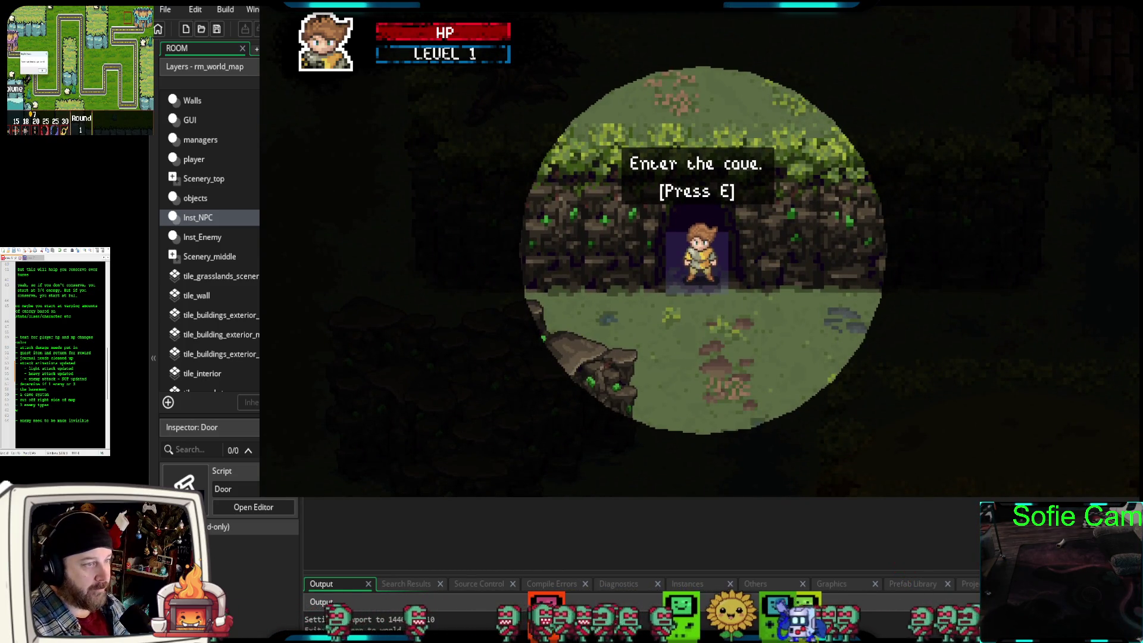
{"action": "key", "text": "Escape"}
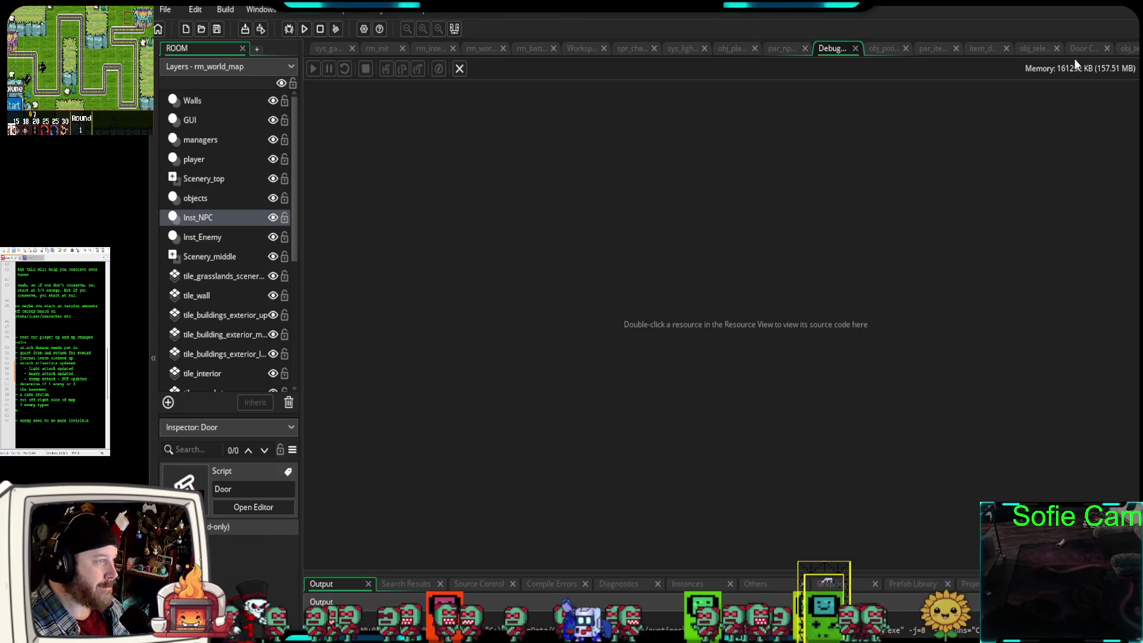
- Scroll through the Door constructor and the enter_tele_cave and exit_tele_cave entries in global.doors
{"action": "left_click", "coordinate": [1077, 48]}
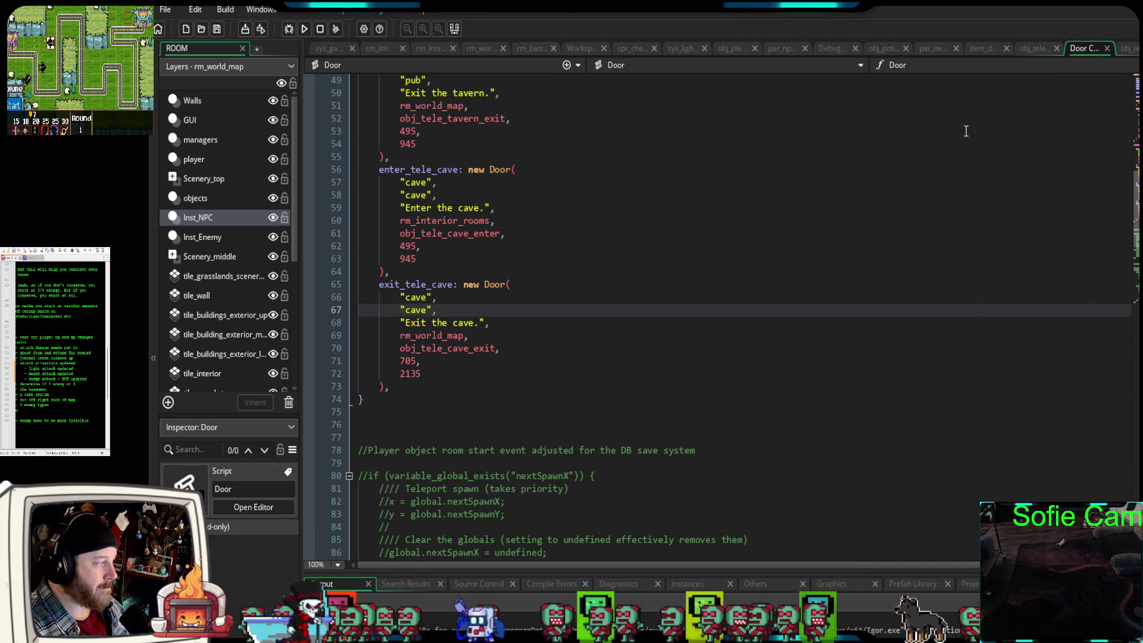
{"action": "scroll", "coordinate": [965, 131], "scroll_direction": "down", "scroll_amount": 7}
{"action": "scroll", "coordinate": [965, 130], "scroll_direction": "down", "scroll_amount": 3}
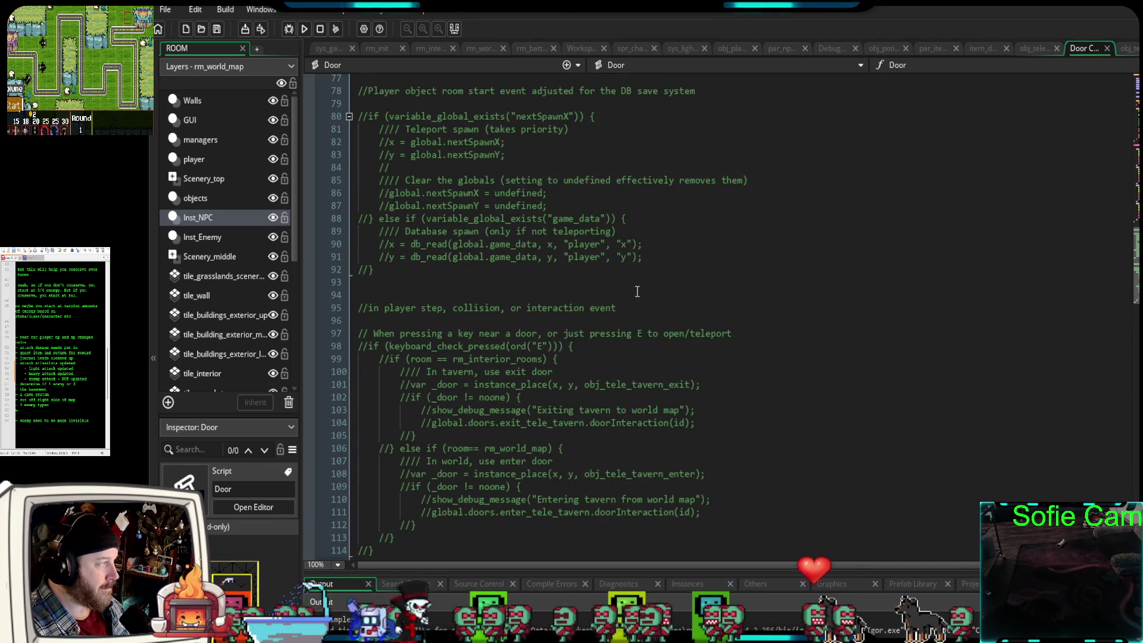
{"action": "scroll", "coordinate": [647, 282], "scroll_direction": "up", "scroll_amount": 20}
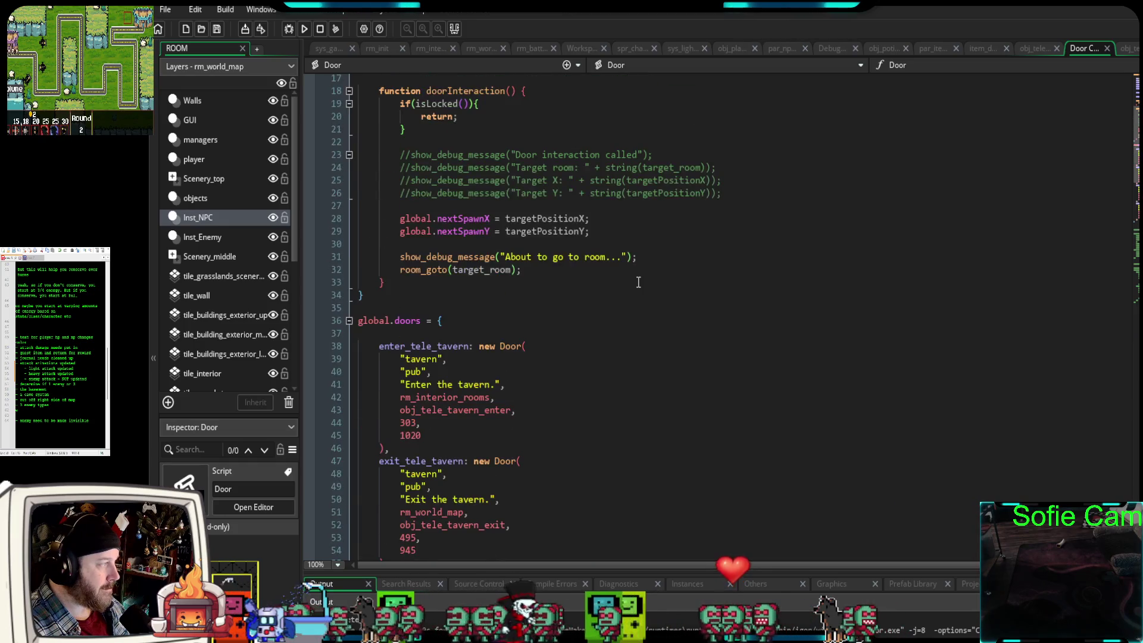
{"action": "scroll", "coordinate": [637, 283], "scroll_direction": "up", "scroll_amount": 4}
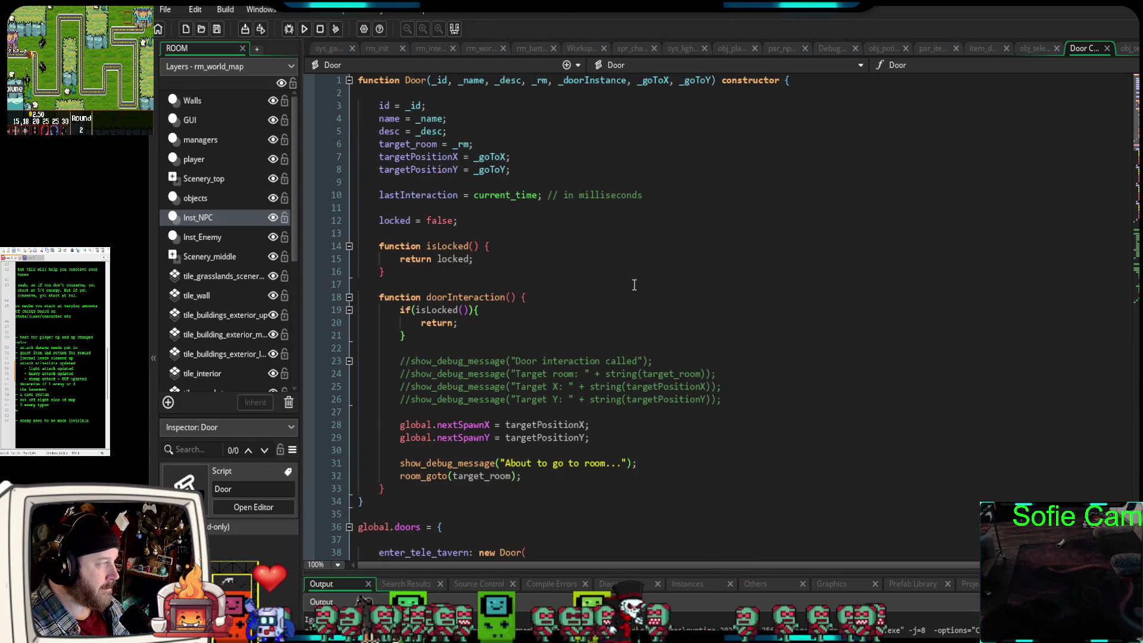
{"action": "scroll", "coordinate": [634, 285], "scroll_direction": "down", "scroll_amount": 13}
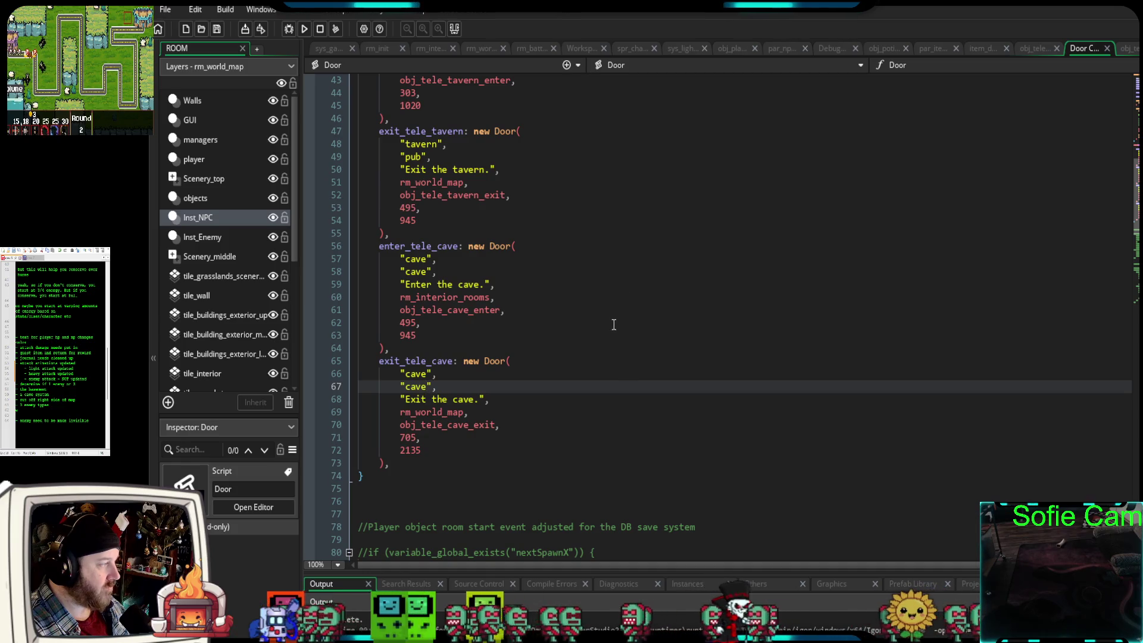
{"action": "scroll", "coordinate": [527, 303], "scroll_direction": "up", "scroll_amount": 2}
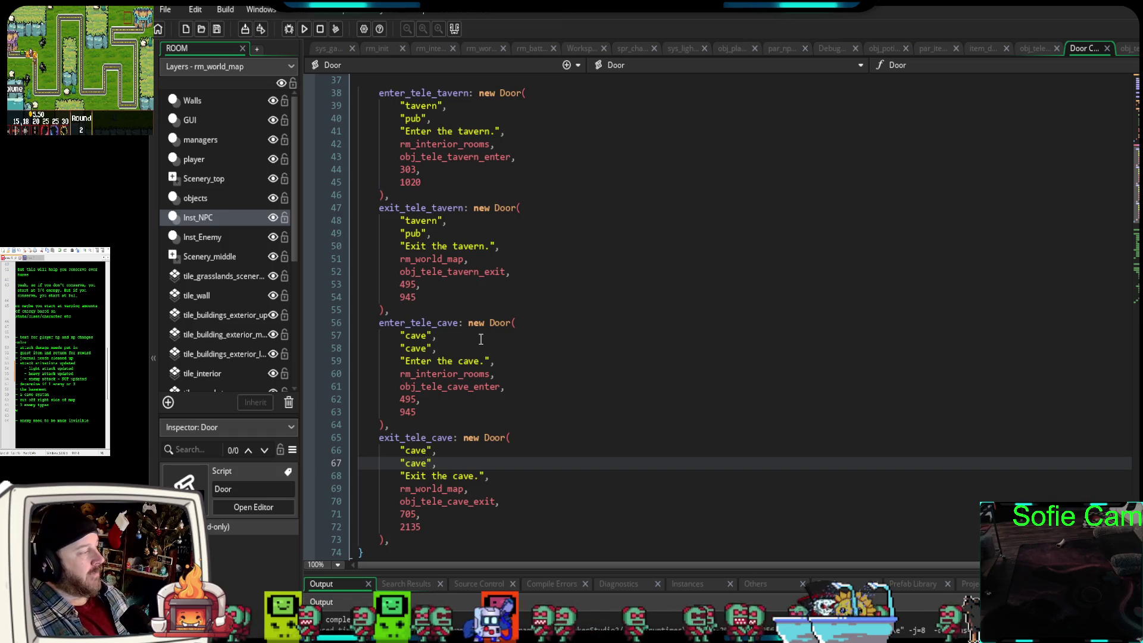
{"action": "scroll", "coordinate": [480, 338], "scroll_direction": "up", "scroll_amount": 12}
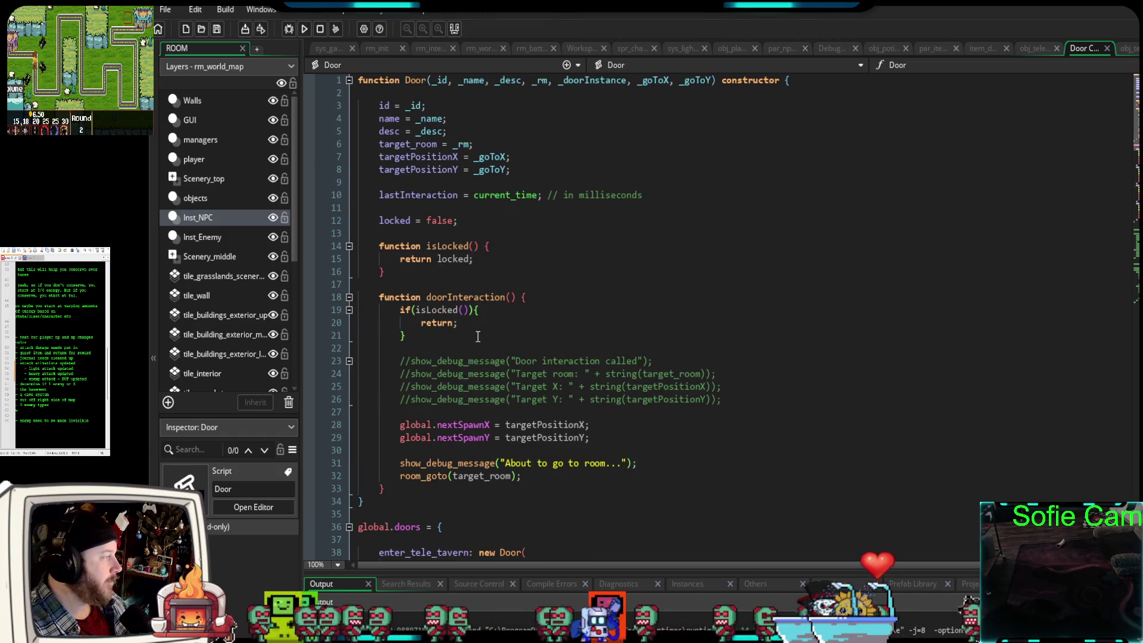
{"action": "scroll", "coordinate": [477, 335], "scroll_direction": "down", "scroll_amount": 6}
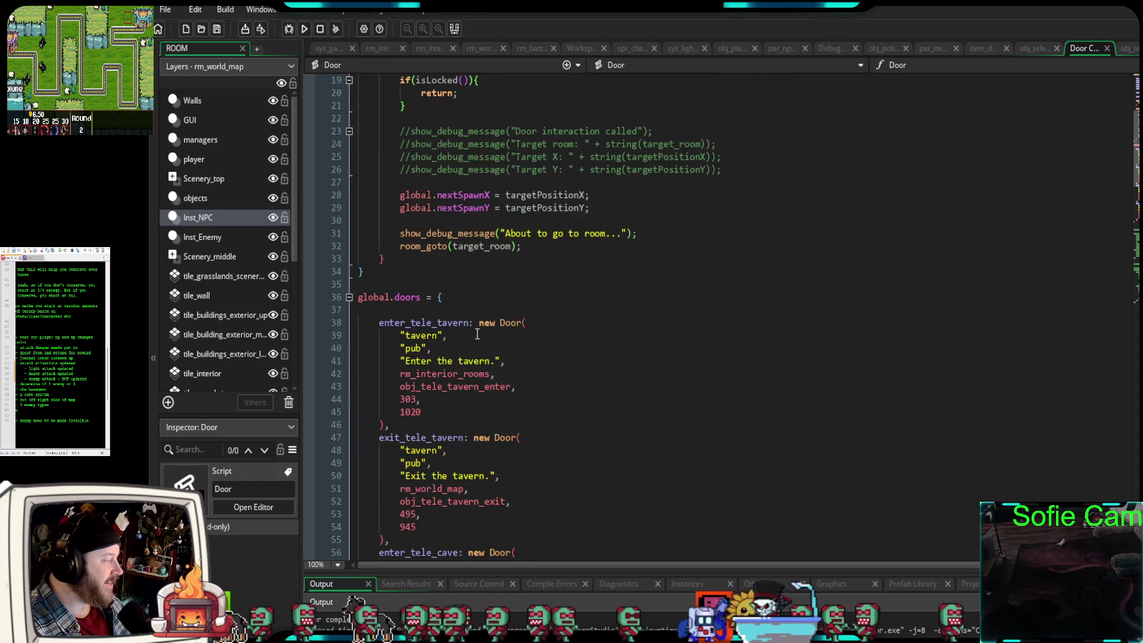
{"action": "scroll", "coordinate": [475, 327], "scroll_direction": "up", "scroll_amount": 2}
{"action": "scroll", "coordinate": [477, 328], "scroll_direction": "down", "scroll_amount": 4}
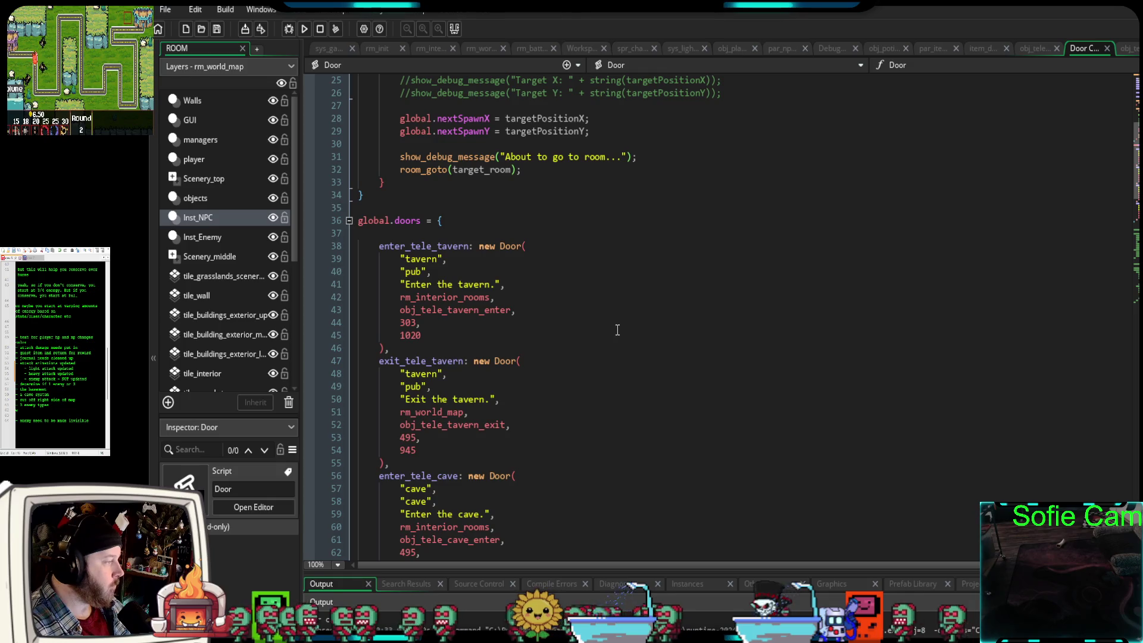
{"action": "scroll", "coordinate": [610, 332], "scroll_direction": "down", "scroll_amount": 4}
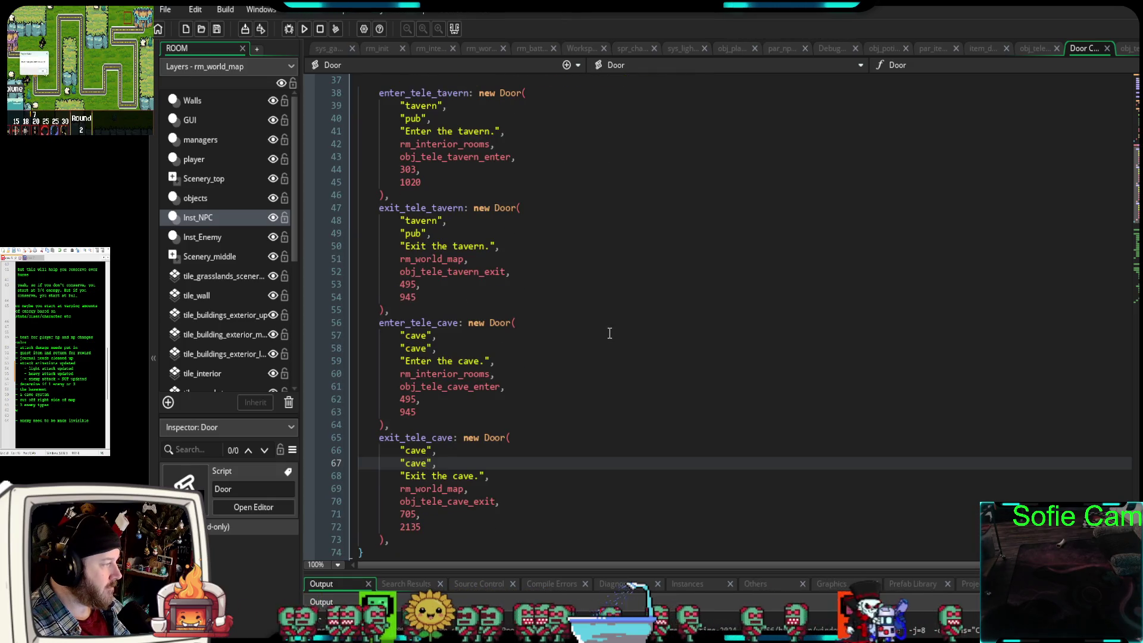
{"action": "mouse_move", "coordinate": [498, 317]}
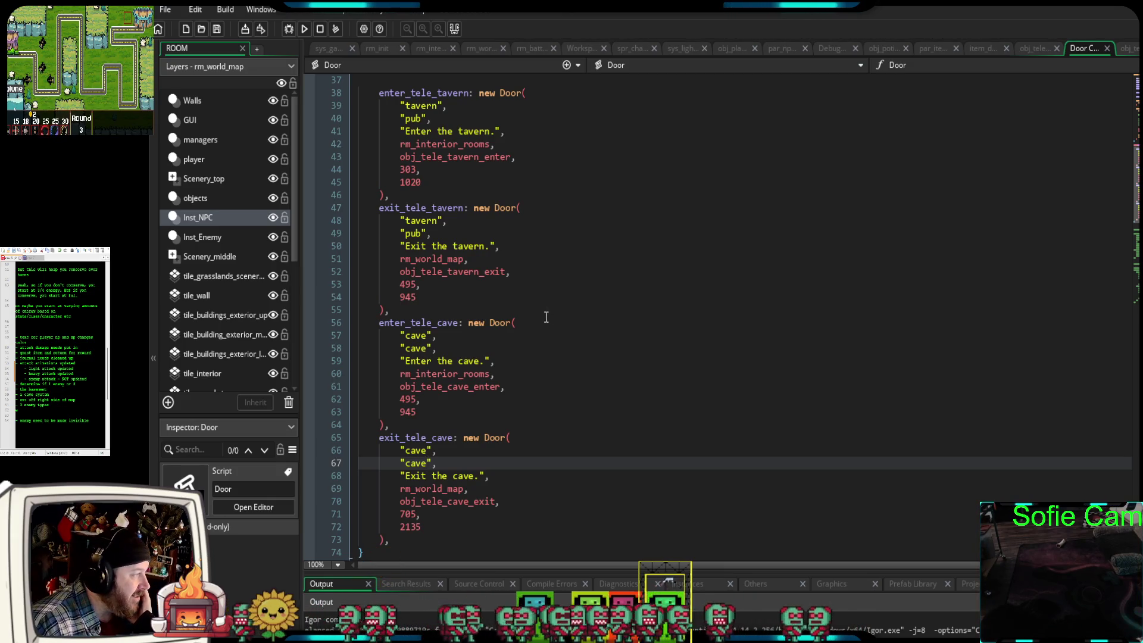
{"action": "scroll", "coordinate": [494, 415], "scroll_direction": "down", "scroll_amount": 2}
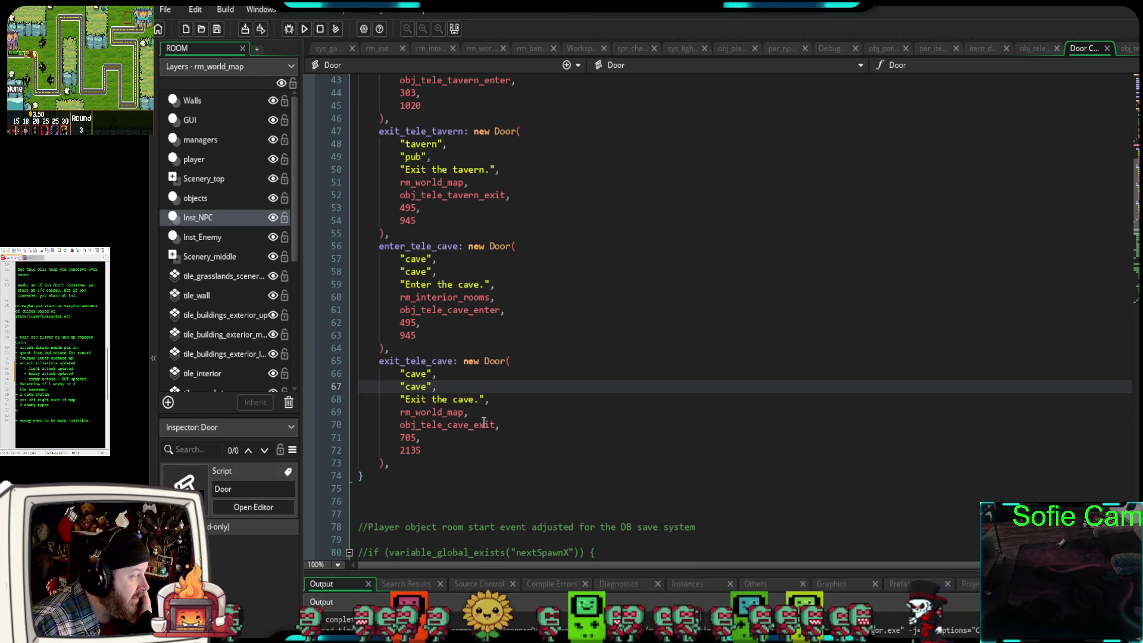
{"action": "mouse_move", "coordinate": [482, 425]}
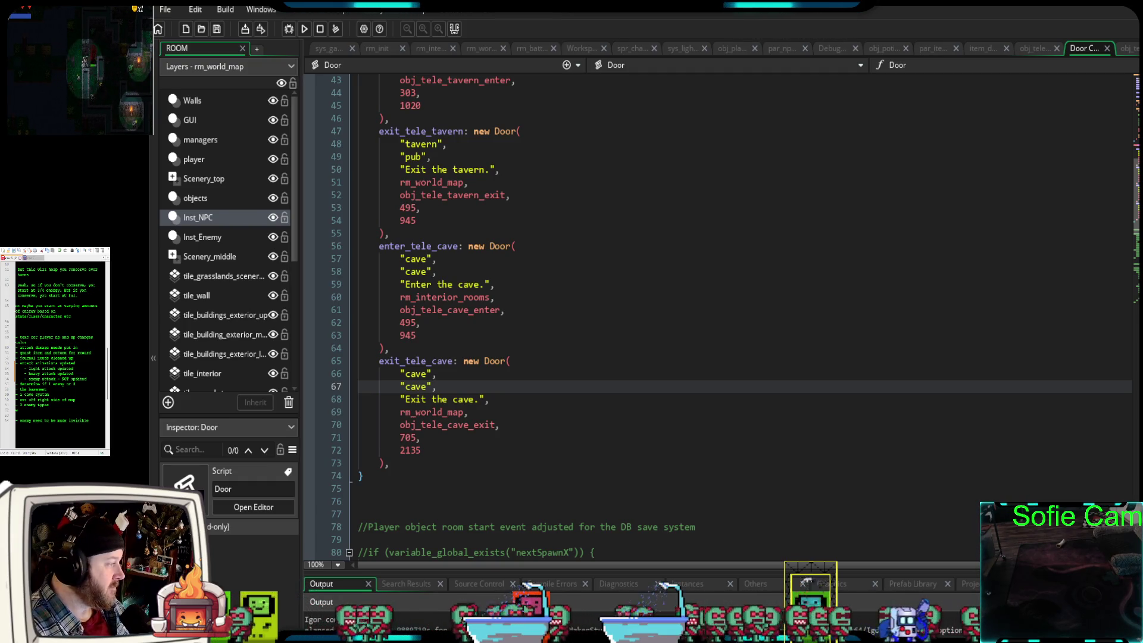
{"action": "double_click", "coordinate": [424, 387]}
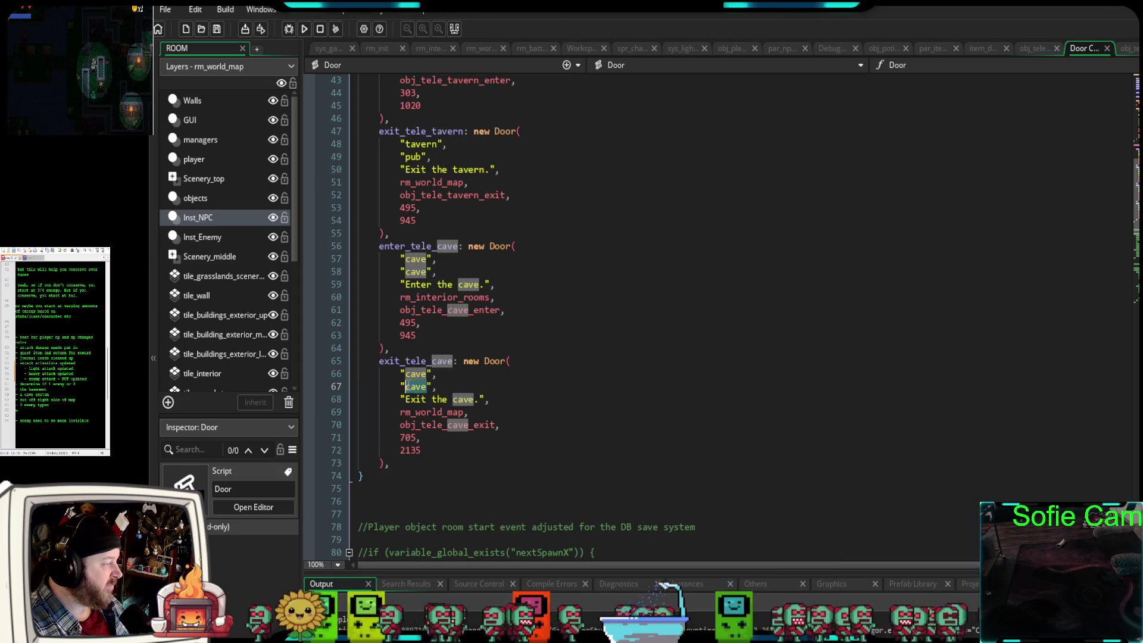
{"action": "type", "text": "cavern"}
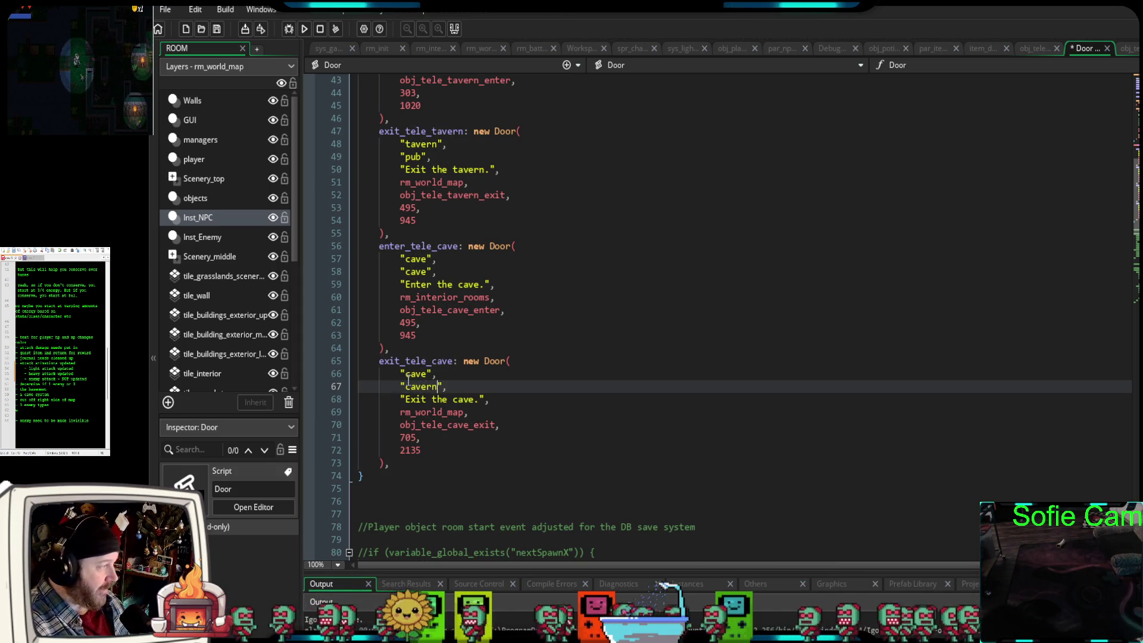
{"action": "double_click", "coordinate": [425, 273]}
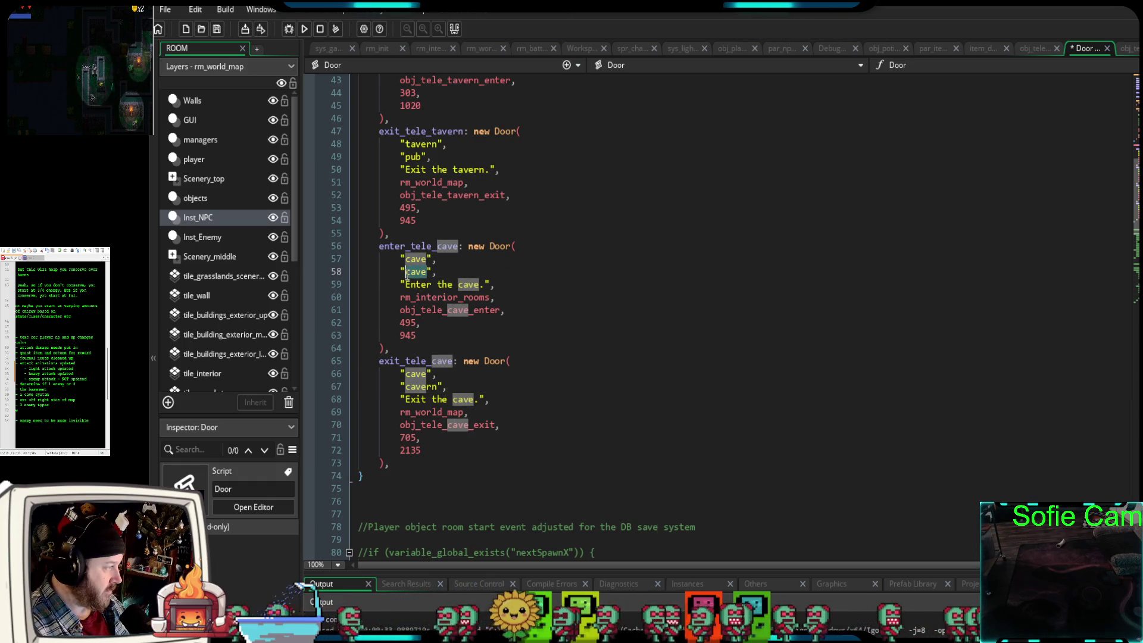
{"action": "key", "text": "Right"}
{"action": "type", "text": "rn"}
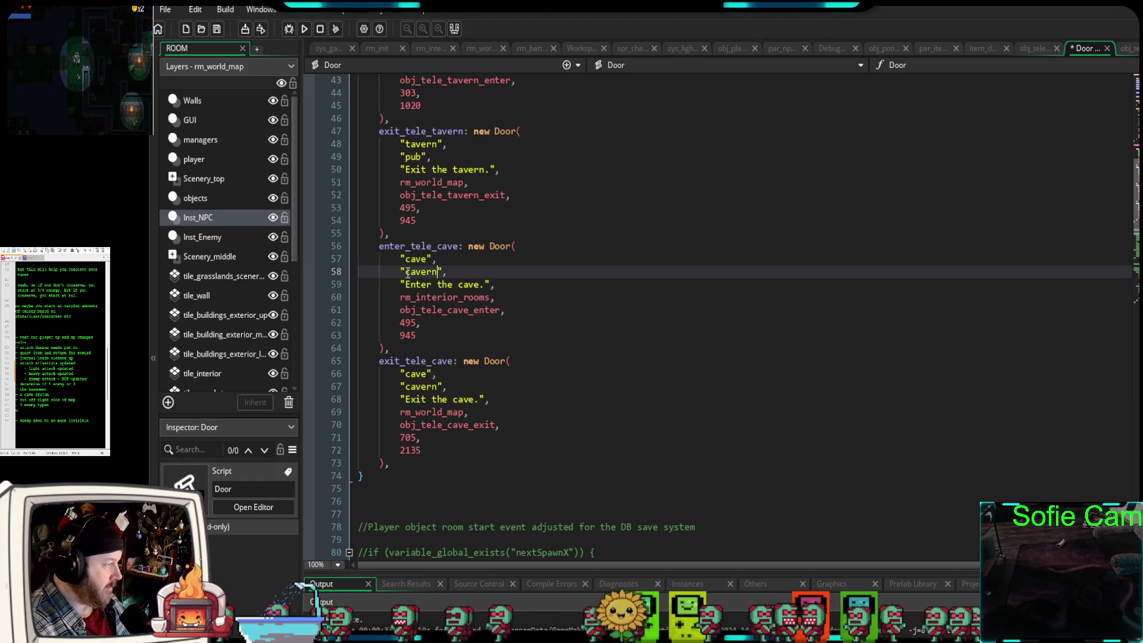
{"action": "left_click", "coordinate": [543, 337]}
{"action": "scroll", "coordinate": [544, 343], "scroll_direction": "up", "scroll_amount": 2}
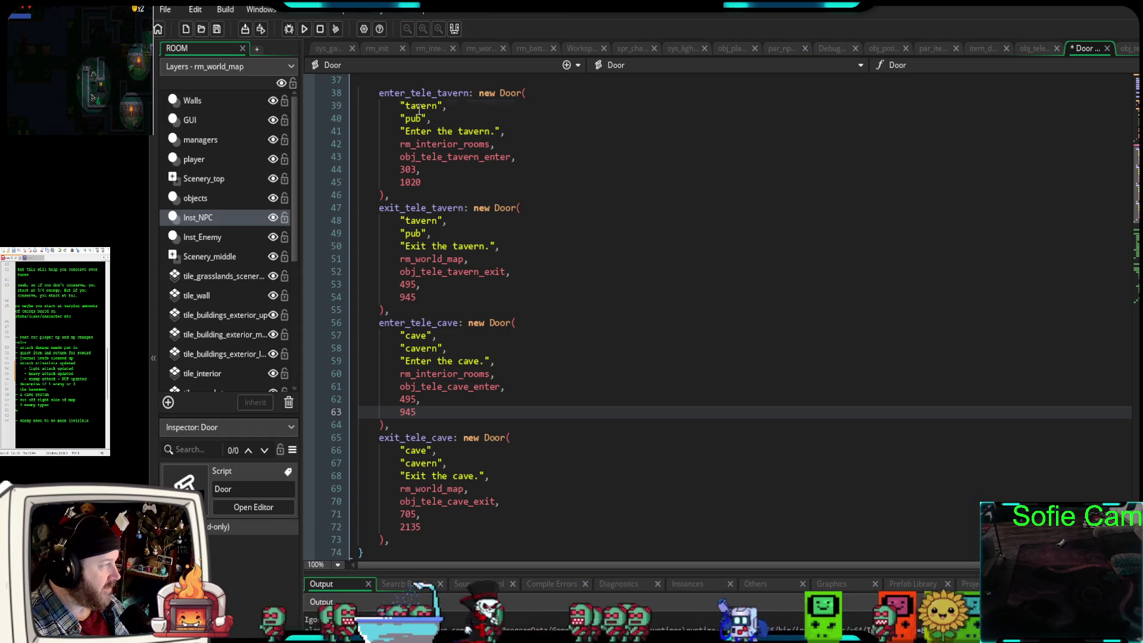
{"action": "mouse_move", "coordinate": [495, 154]}
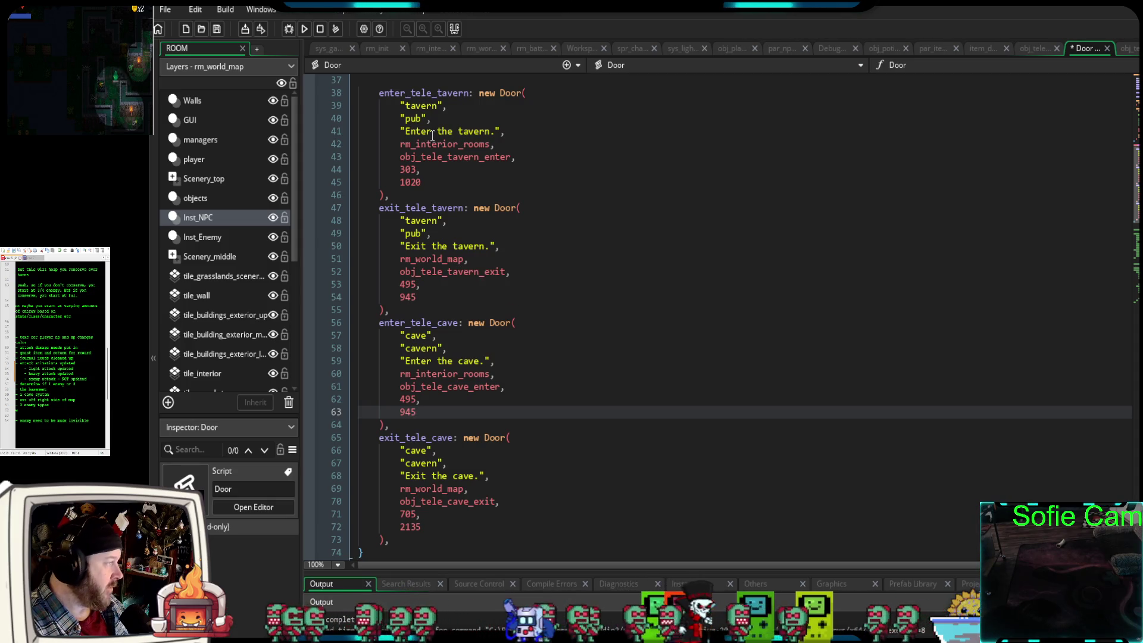
{"action": "left_click", "coordinate": [440, 374]}
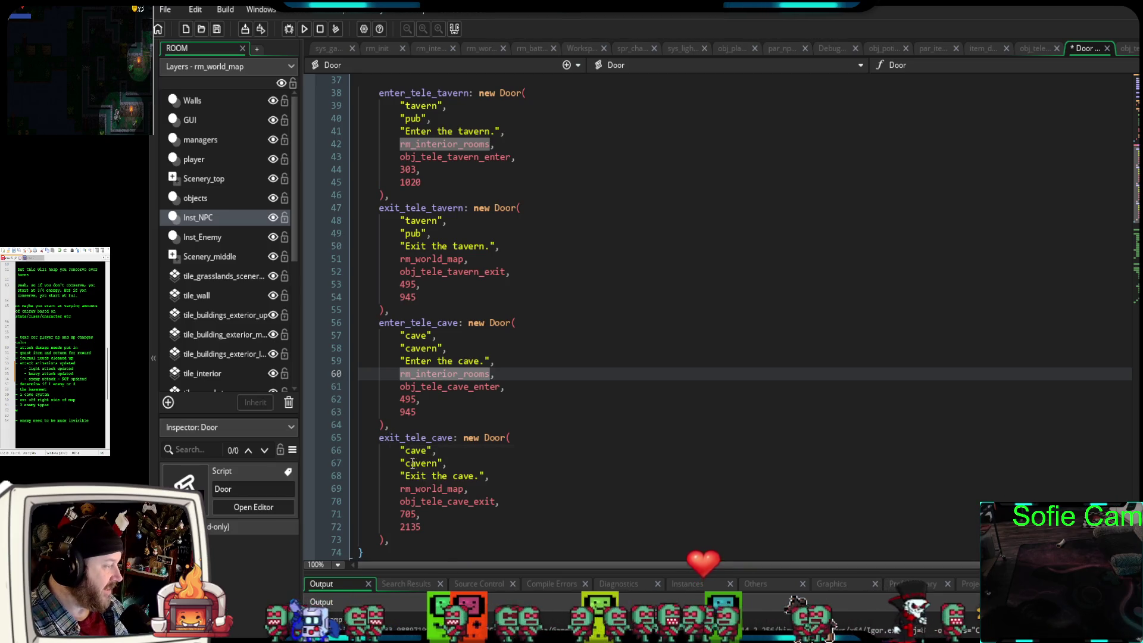
{"action": "mouse_move", "coordinate": [438, 504]}
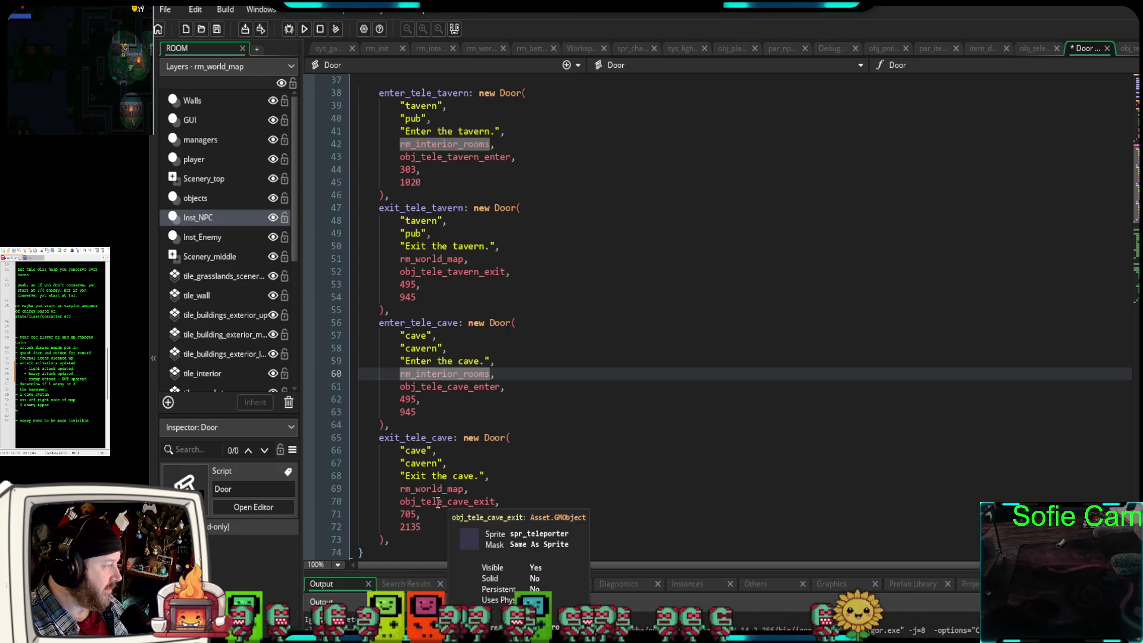
{"action": "left_click", "coordinate": [433, 406]}
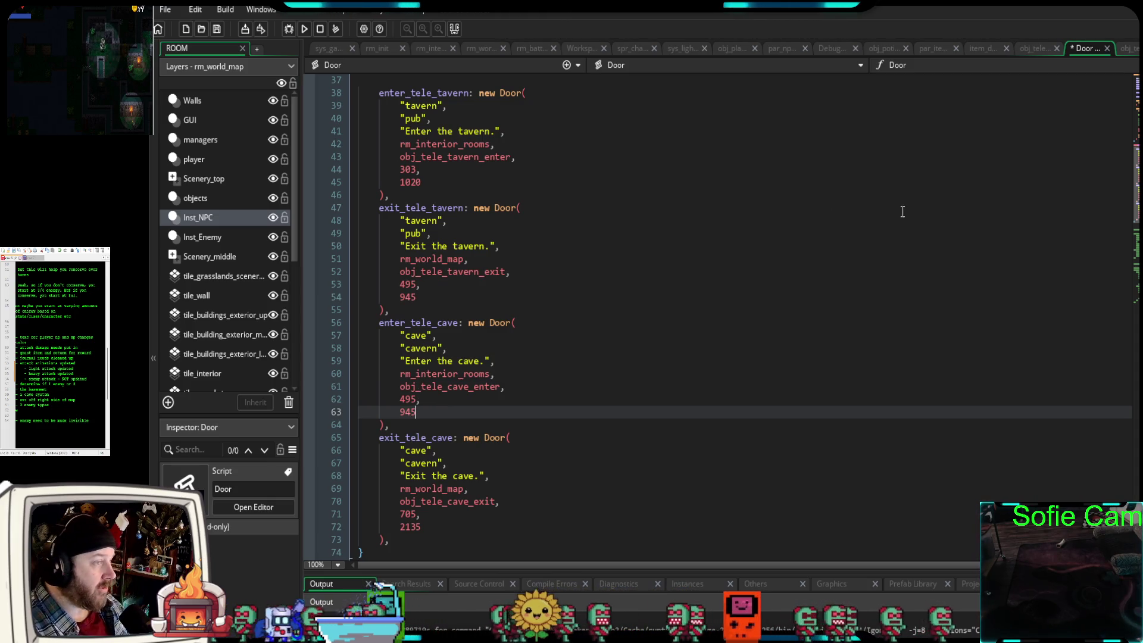
{"action": "left_click", "coordinate": [436, 48]}
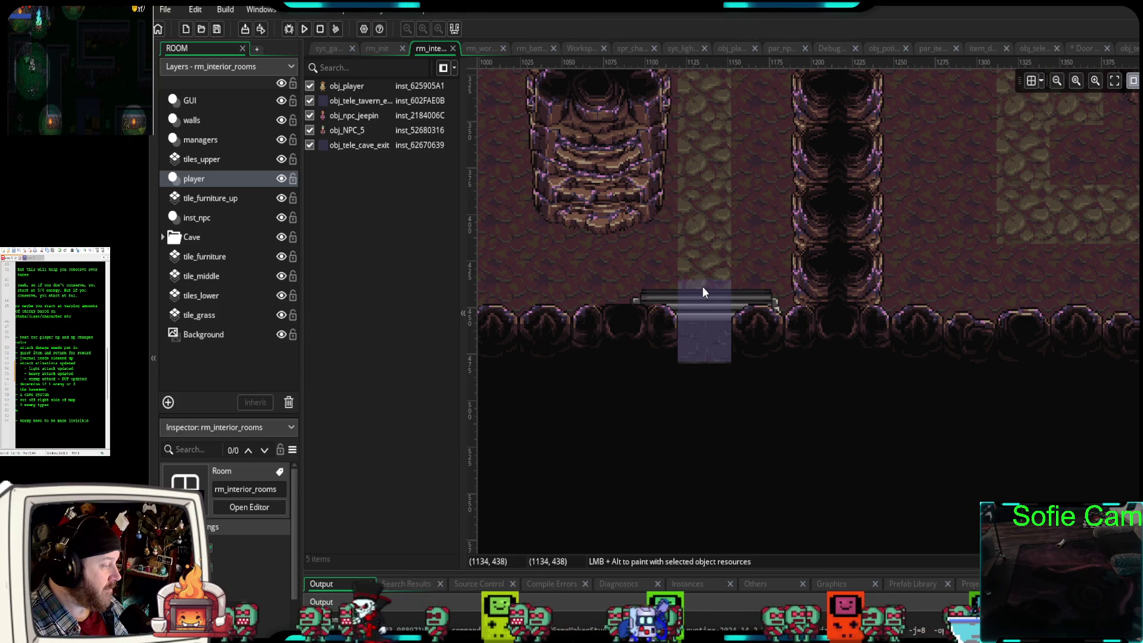
- Change the cave entrance spawn from 495, 945 to 1135, 440 in the Door script and debug-run the game
{"action": "left_click", "coordinate": [1076, 48]}
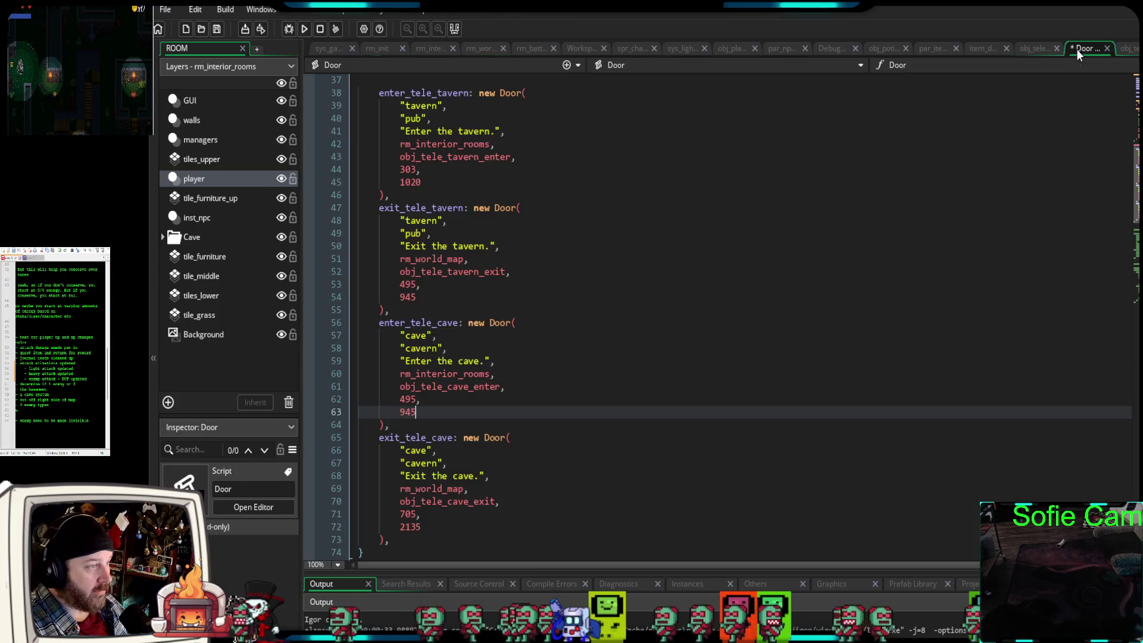
{"action": "left_click_drag", "start_coordinate": [416, 399], "coordinate": [404, 399]}
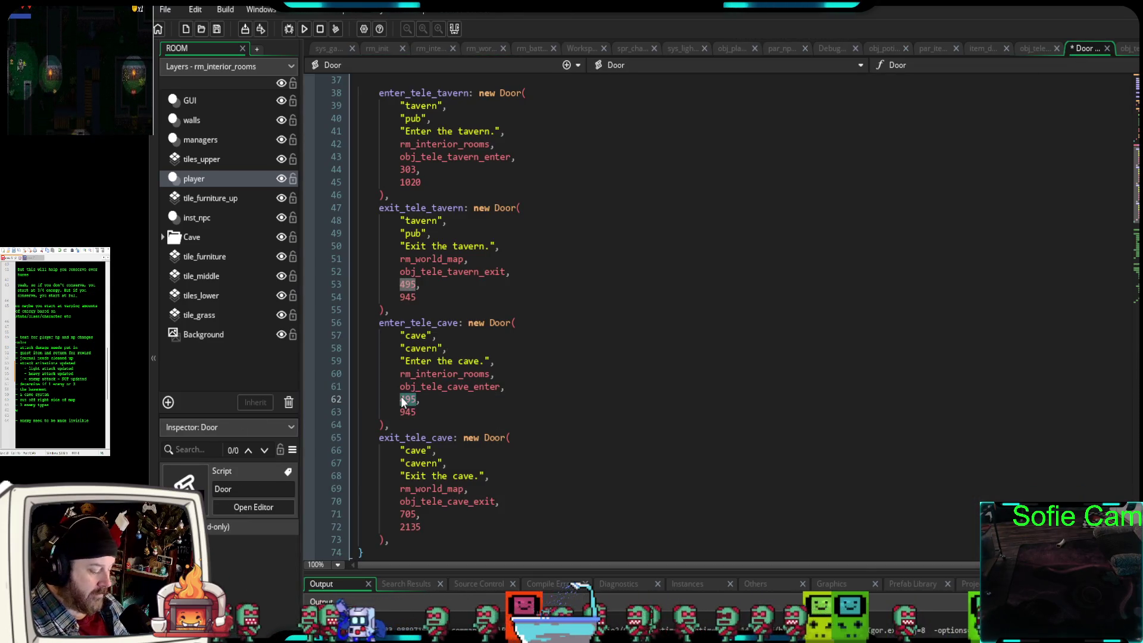
{"action": "type", "text": "1135"}
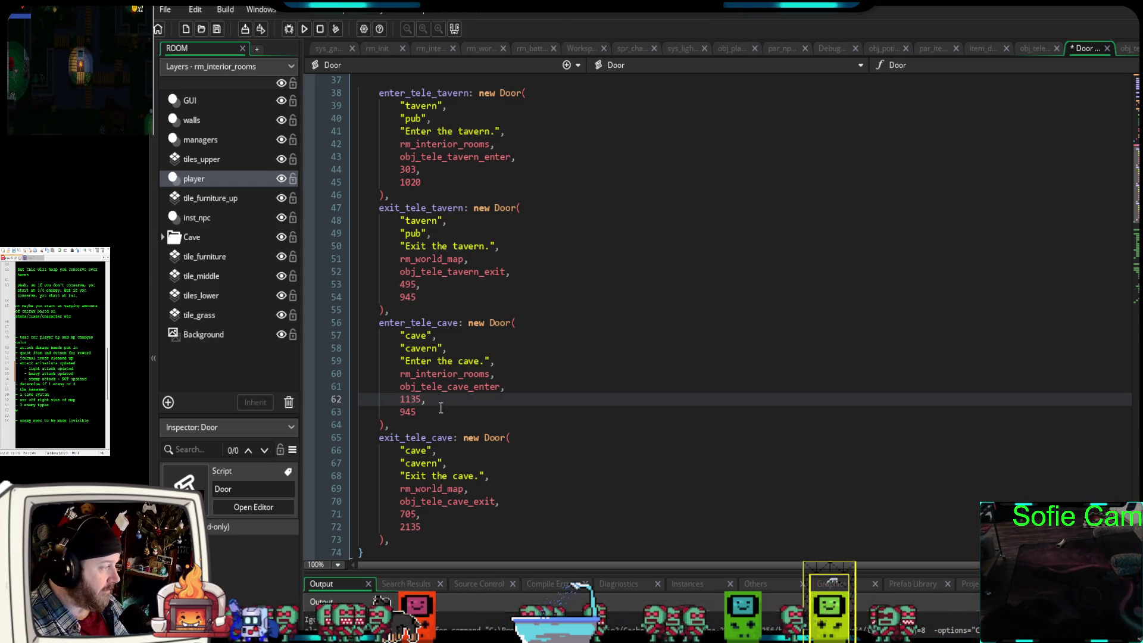
{"action": "double_click", "coordinate": [405, 411]}
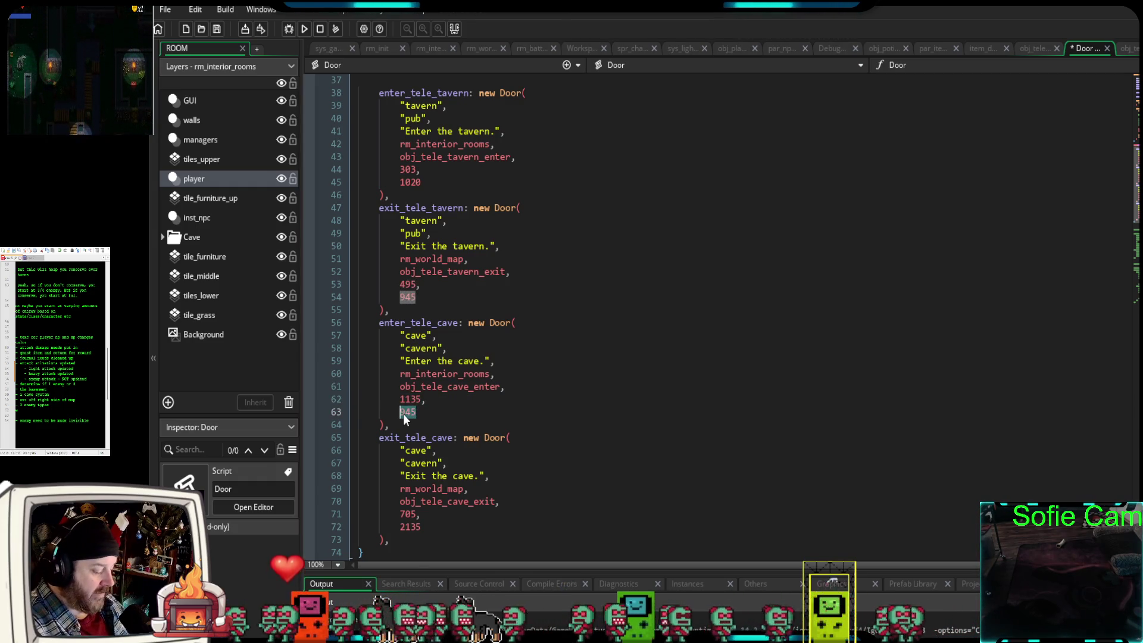
{"action": "type", "text": "440"}
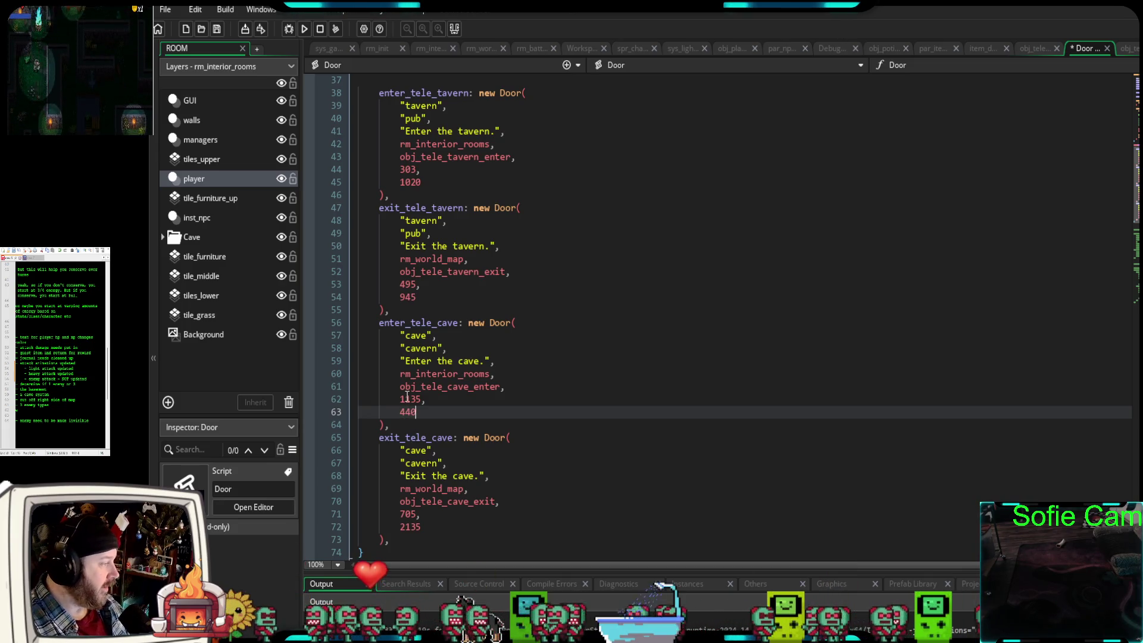
{"action": "left_click", "coordinate": [288, 28]}
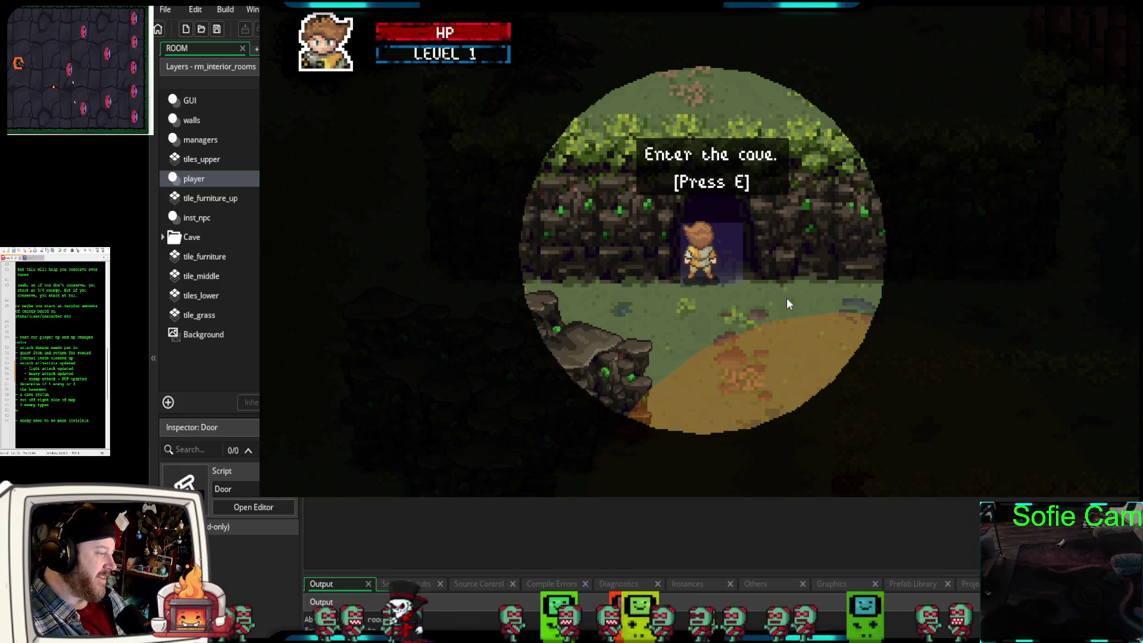
- Walk the player into the cave doorway and go through the cave entrance teleport
{"action": "key", "text": "s"}
{"action": "key", "text": "w"}
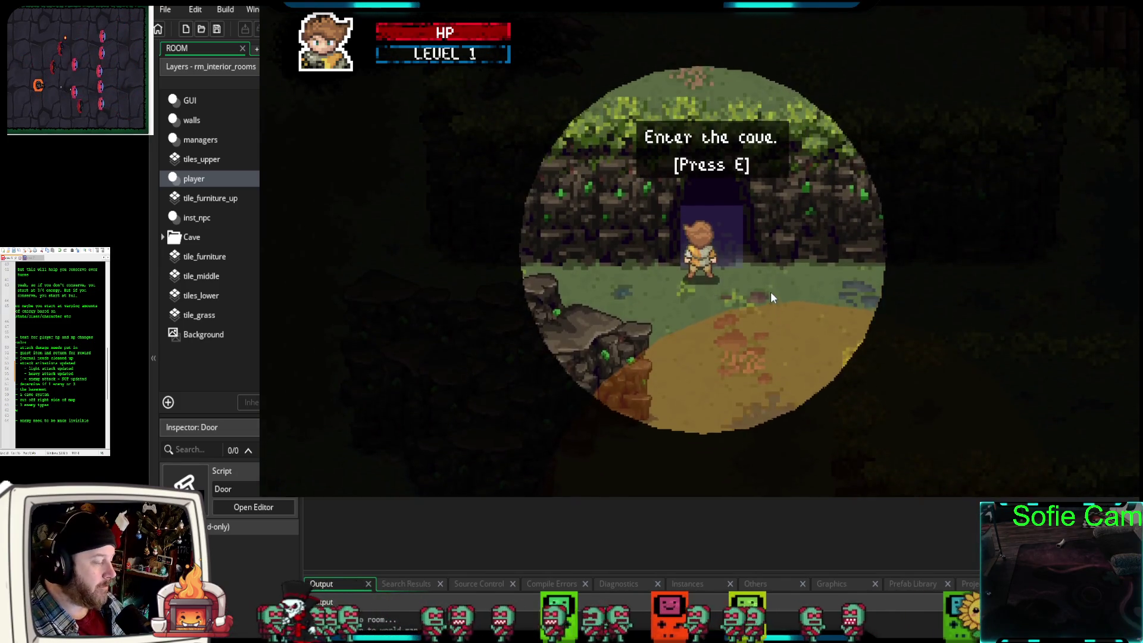
{"action": "key", "text": "w"}
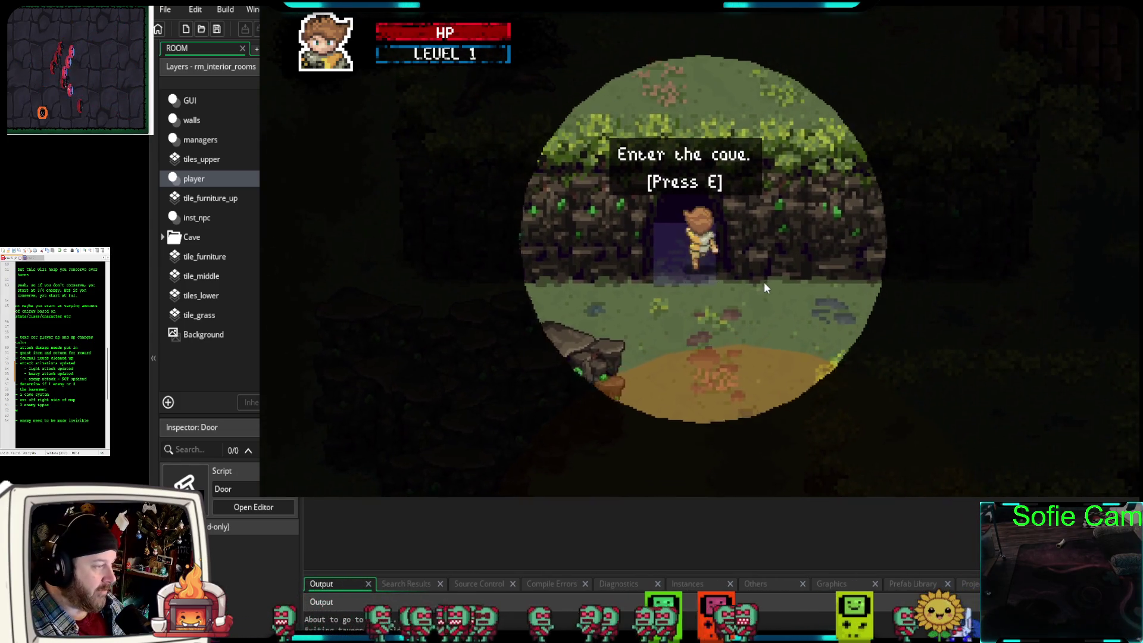
{"action": "key", "text": "s"}
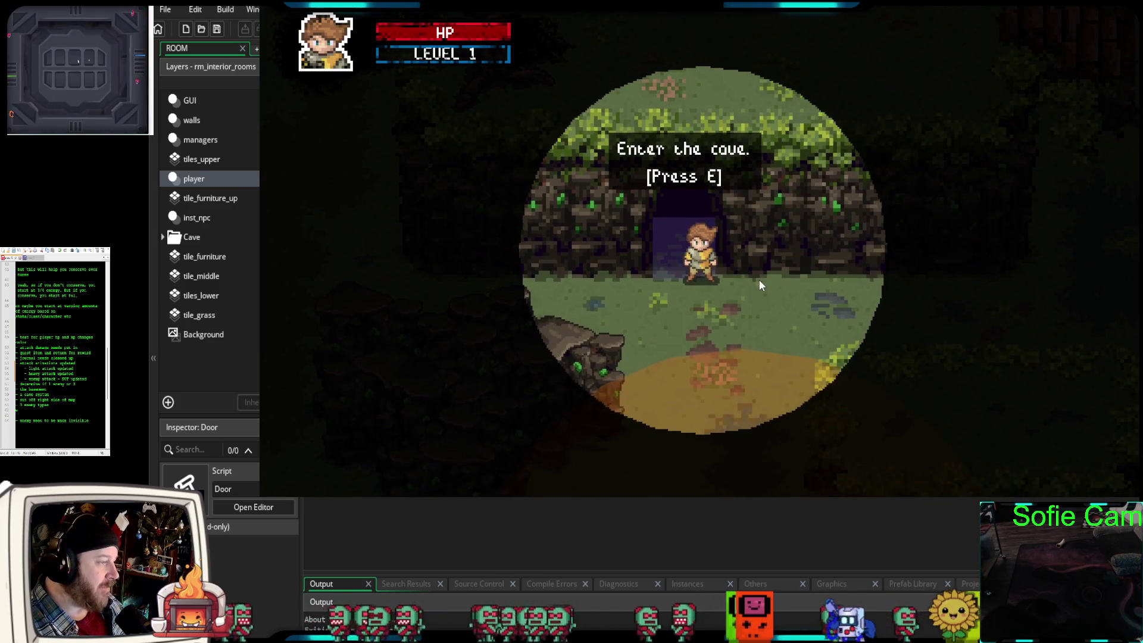
{"action": "key", "text": "a"}
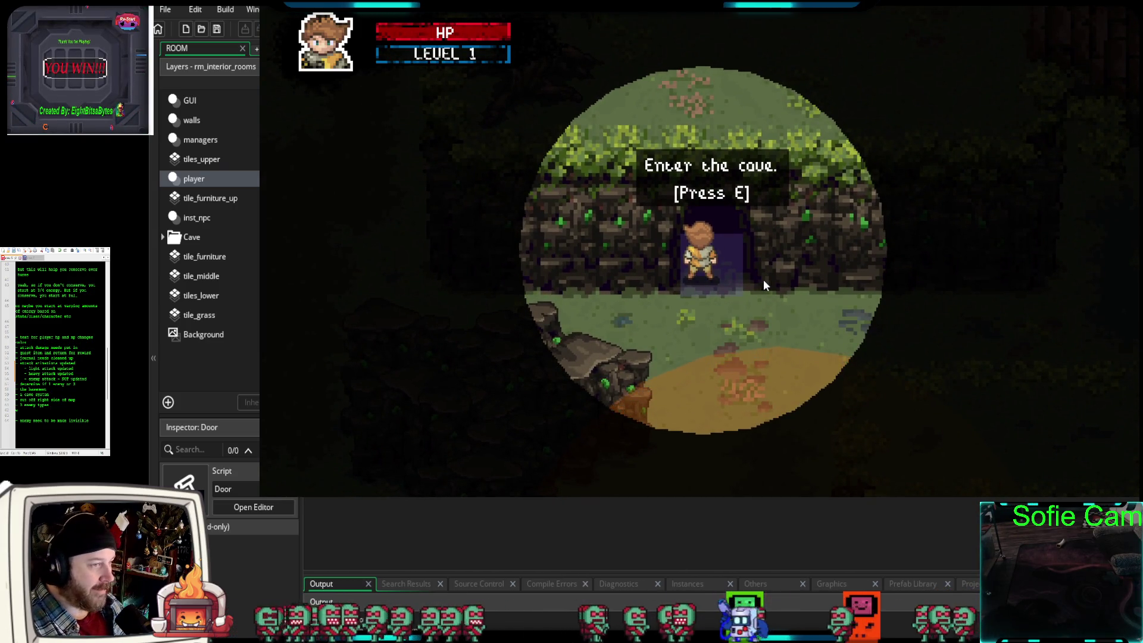
{"action": "key", "text": "e"}
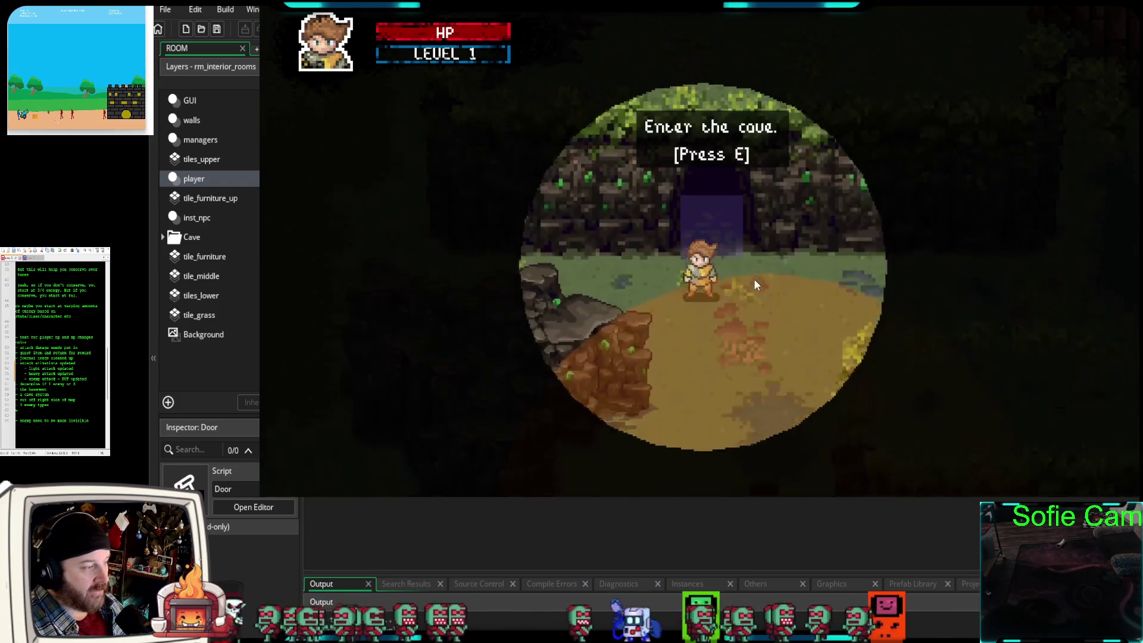
- Walk back out from the cave and north through the forest toward the tavern
{"action": "key", "text": "s"}
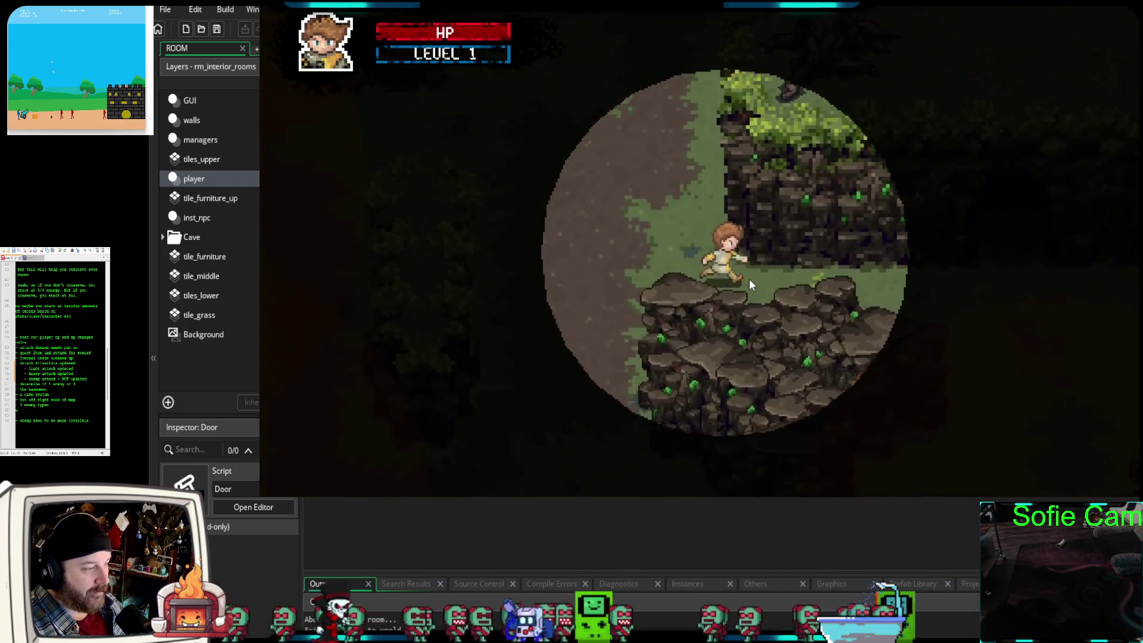
{"action": "key", "text": "d"}
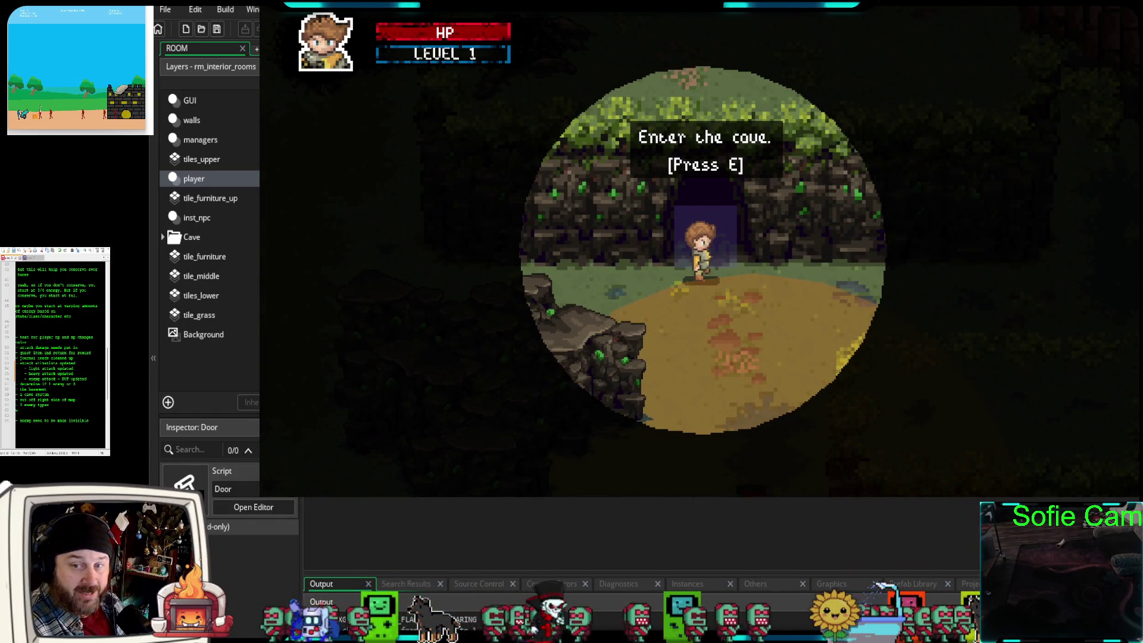
{"action": "key", "text": "a"}
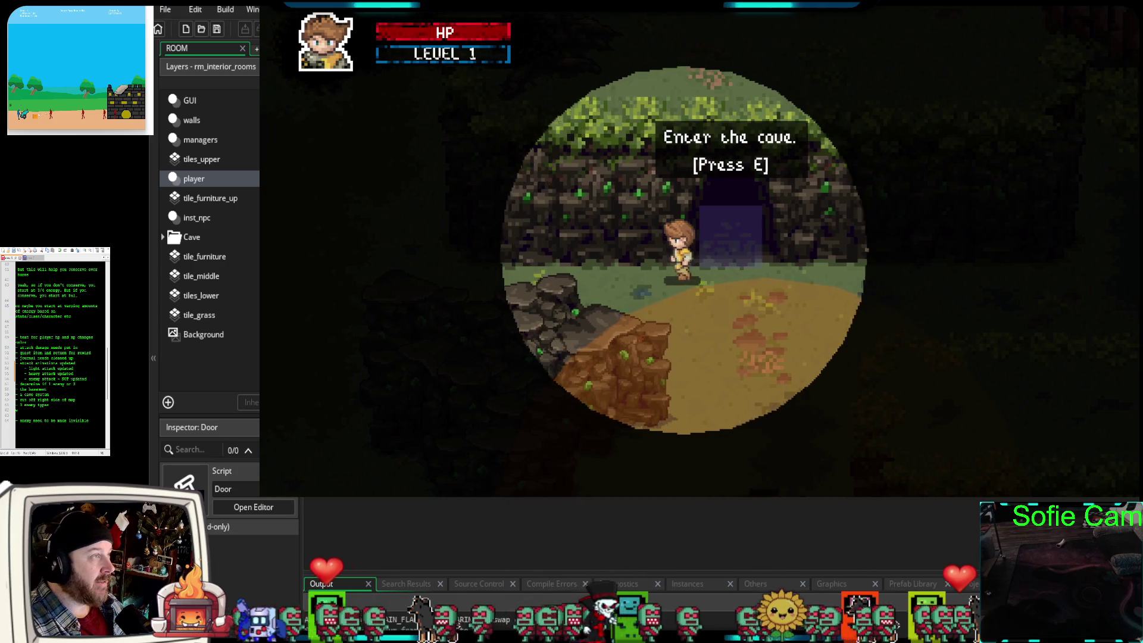
{"action": "key", "text": "s"}
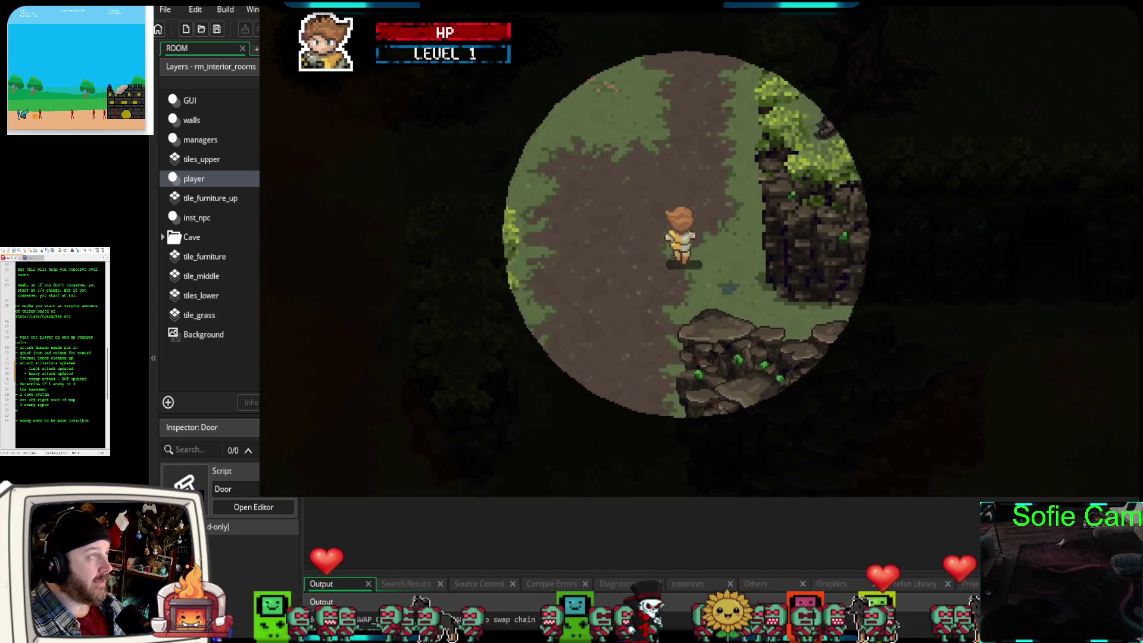
{"action": "key", "text": "w"}
{"action": "key", "text": "w"}
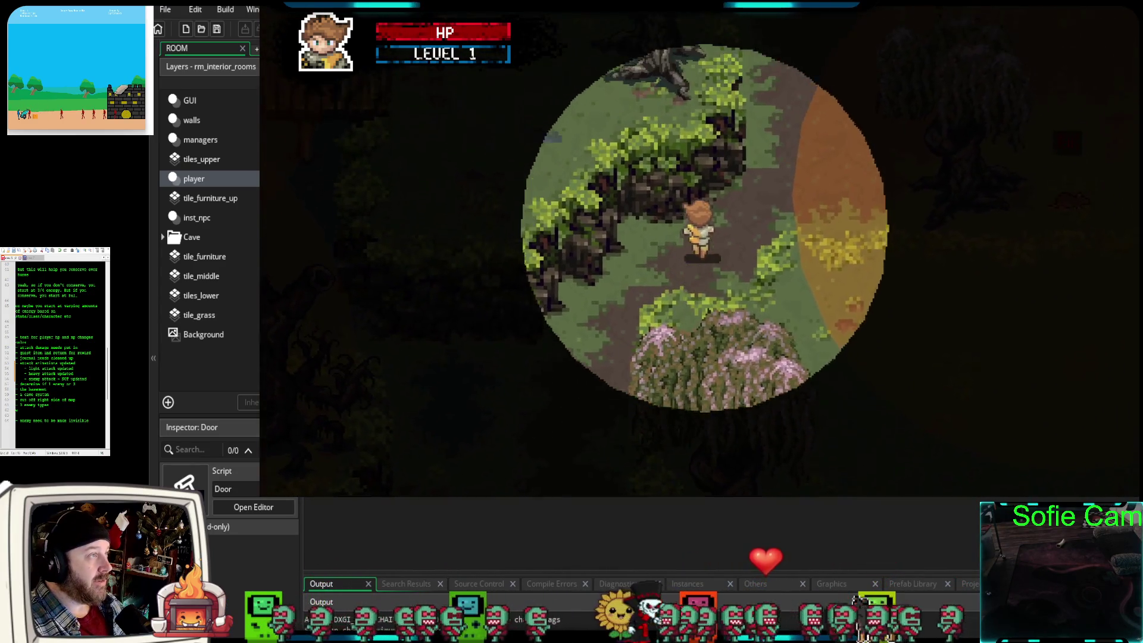
{"action": "key", "text": "w"}
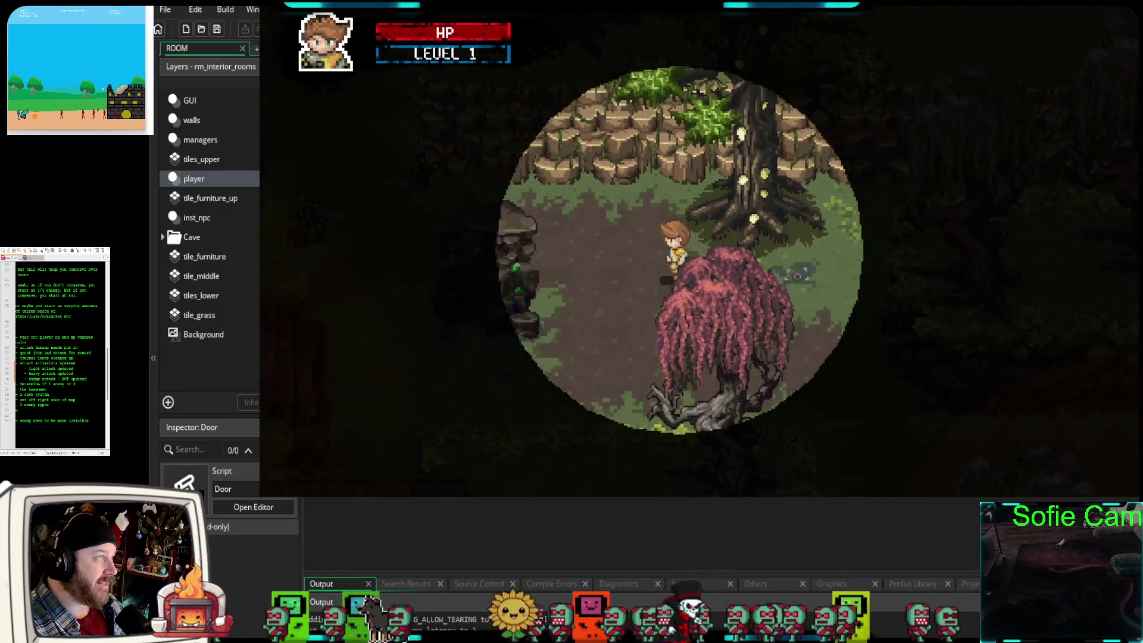
{"action": "key", "text": "w"}
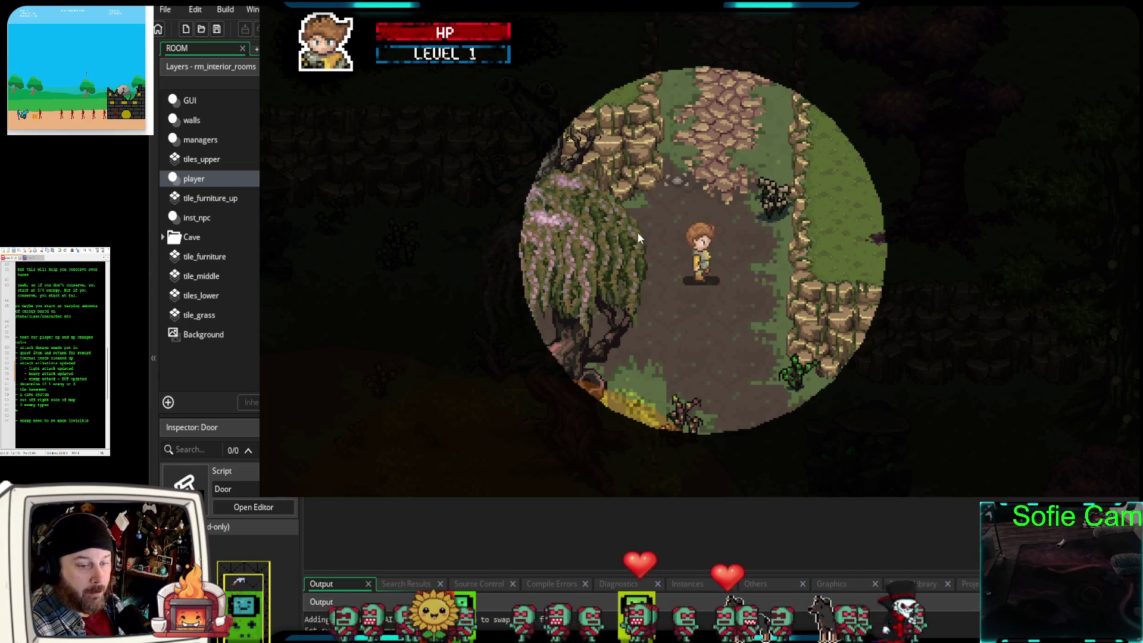
{"action": "key", "text": "w"}
{"action": "key", "text": "w"}
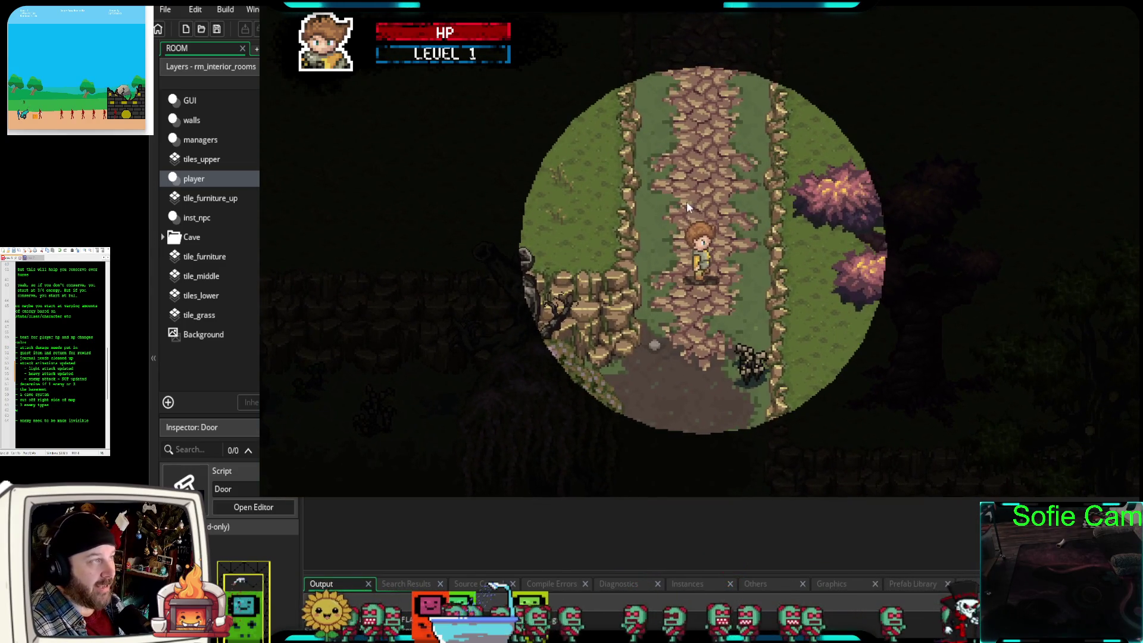
{"action": "key", "text": "w"}
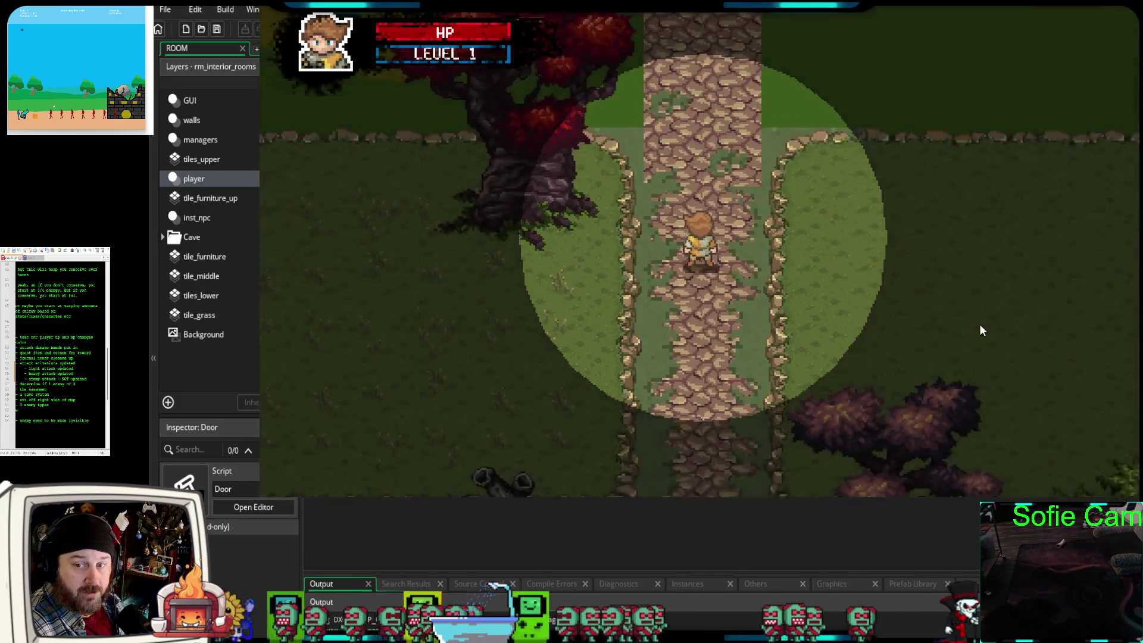
{"action": "key", "text": "s"}
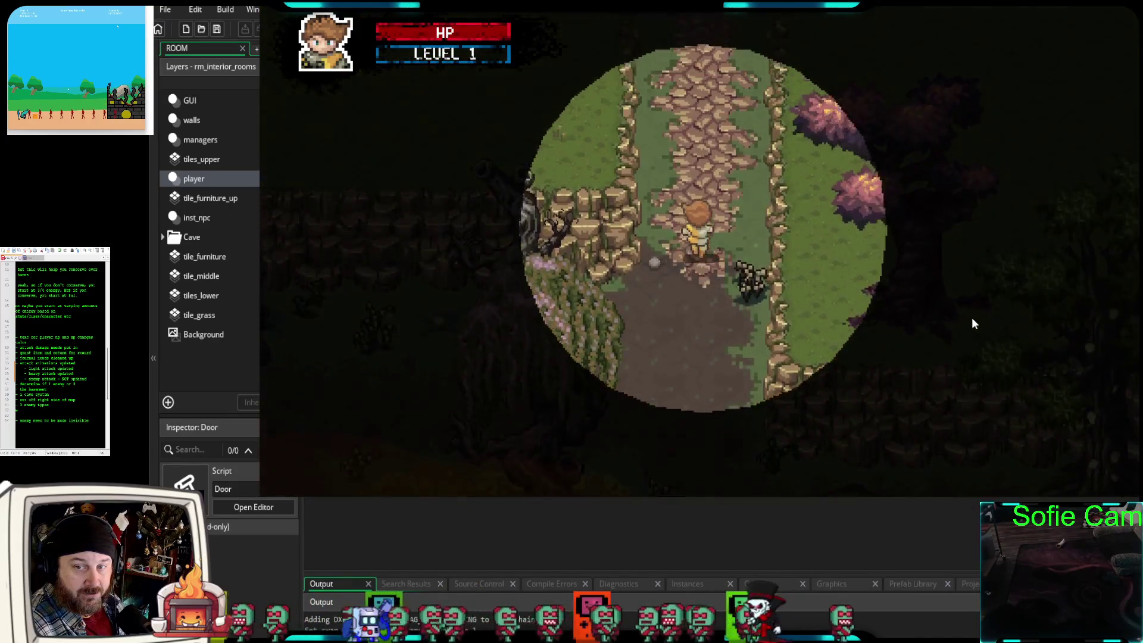
{"action": "key", "text": "w"}
- Enter the tavern through its door, then leave it and step south outside
{"action": "key", "text": "w"}
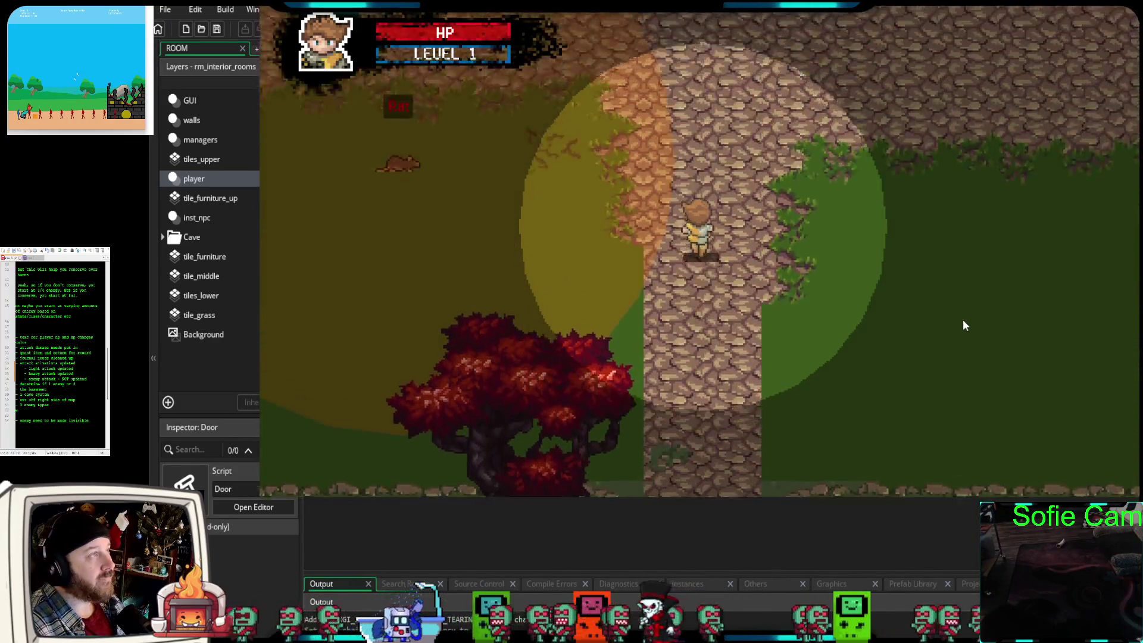
{"action": "key", "text": "e"}
{"action": "key", "text": "w"}
{"action": "key", "text": "s"}
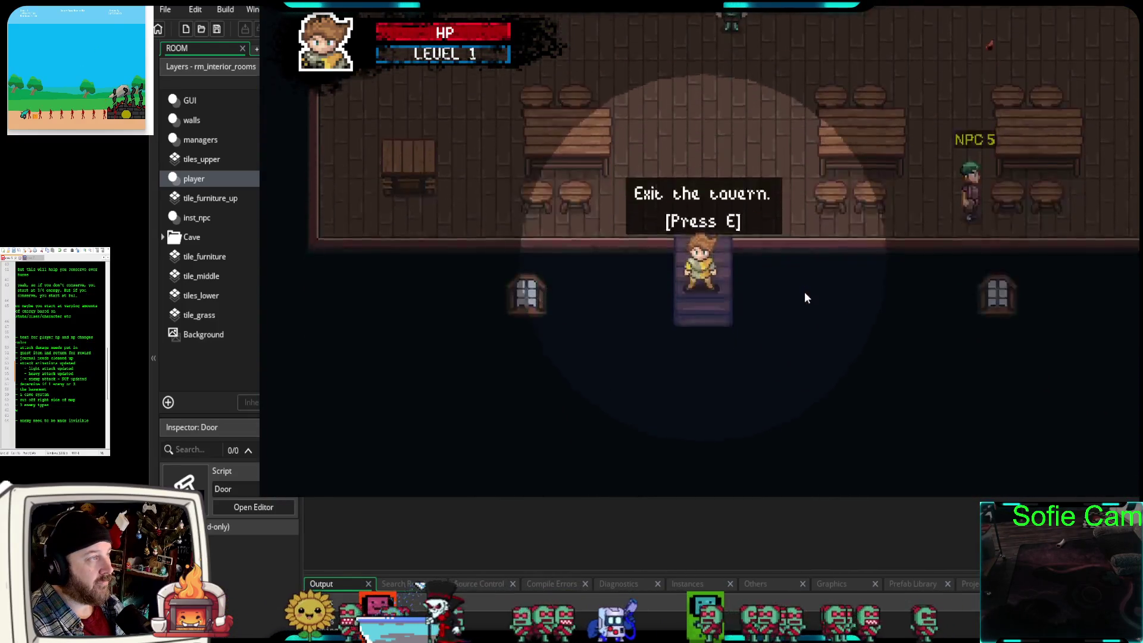
{"action": "key", "text": "e"}
{"action": "key", "text": "s"}
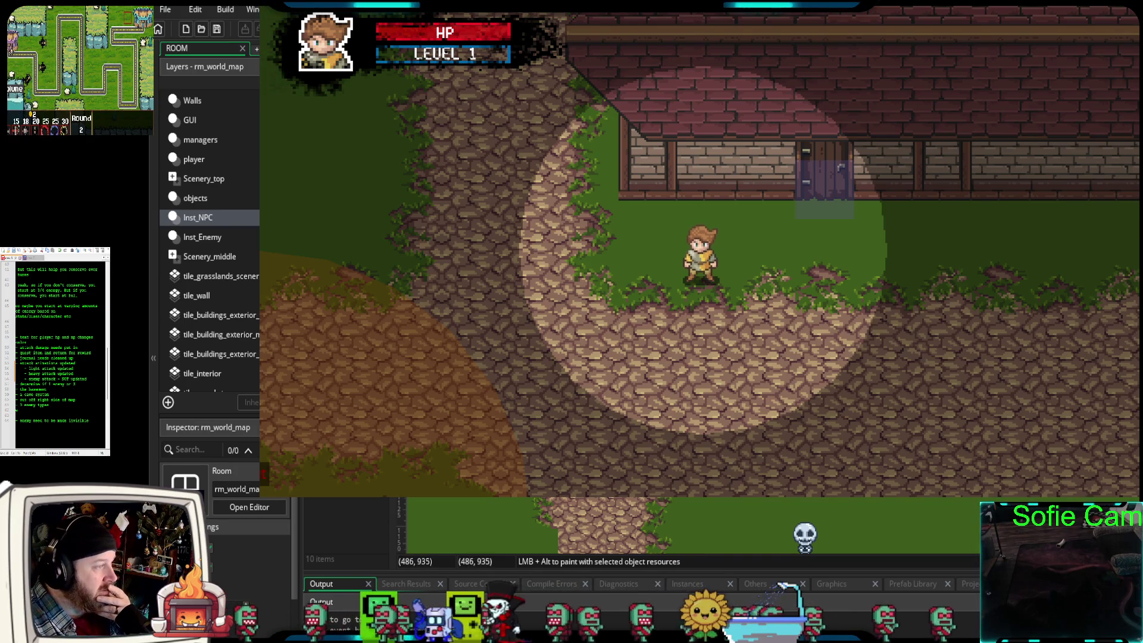
- Inspect the teleporter instance and the objects and Inst_NPC layers, deleting an Inst_NPC instance
{"action": "left_click", "coordinate": [479, 536]}
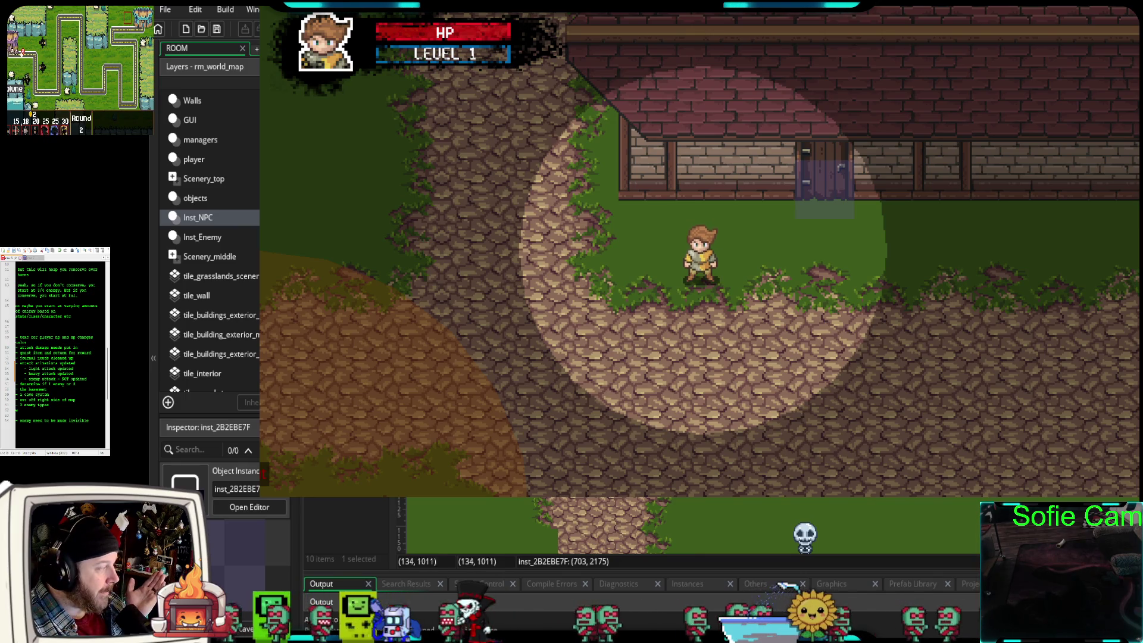
{"action": "scroll", "coordinate": [690, 524], "scroll_direction": "down", "scroll_amount": 5}
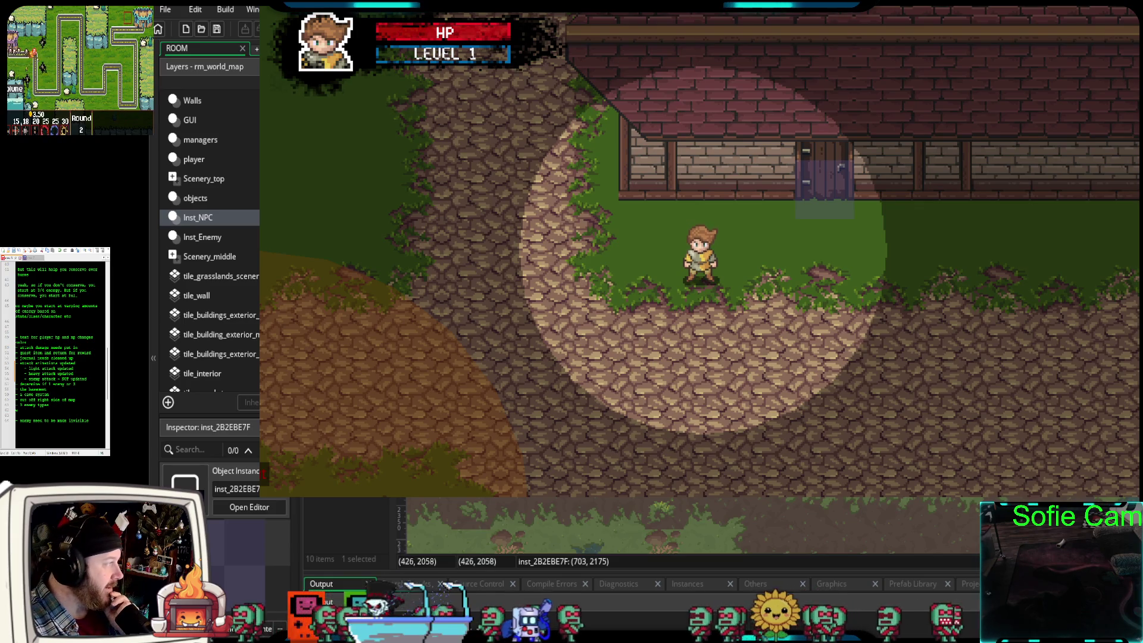
{"action": "key", "text": "Escape"}
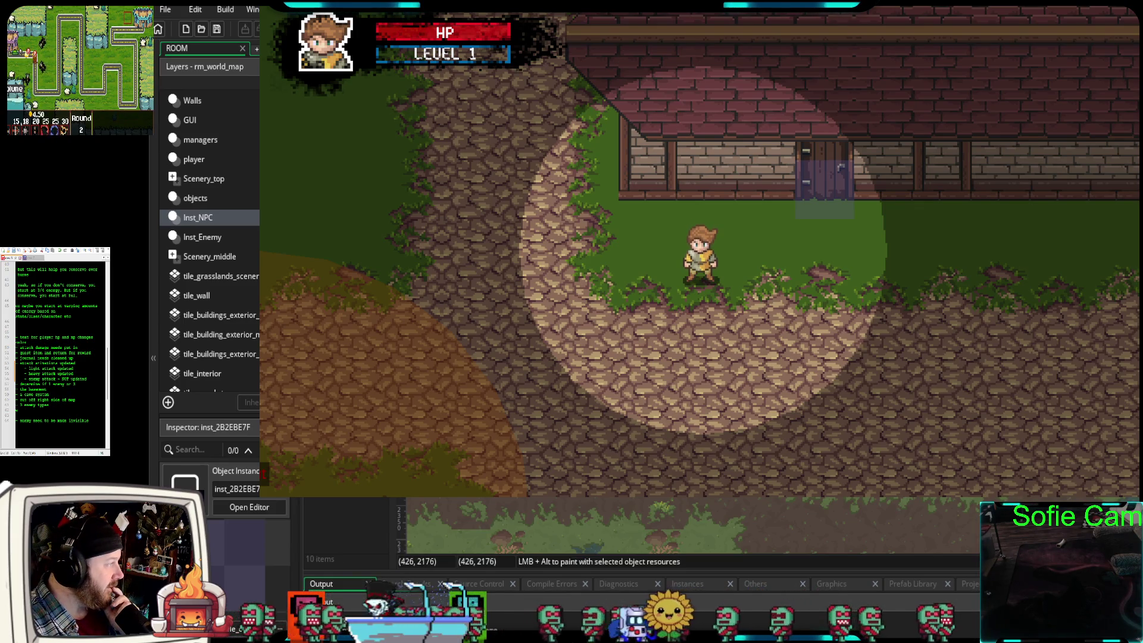
{"action": "left_click", "coordinate": [199, 198]}
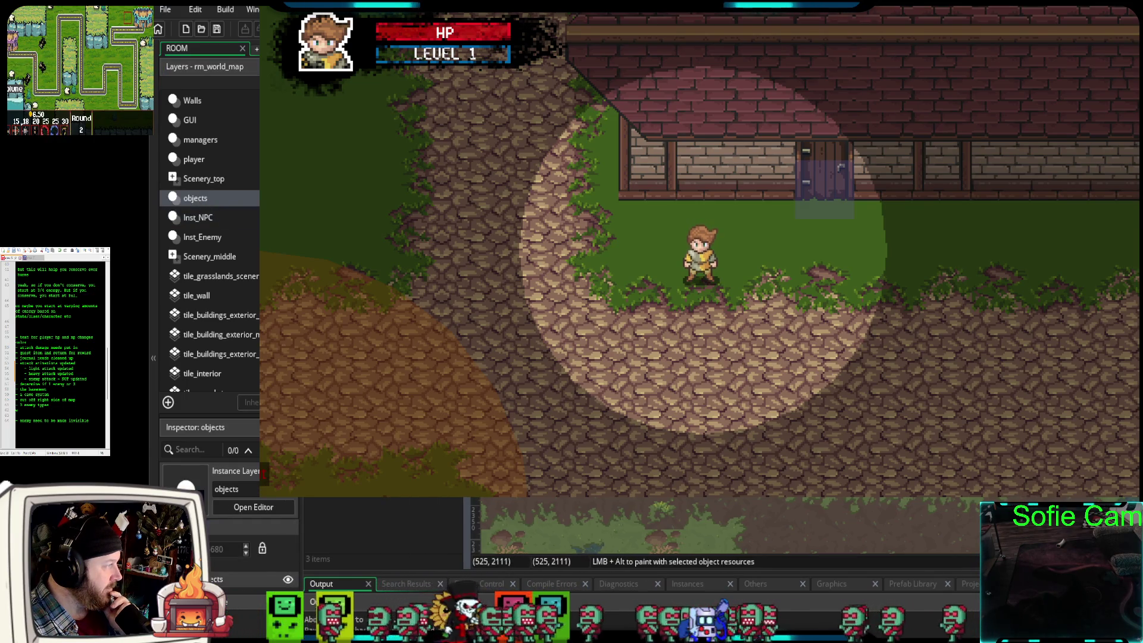
{"action": "left_click", "coordinate": [201, 218]}
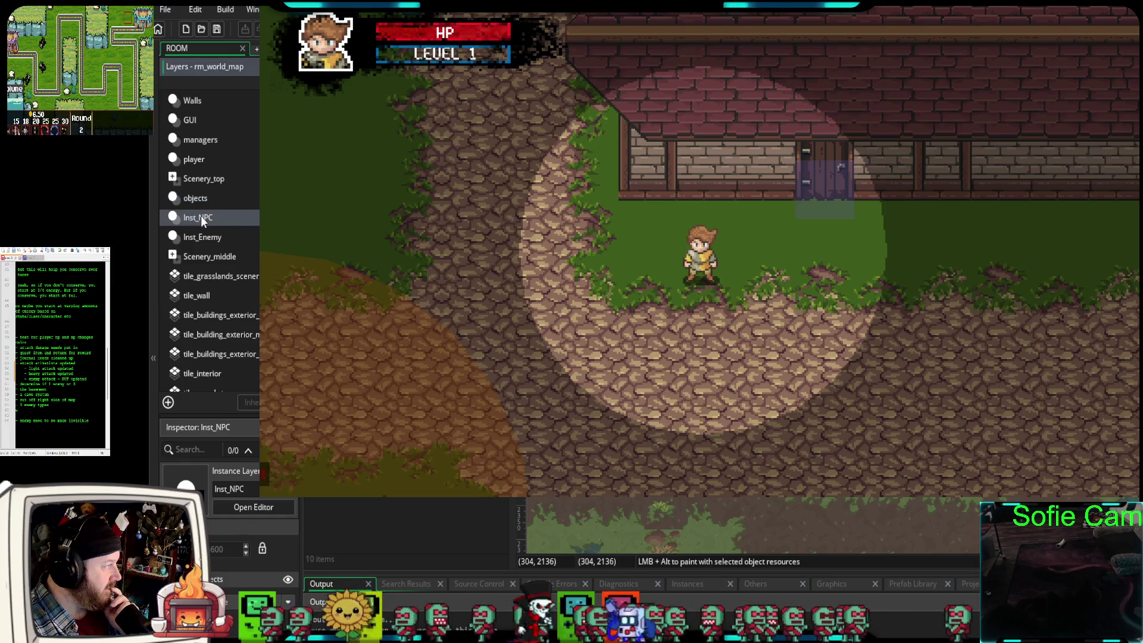
{"action": "key", "text": "Delete"}
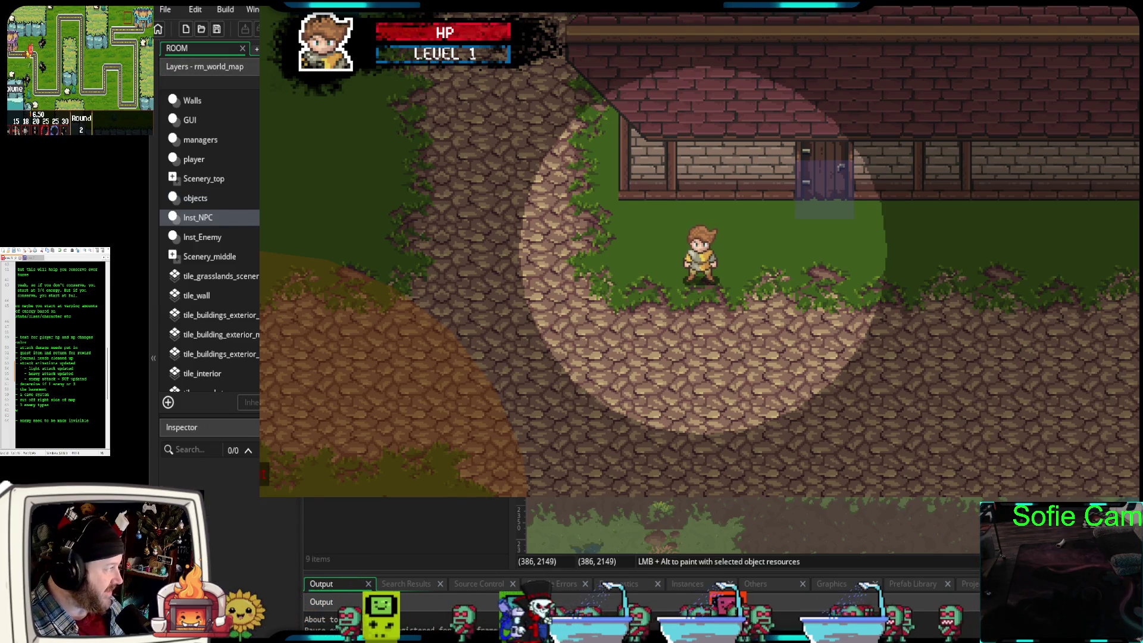
{"action": "left_click", "coordinate": [199, 198]}
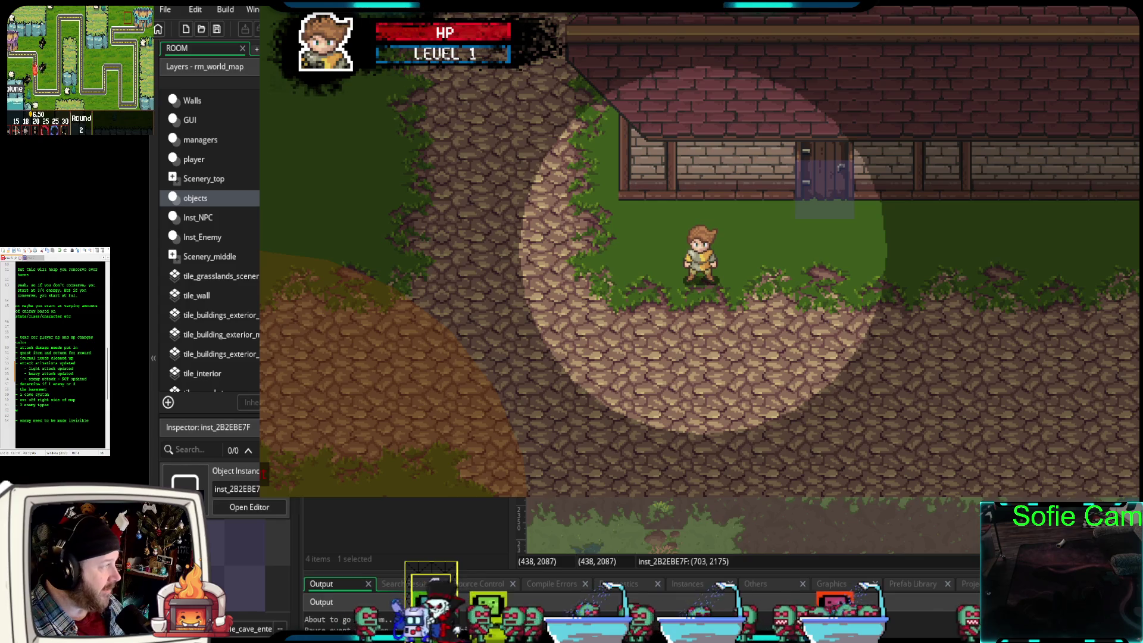
{"action": "scroll", "coordinate": [756, 524], "scroll_direction": "up", "scroll_amount": 10}
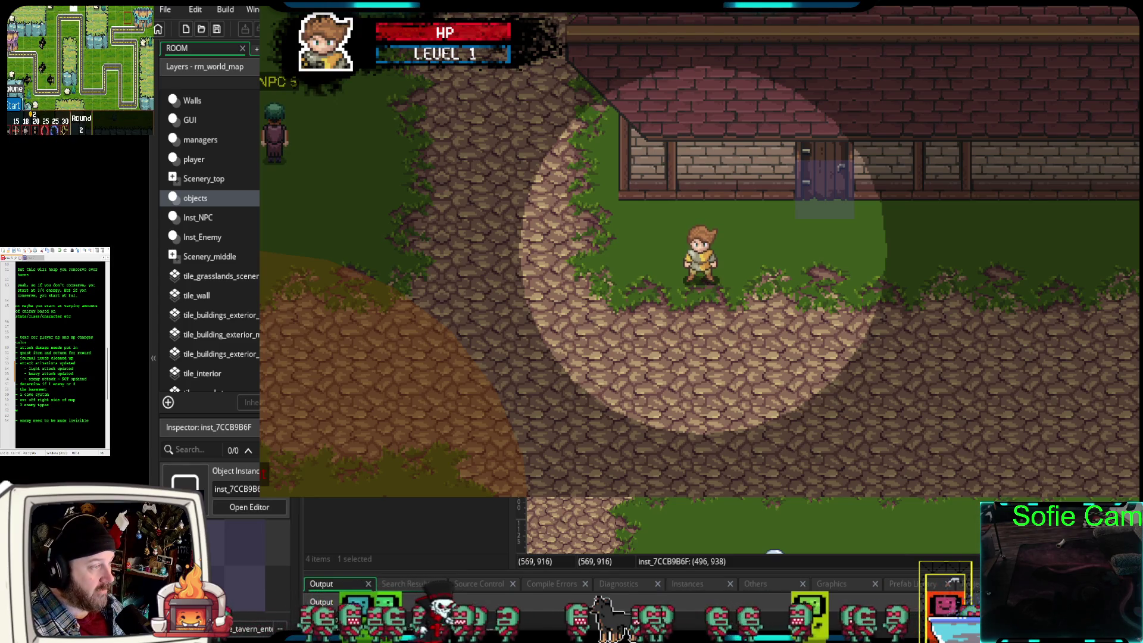
- View the tavern teleporter's instance creation code, then obj_tele_tavern_enter's object code
{"action": "left_click", "coordinate": [774, 553]}
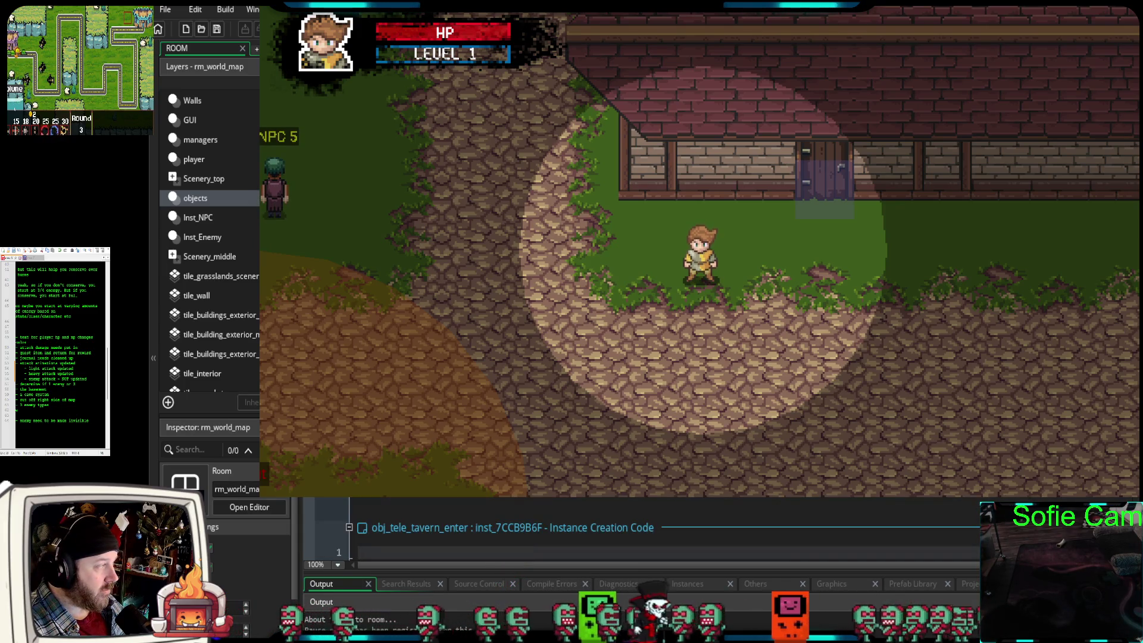
{"action": "scroll", "coordinate": [655, 530], "scroll_direction": "down", "scroll_amount": 1}
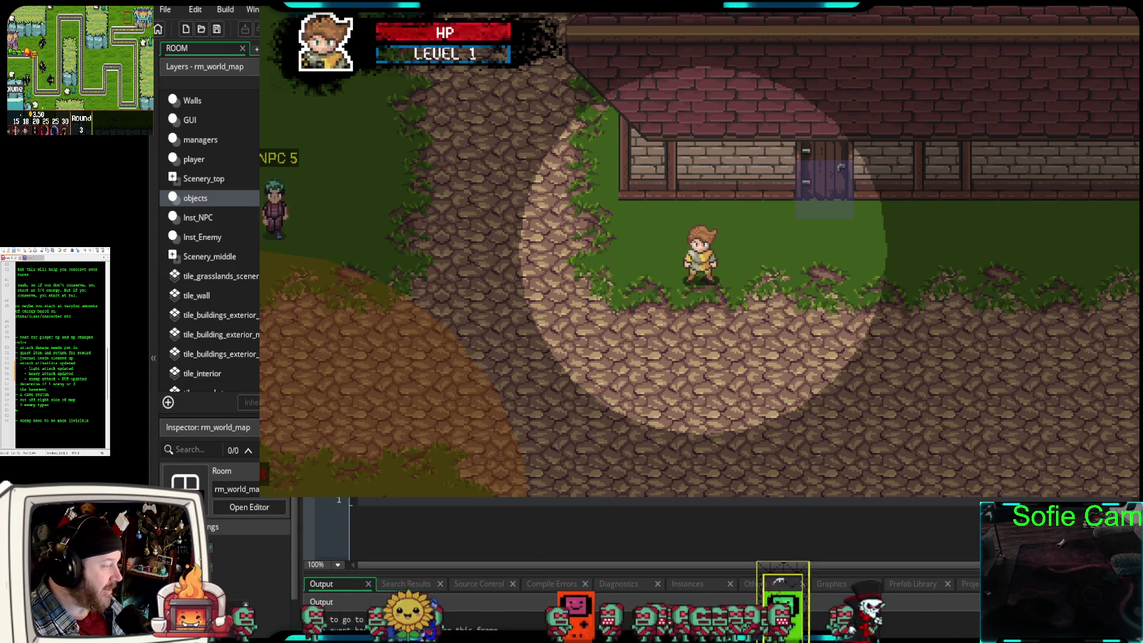
{"action": "key", "text": "Escape"}
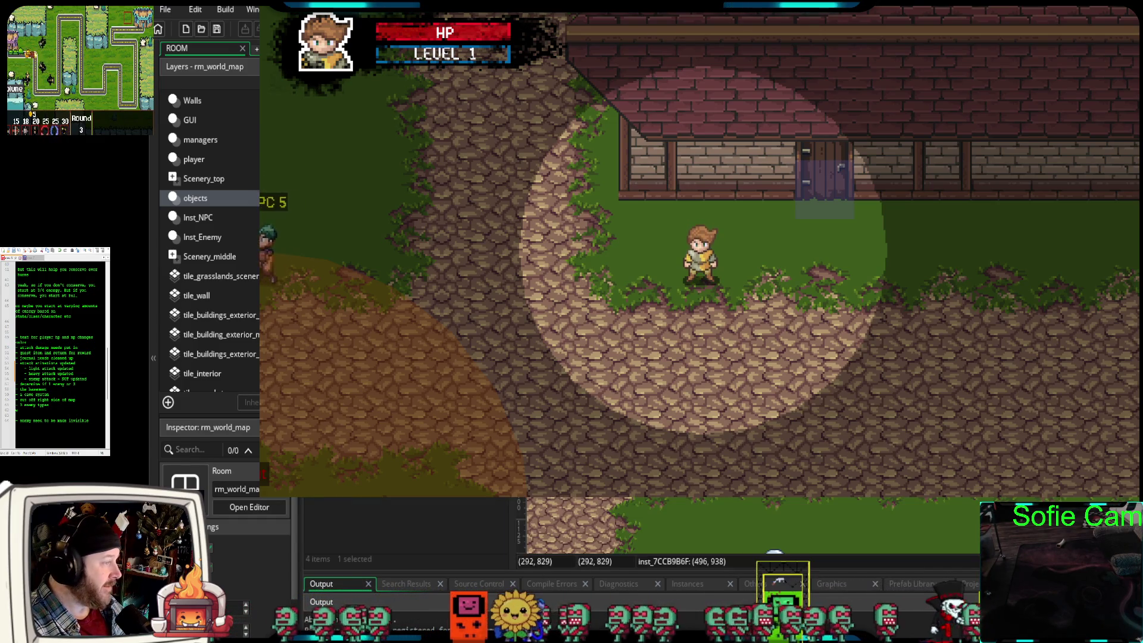
{"action": "double_click", "coordinate": [774, 552]}
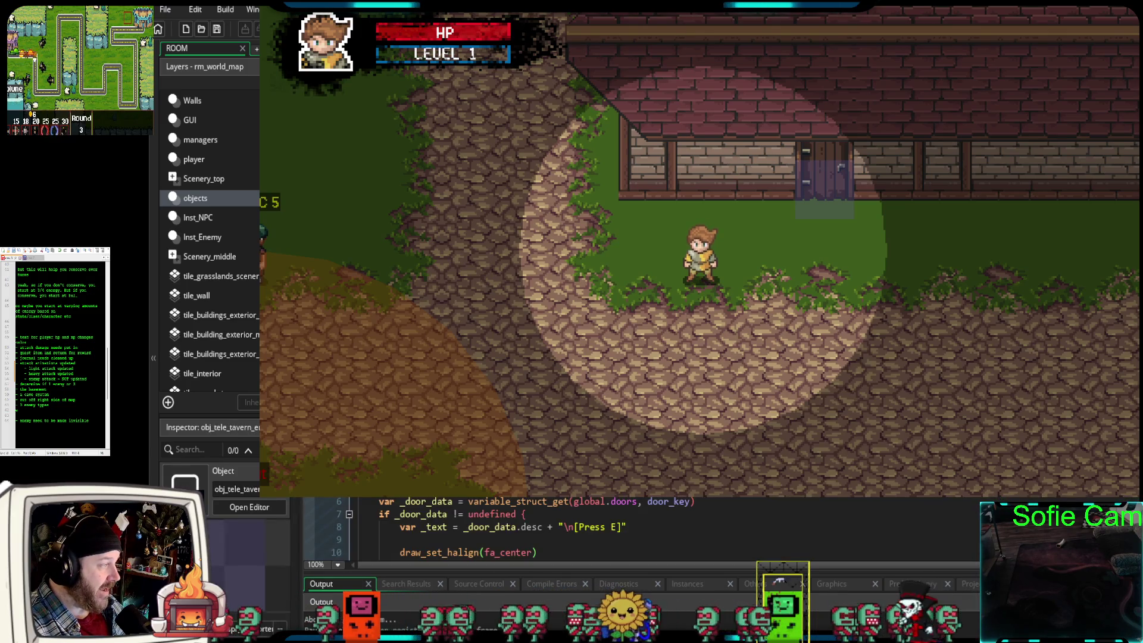
{"action": "scroll", "coordinate": [640, 527], "scroll_direction": "up", "scroll_amount": 2}
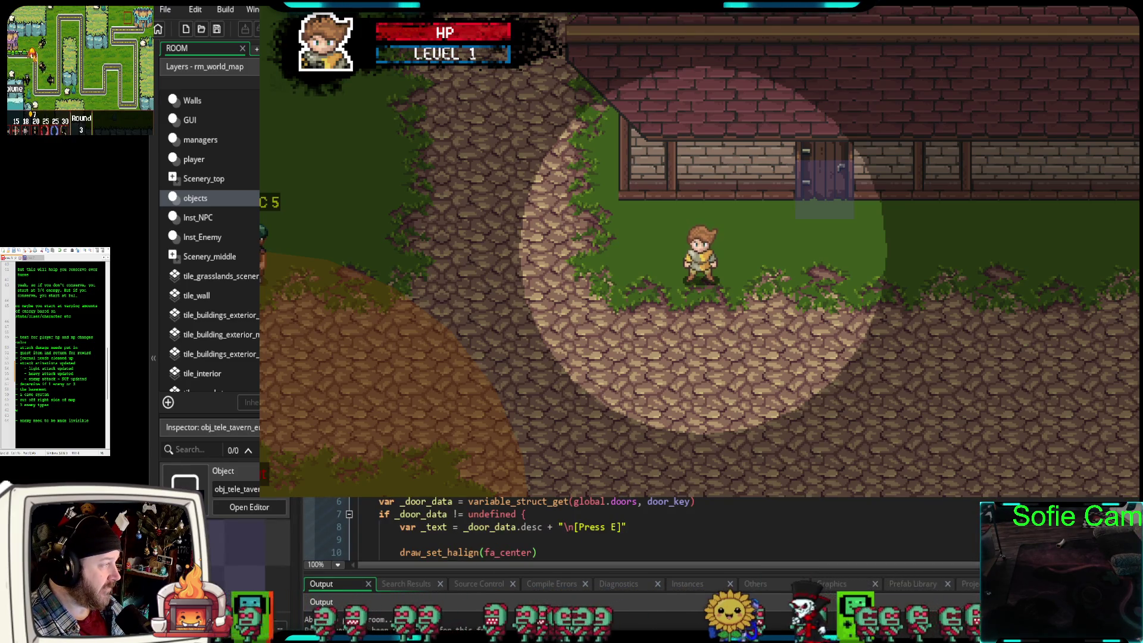
{"action": "scroll", "coordinate": [640, 527], "scroll_direction": "down", "scroll_amount": 4}
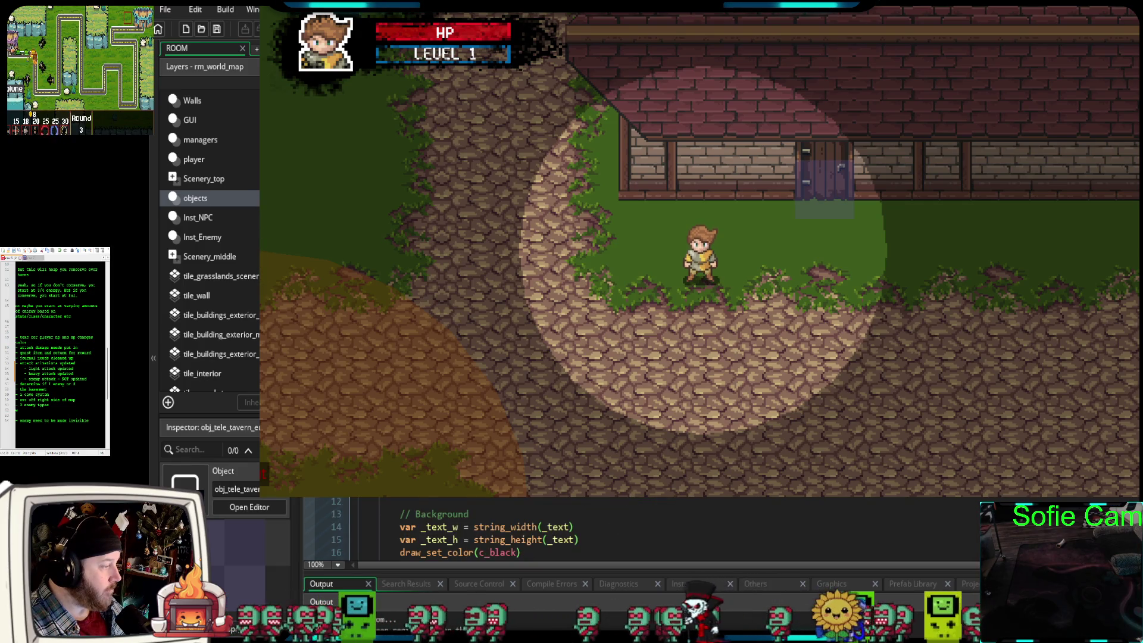
{"action": "scroll", "coordinate": [640, 527], "scroll_direction": "up", "scroll_amount": 4}
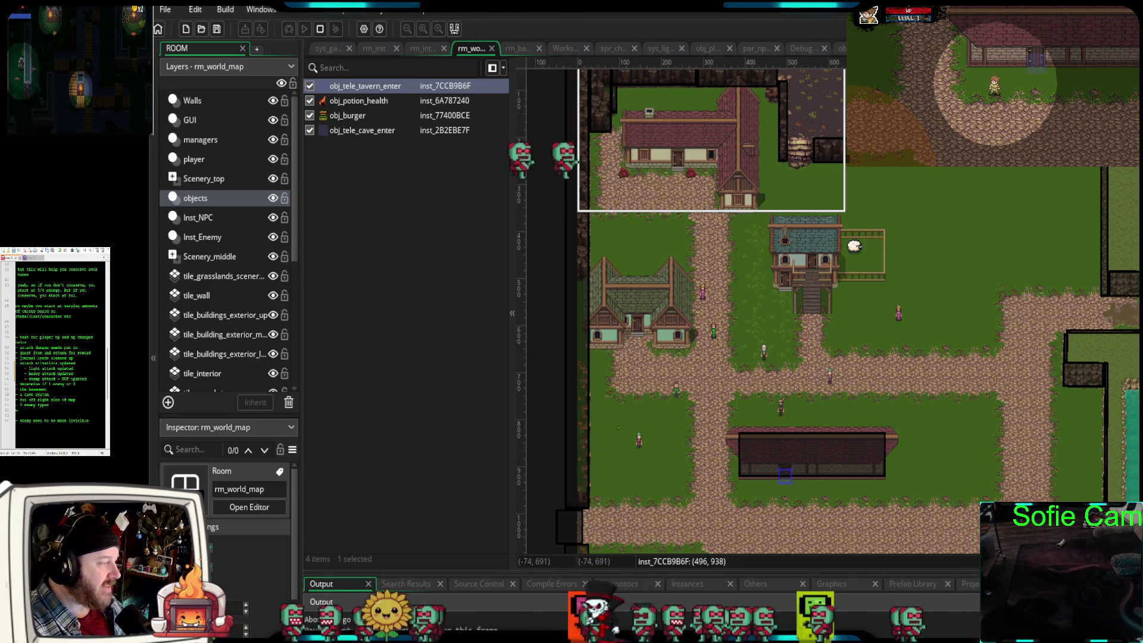
- Widen the room view and scroll rm_world_map down to the swamp cave area
{"action": "left_click_drag", "start_coordinate": [513, 358], "coordinate": [377, 357]}
{"action": "scroll", "coordinate": [790, 412], "scroll_direction": "down", "scroll_amount": 1}
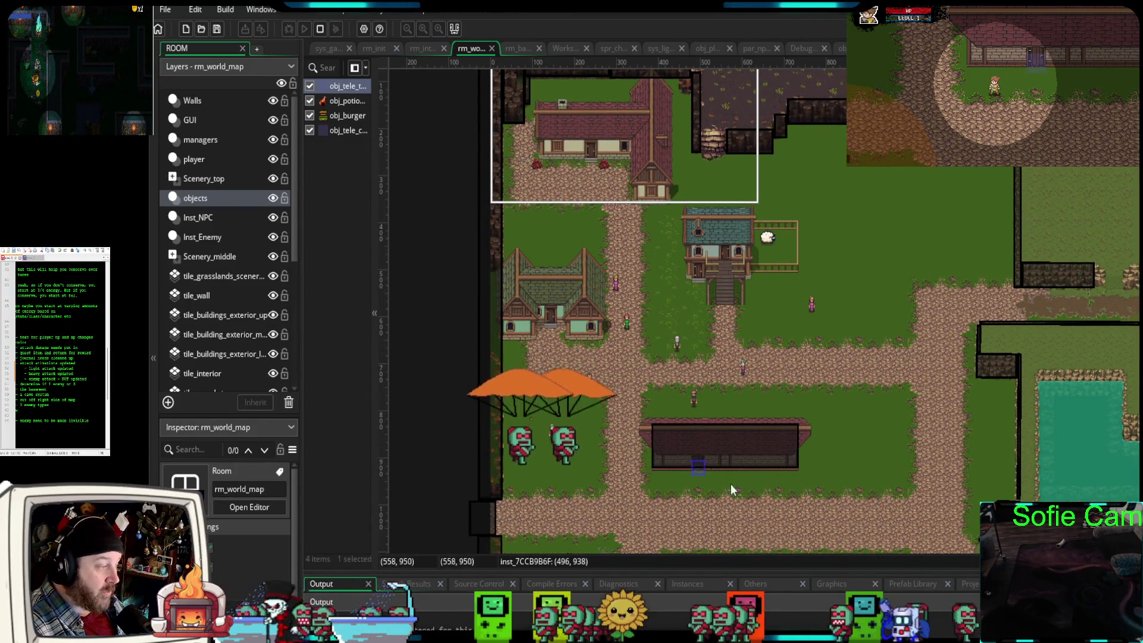
{"action": "scroll", "coordinate": [721, 487], "scroll_direction": "down", "scroll_amount": 4}
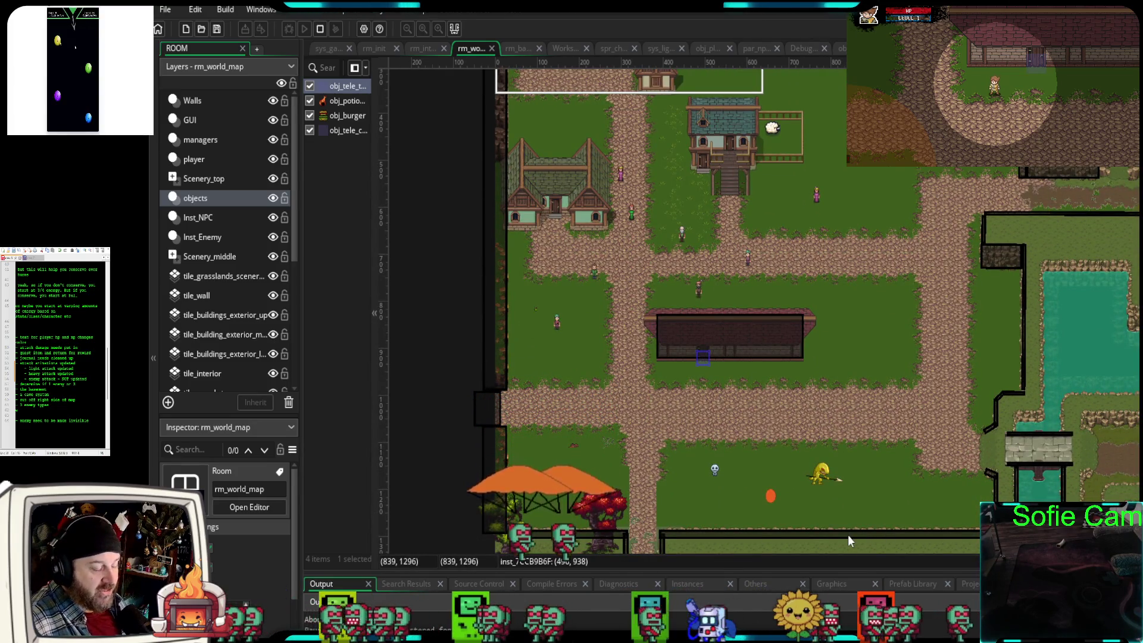
{"action": "scroll", "coordinate": [872, 445], "scroll_direction": "down", "scroll_amount": 18}
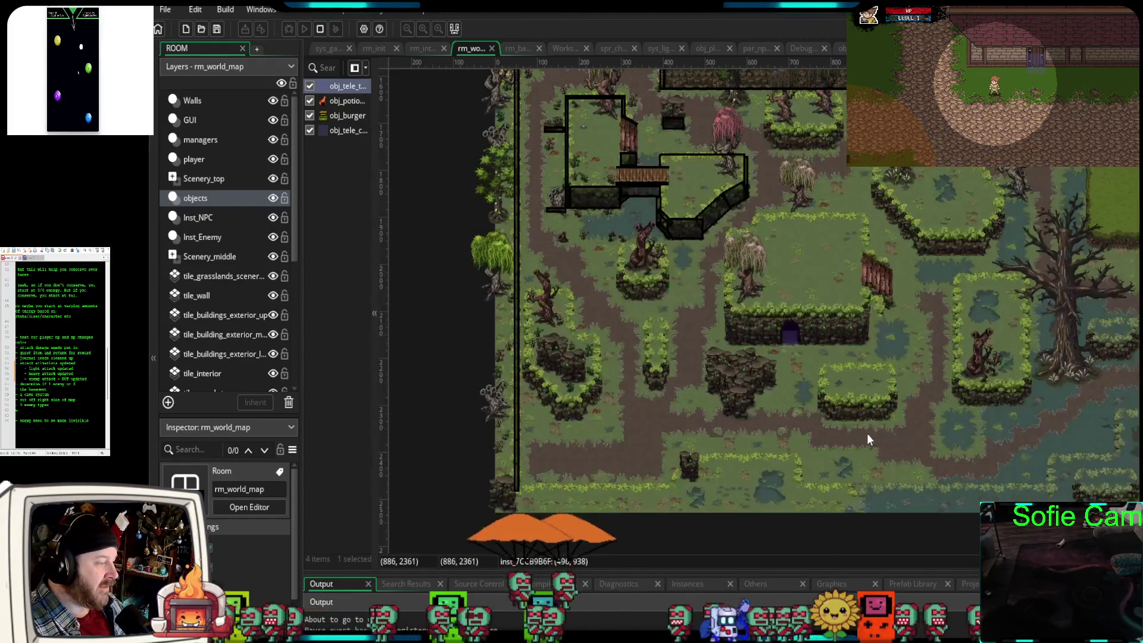
{"action": "scroll", "coordinate": [858, 346], "scroll_direction": "up", "scroll_amount": 2}
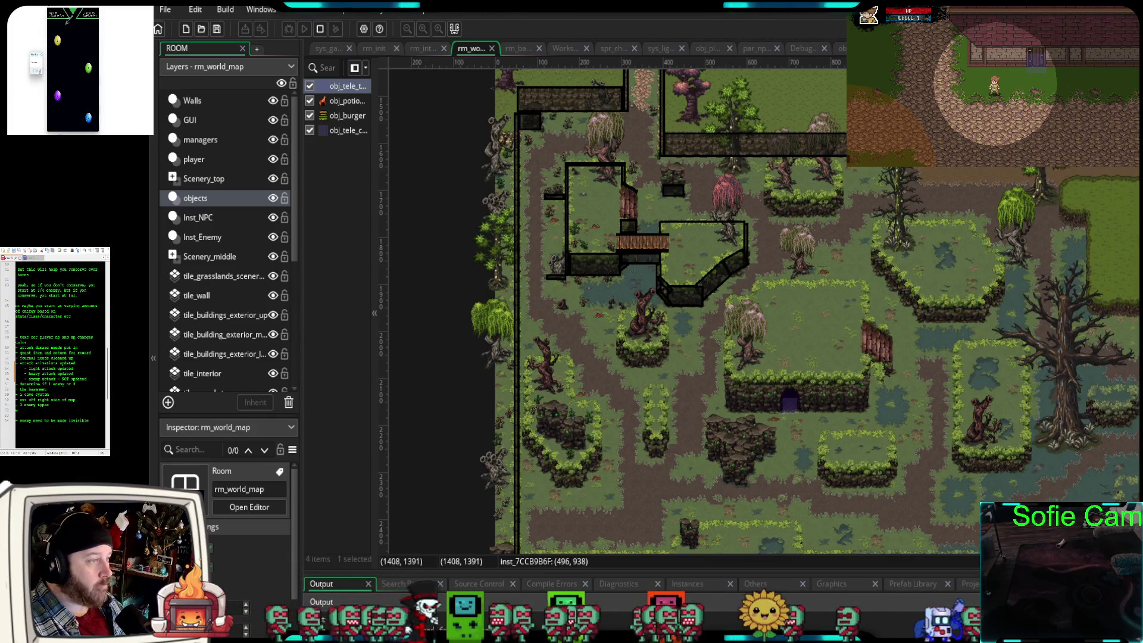
{"action": "key", "text": "ctrl+Tab"}
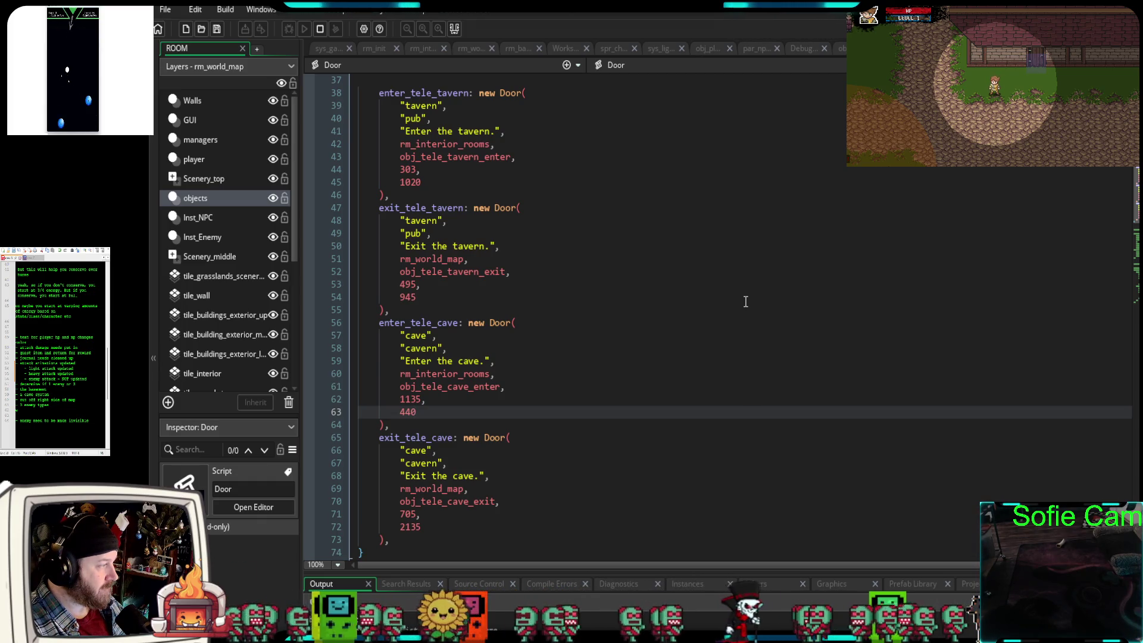
- Scroll through the global.doors entries and the Door constructor in the Door script
{"action": "scroll", "coordinate": [738, 303], "scroll_direction": "up", "scroll_amount": 8}
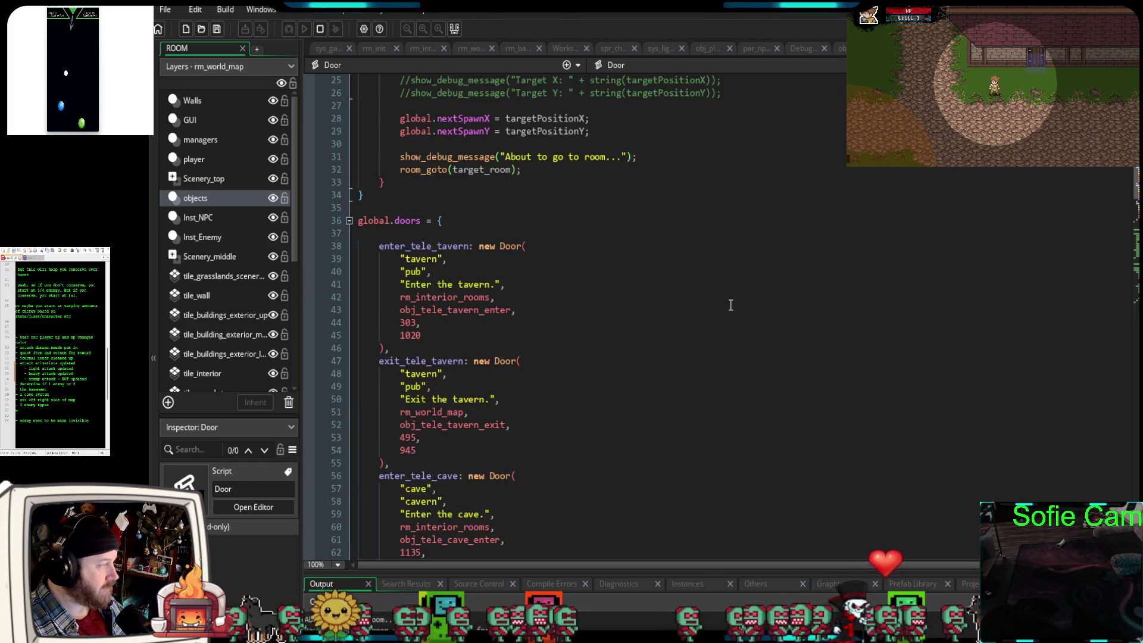
{"action": "scroll", "coordinate": [729, 305], "scroll_direction": "up", "scroll_amount": 3}
{"action": "scroll", "coordinate": [745, 300], "scroll_direction": "down", "scroll_amount": 7}
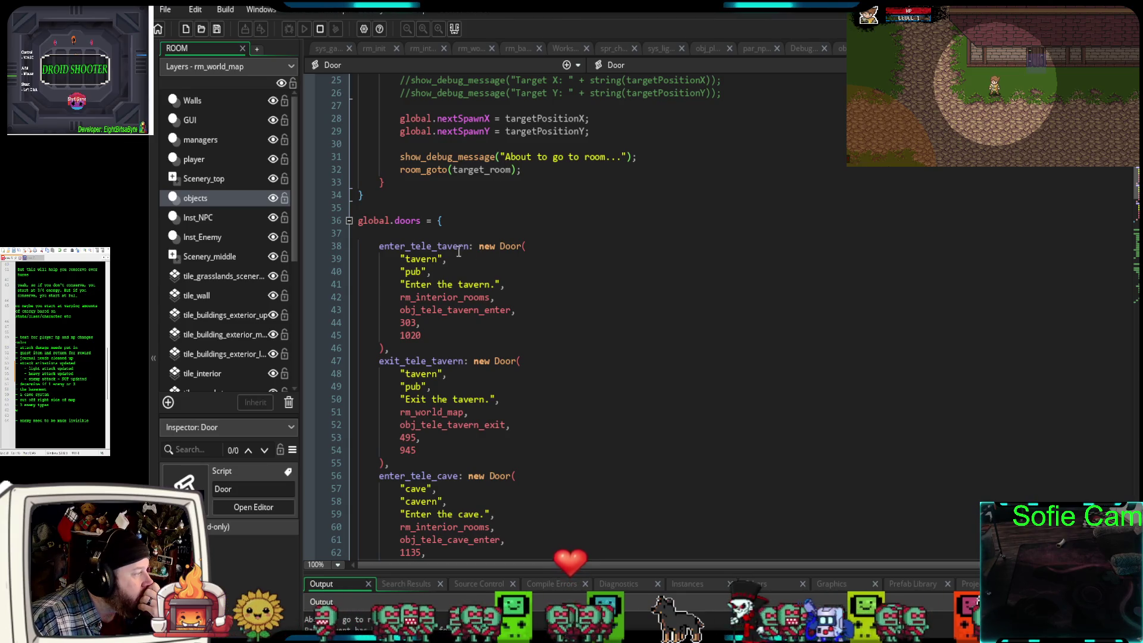
{"action": "mouse_move", "coordinate": [457, 252]}
{"action": "scroll", "coordinate": [458, 252], "scroll_direction": "down", "scroll_amount": 15}
{"action": "scroll", "coordinate": [460, 255], "scroll_direction": "up", "scroll_amount": 14}
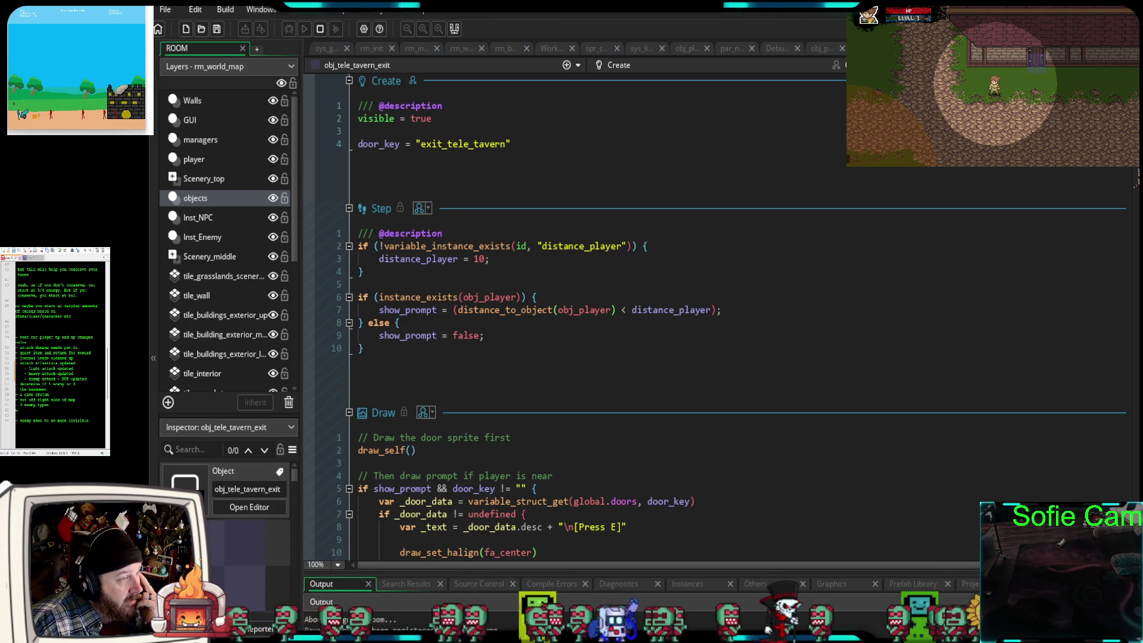
- Confirm enter_tele_cave's 1135, 440 in the Door script, then glance at obj_tele_tavern_enter's code and close it
{"action": "key", "text": "F12"}
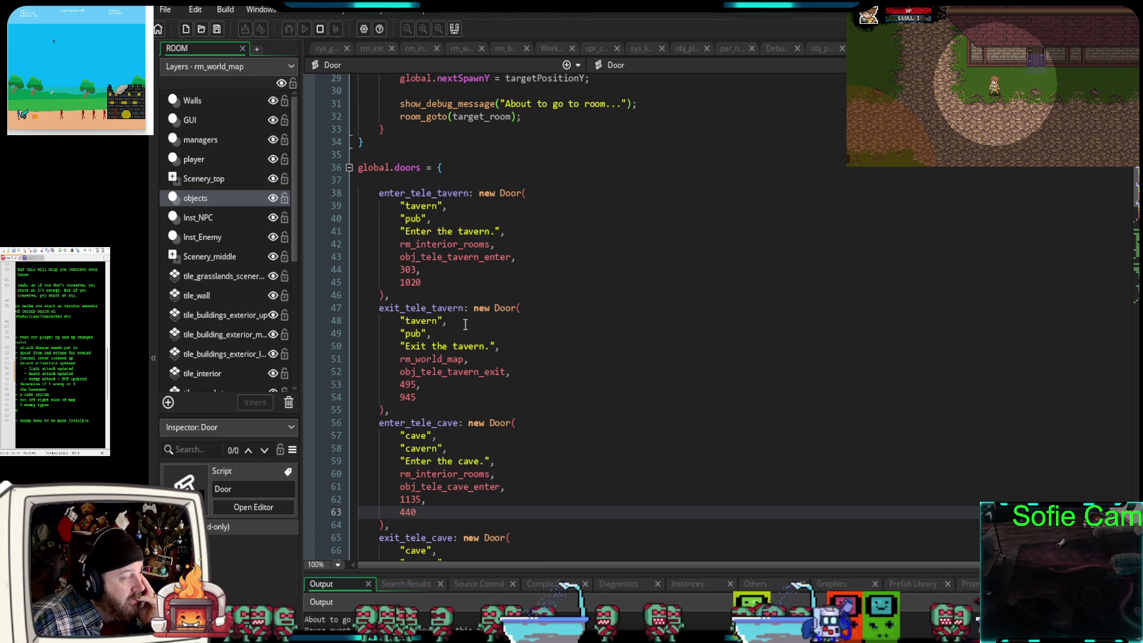
{"action": "scroll", "coordinate": [464, 324], "scroll_direction": "up", "scroll_amount": 9}
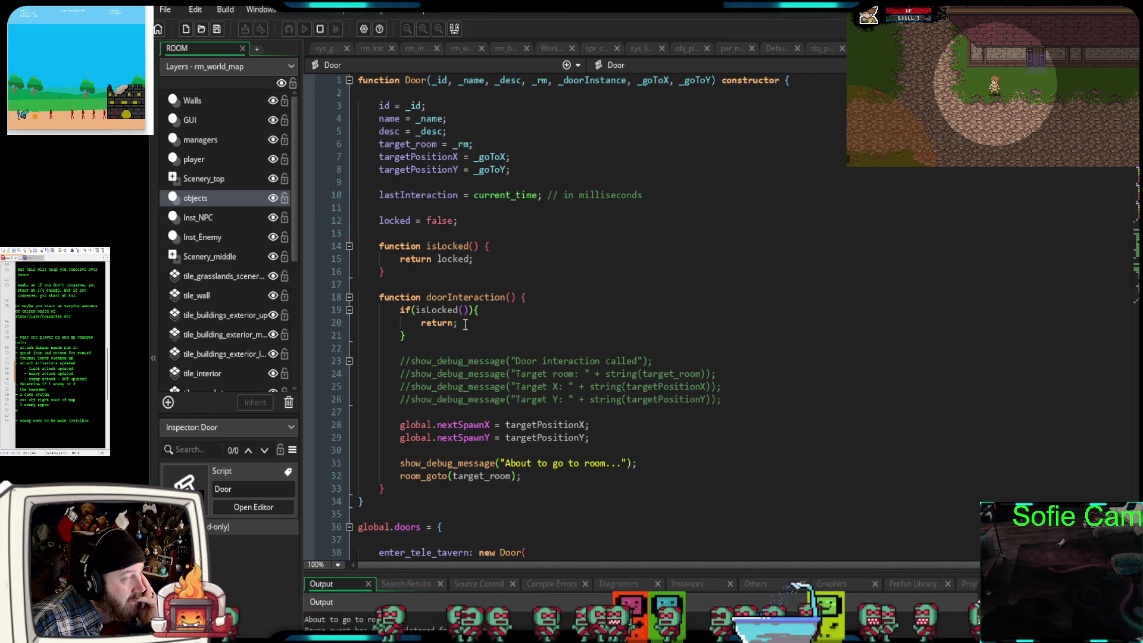
{"action": "scroll", "coordinate": [465, 324], "scroll_direction": "down", "scroll_amount": 20}
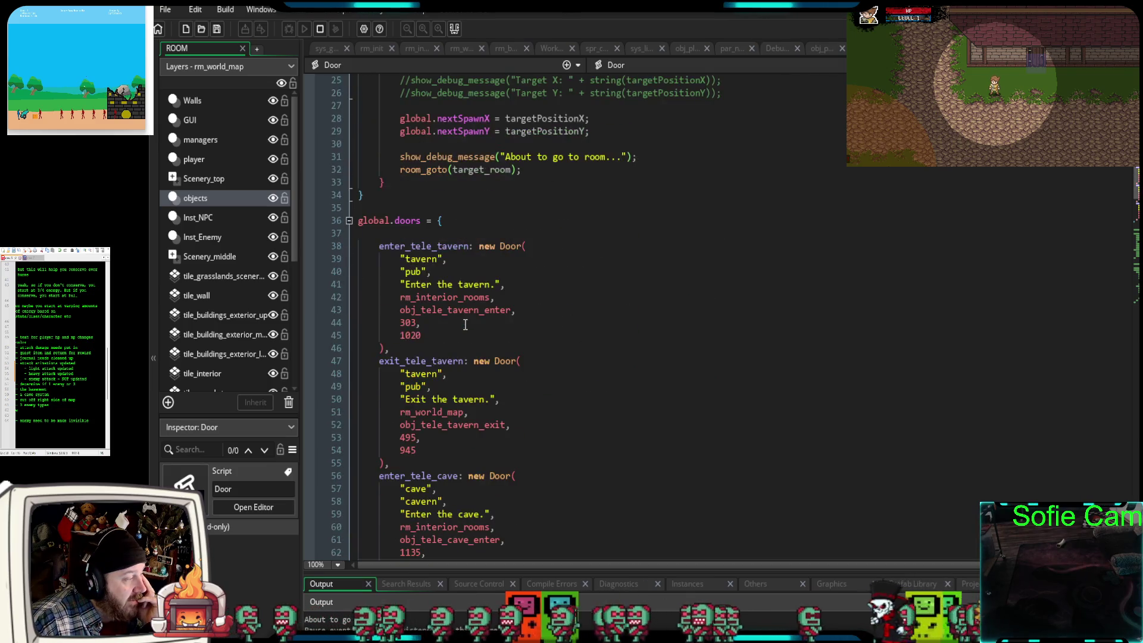
{"action": "scroll", "coordinate": [464, 324], "scroll_direction": "up", "scroll_amount": 12}
{"action": "left_click", "coordinate": [477, 357]}
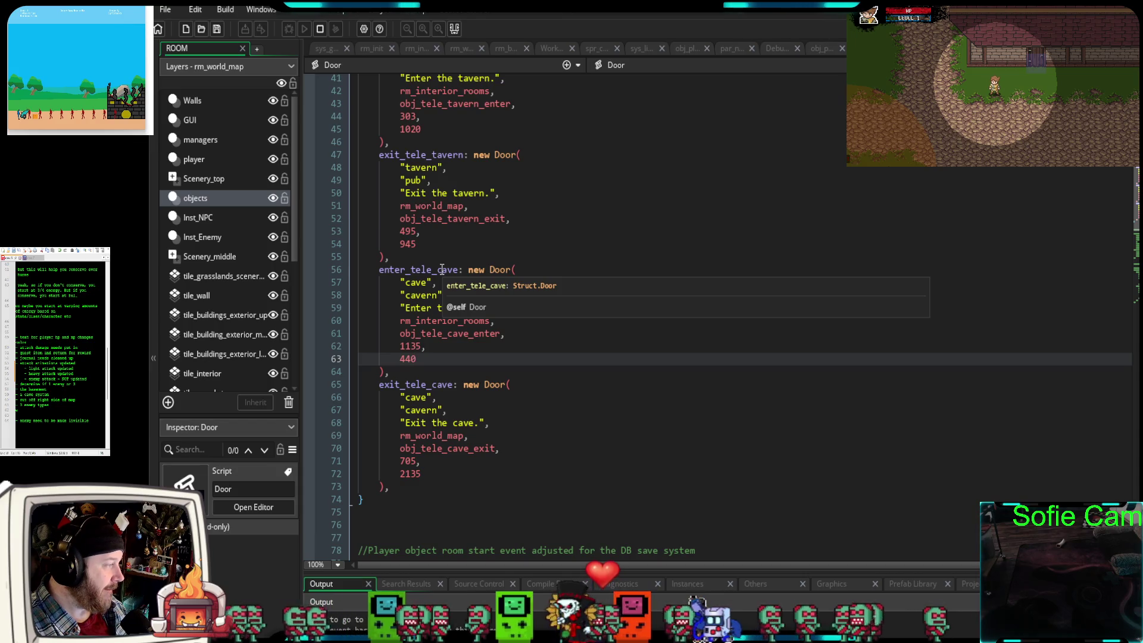
{"action": "middle_click", "coordinate": [455, 104]}
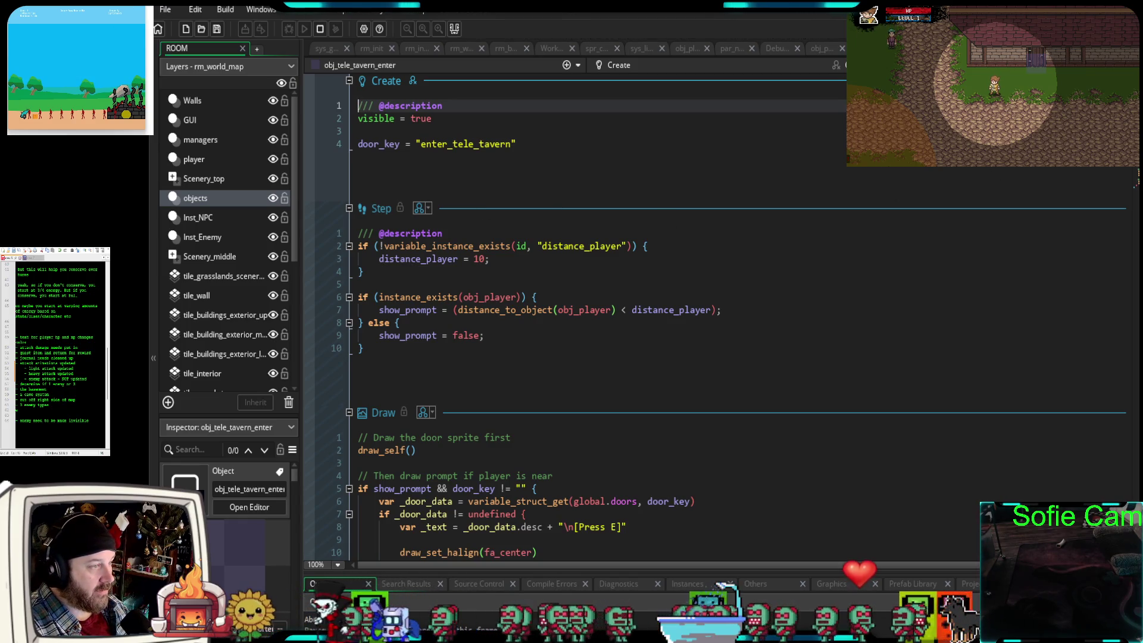
{"action": "key", "text": "ctrl+w"}
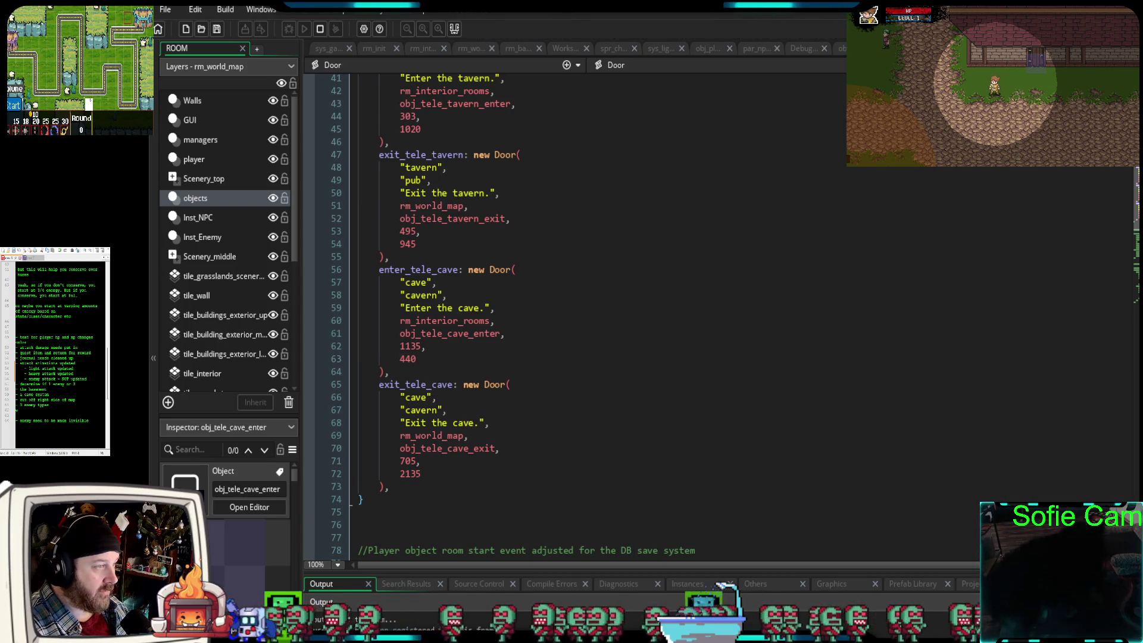
- Set obj_tele_cave_exit's door_key to exit_tele_cave
{"action": "middle_click", "coordinate": [449, 448]}
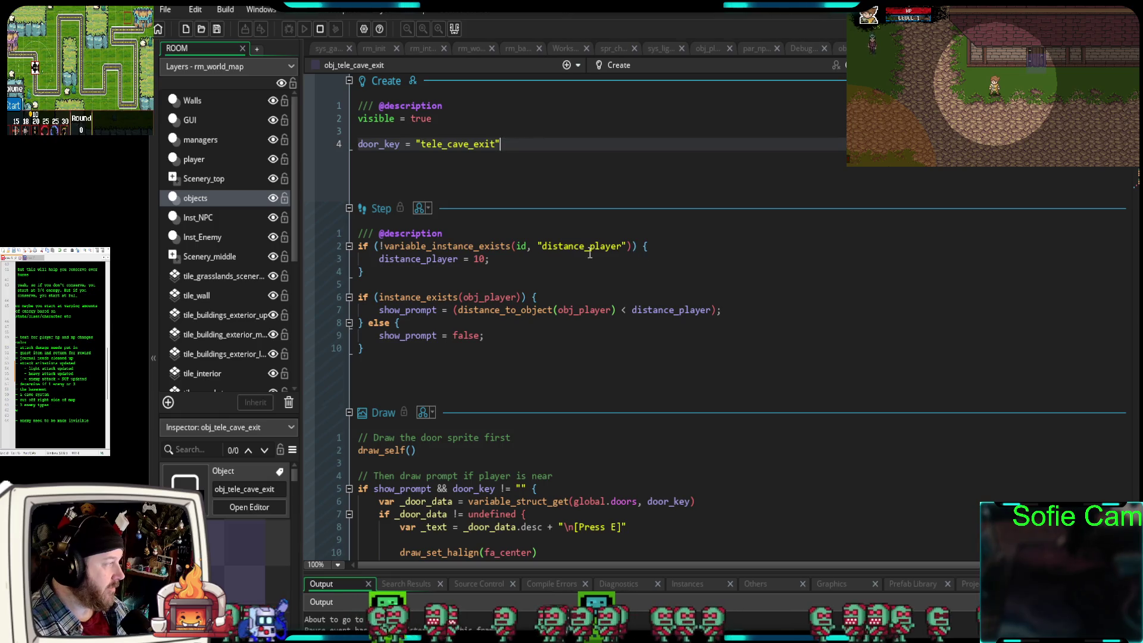
{"action": "left_click_drag", "start_coordinate": [494, 144], "coordinate": [421, 144]}
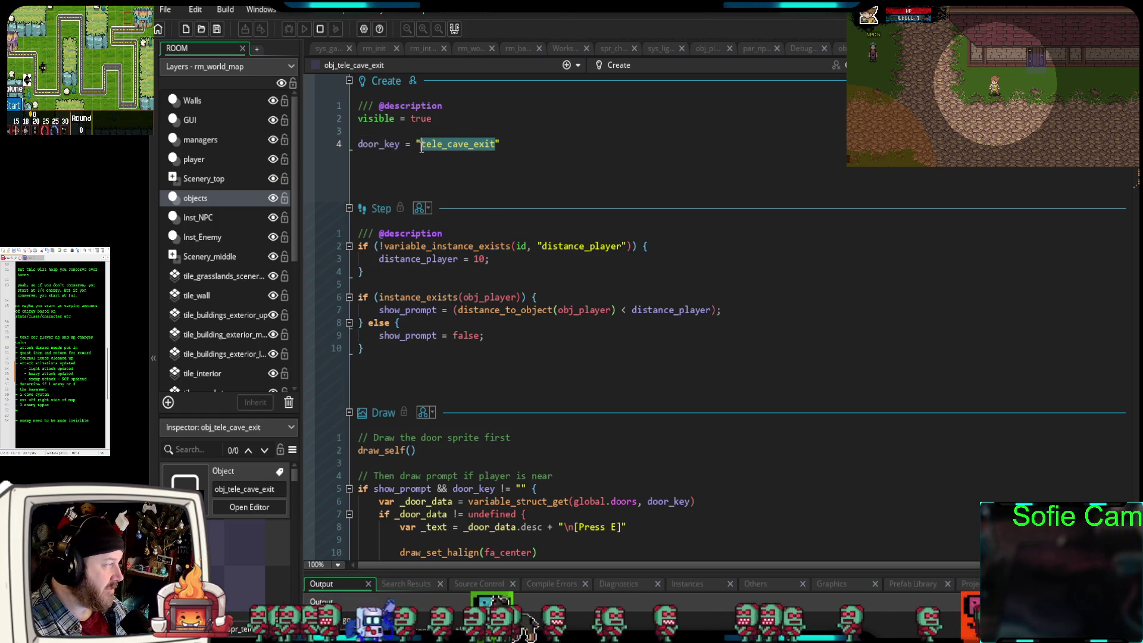
{"action": "type", "text": "exit_"}
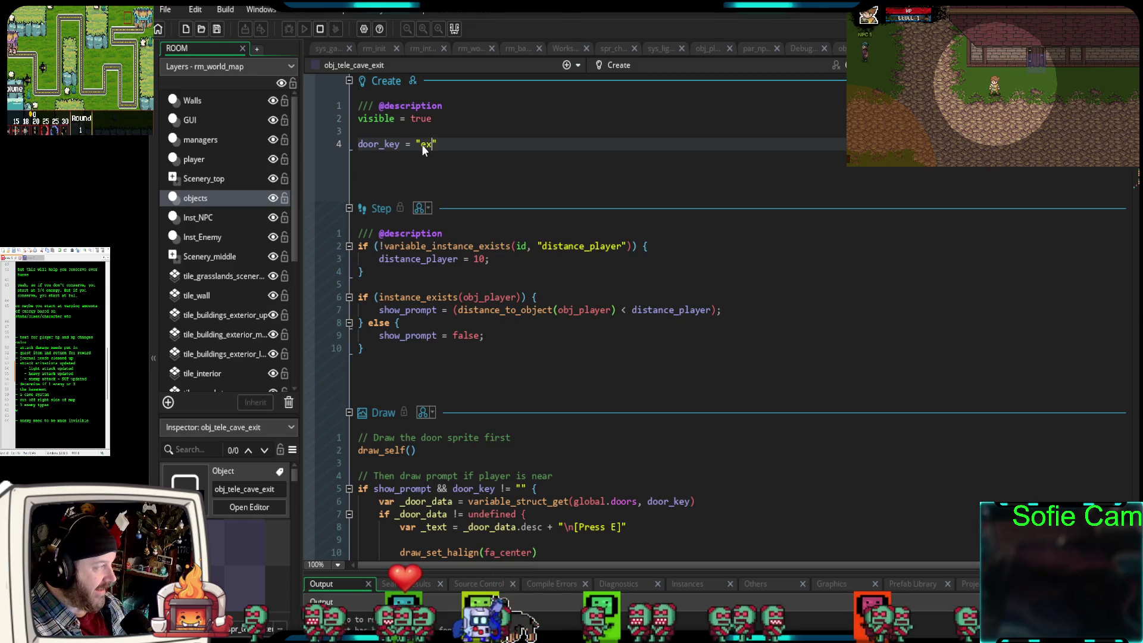
{"action": "type", "text": "tele_cave"}
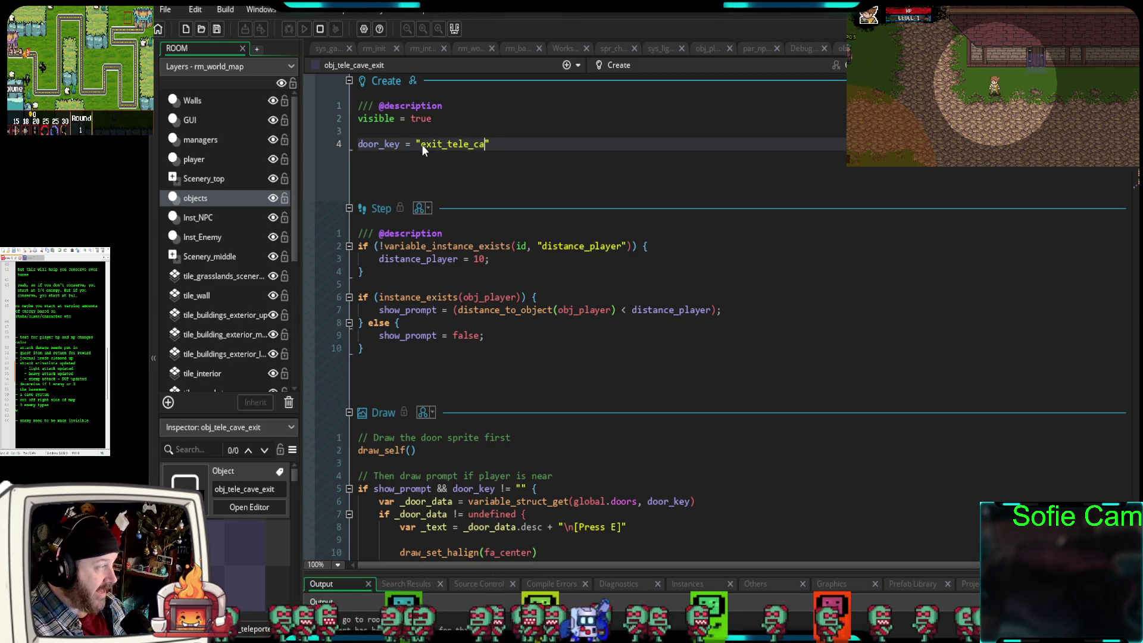
{"action": "left_click", "coordinate": [469, 147]}
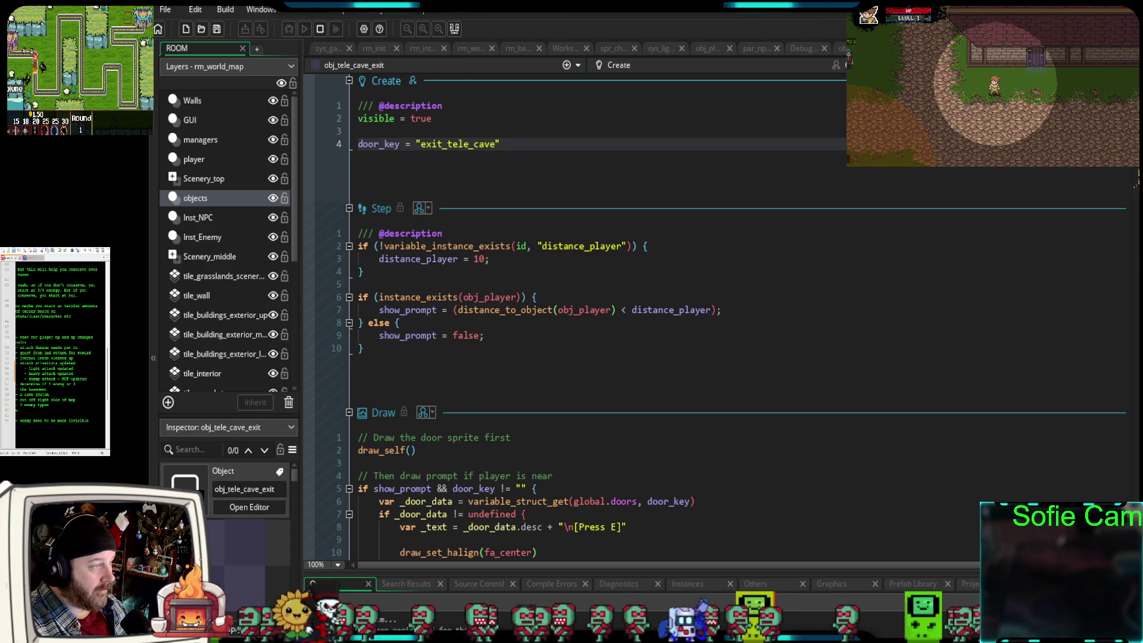
- Compare the exit_tele_cave and enter_tele_cave keys in the Door script, then view the tavern and cave exit teleporters' code
{"action": "key", "text": "ctrl+Tab"}
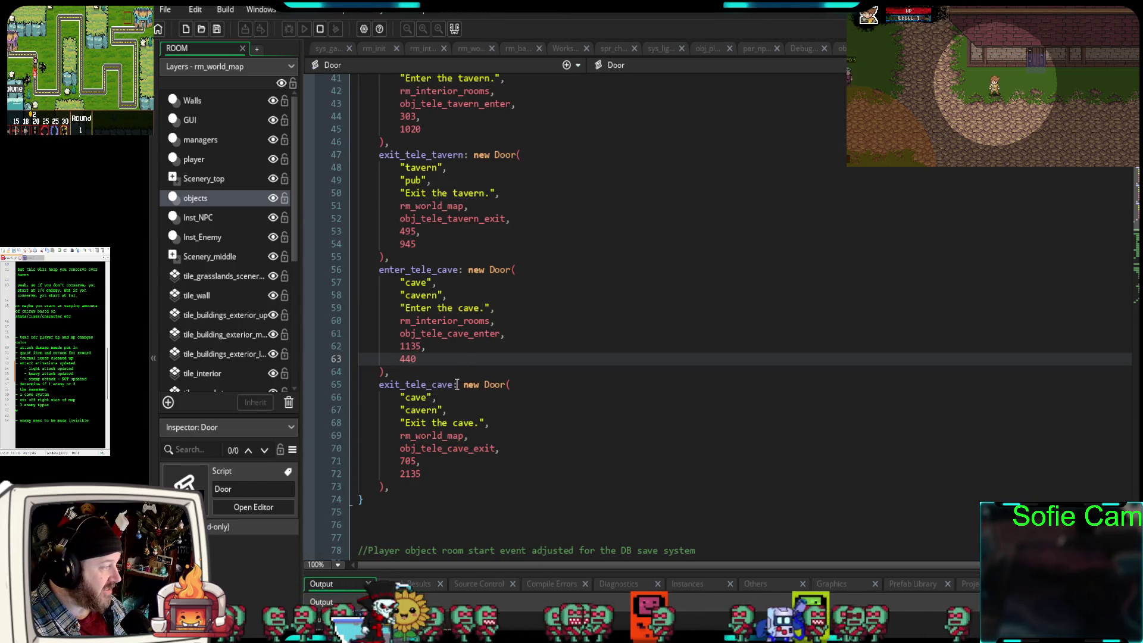
{"action": "left_click_drag", "start_coordinate": [455, 385], "coordinate": [379, 384]}
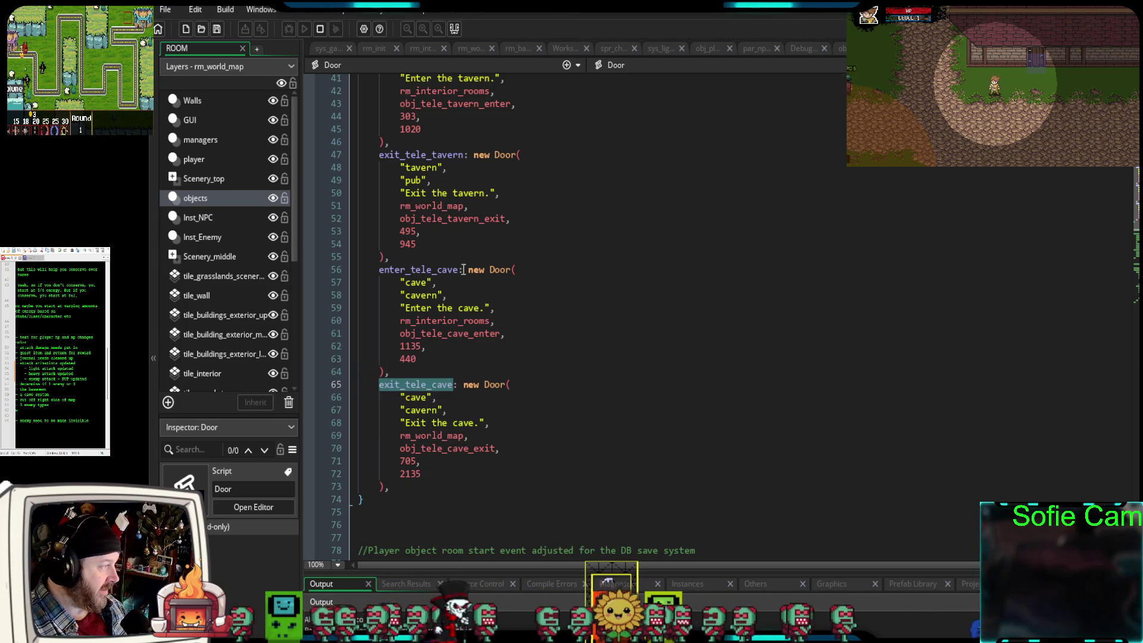
{"action": "left_click_drag", "start_coordinate": [459, 269], "coordinate": [378, 270]}
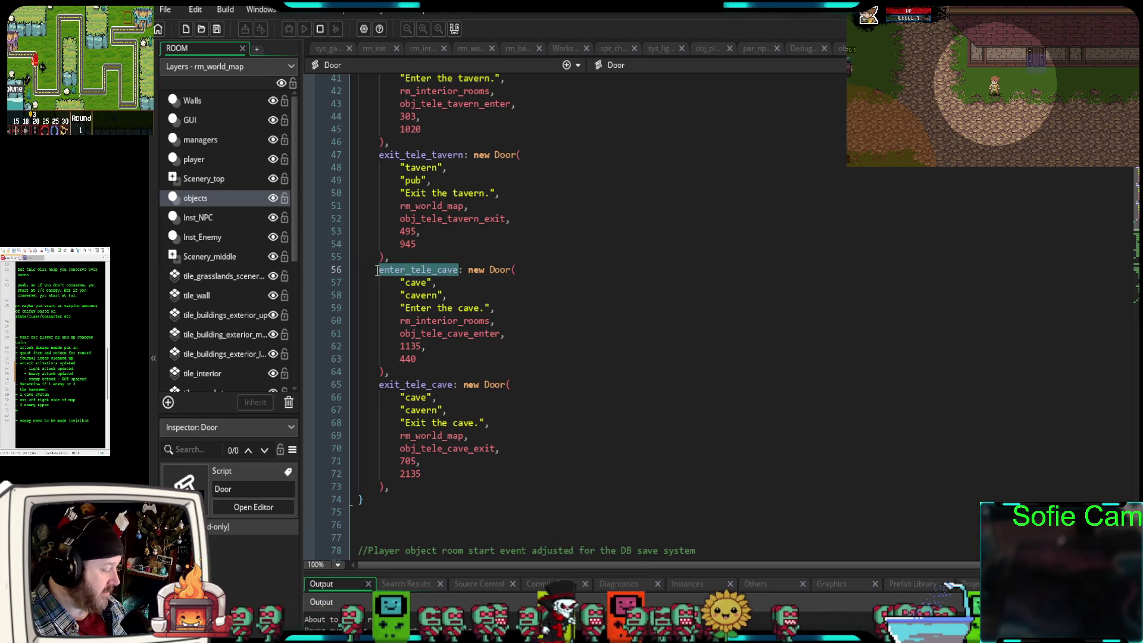
{"action": "left_click", "coordinate": [751, 137]}
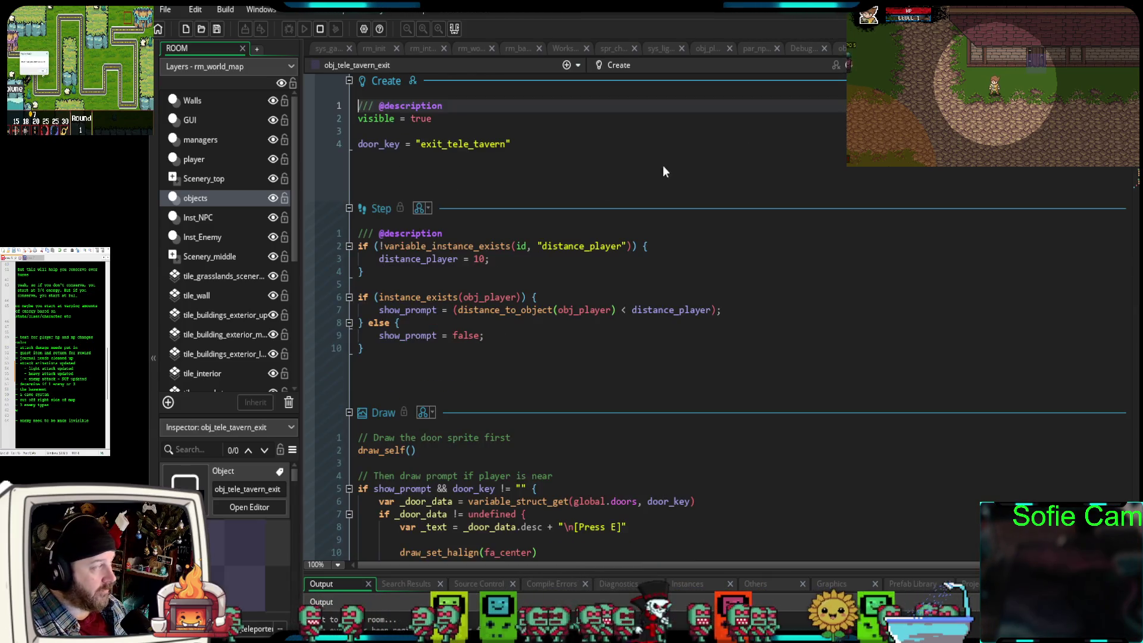
{"action": "left_click", "coordinate": [468, 144]}
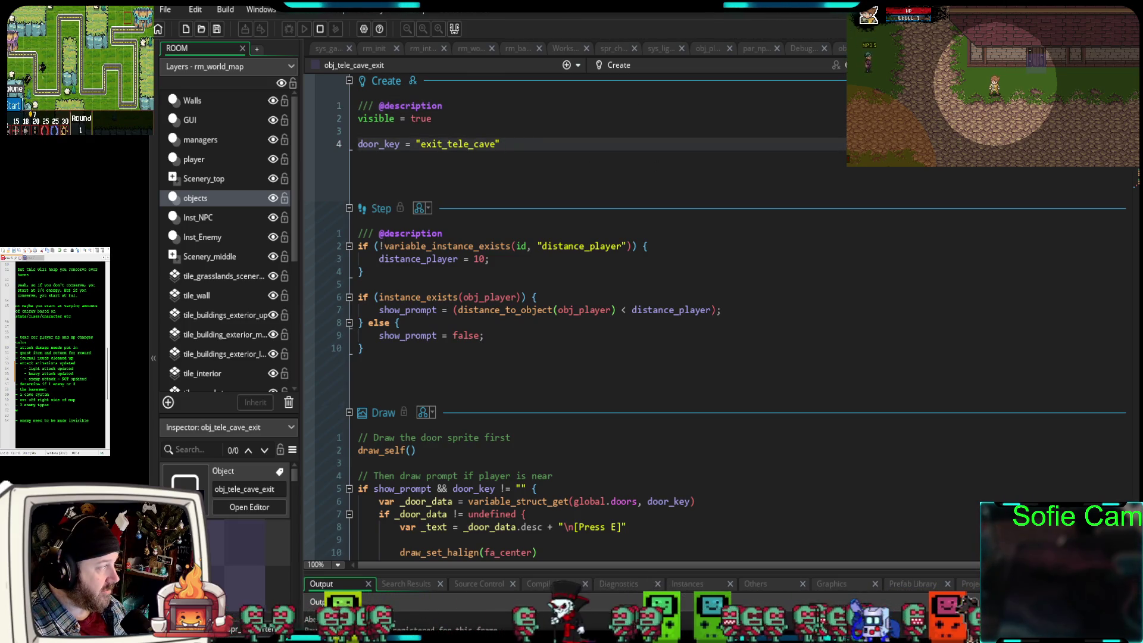
- Change obj_tele_cave_enter's door_key from tele_cave_enter to enter_tele_cave
{"action": "key", "text": "ctrl+Tab"}
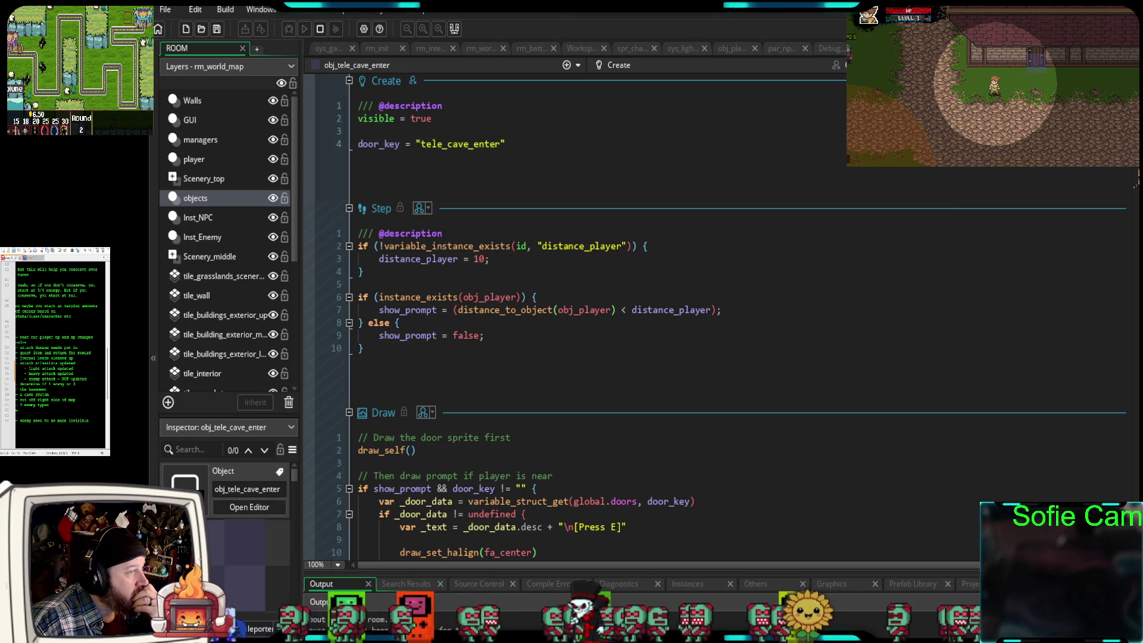
{"action": "left_click", "coordinate": [505, 144]}
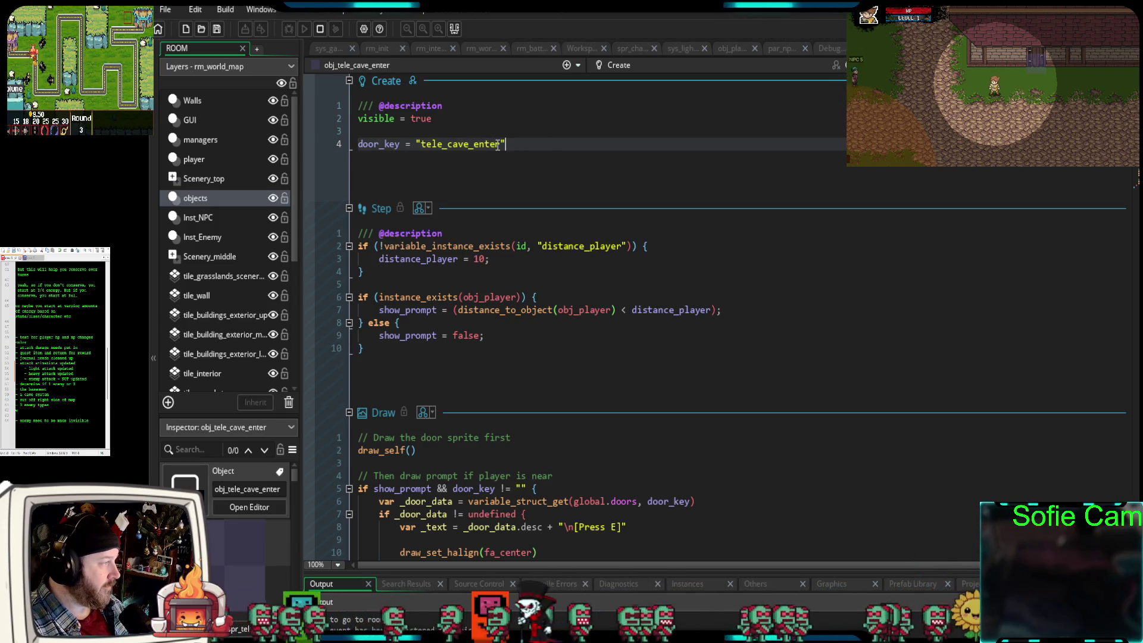
{"action": "left_click_drag", "start_coordinate": [501, 145], "coordinate": [436, 149]}
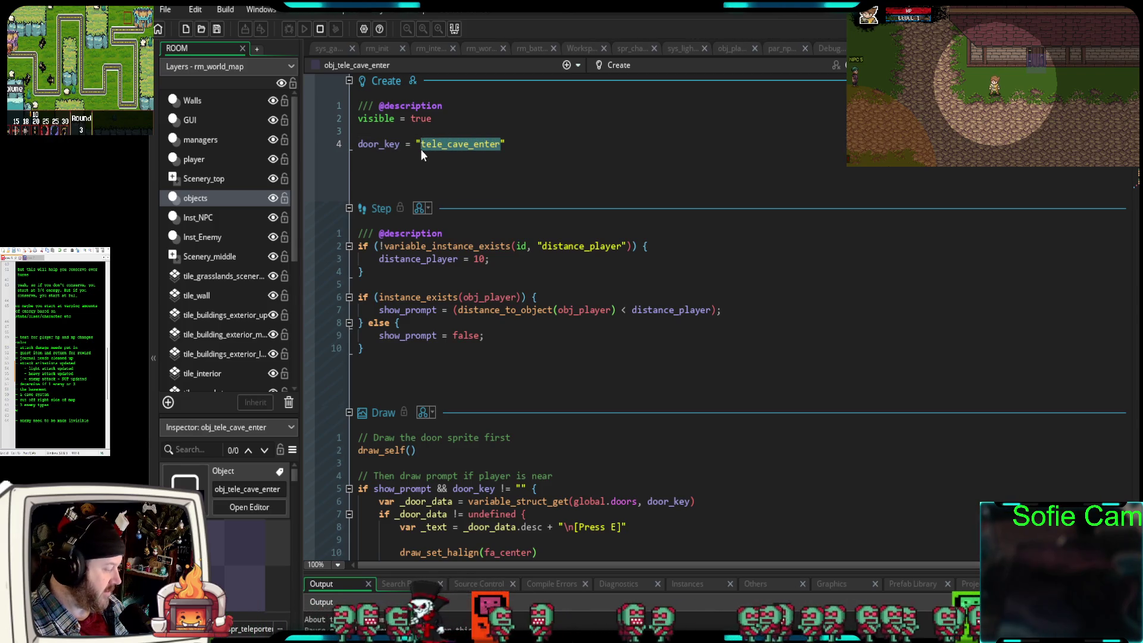
{"action": "type", "text": "enter_tele_cave"}
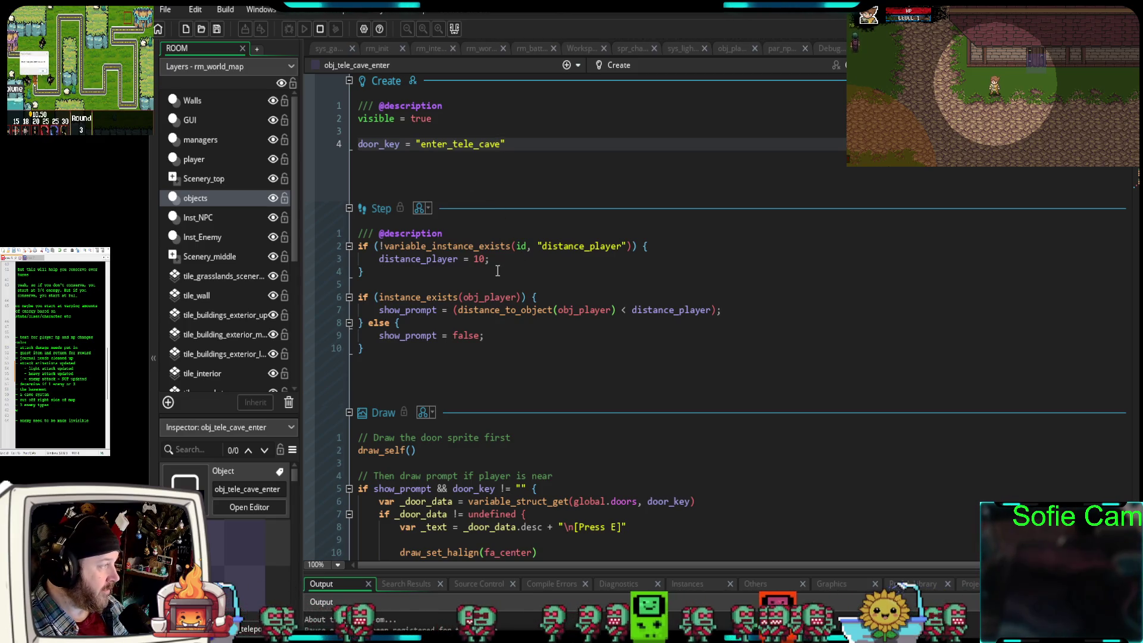
{"action": "key", "text": "End"}
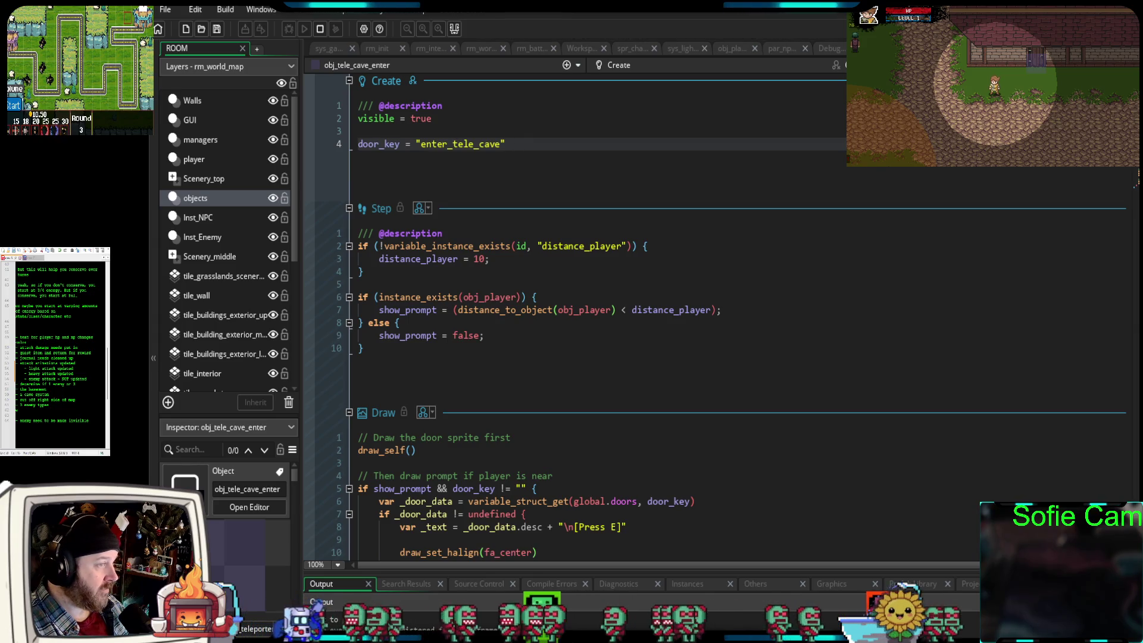
{"action": "left_click", "coordinate": [470, 143]}
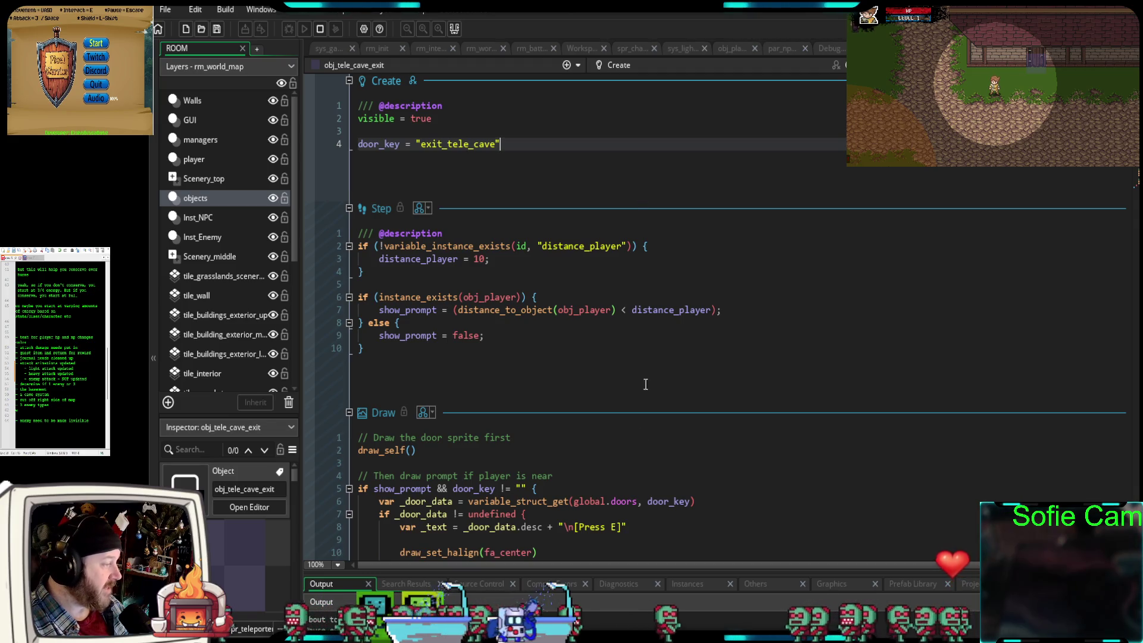
{"action": "scroll", "coordinate": [608, 447], "scroll_direction": "down", "scroll_amount": 5}
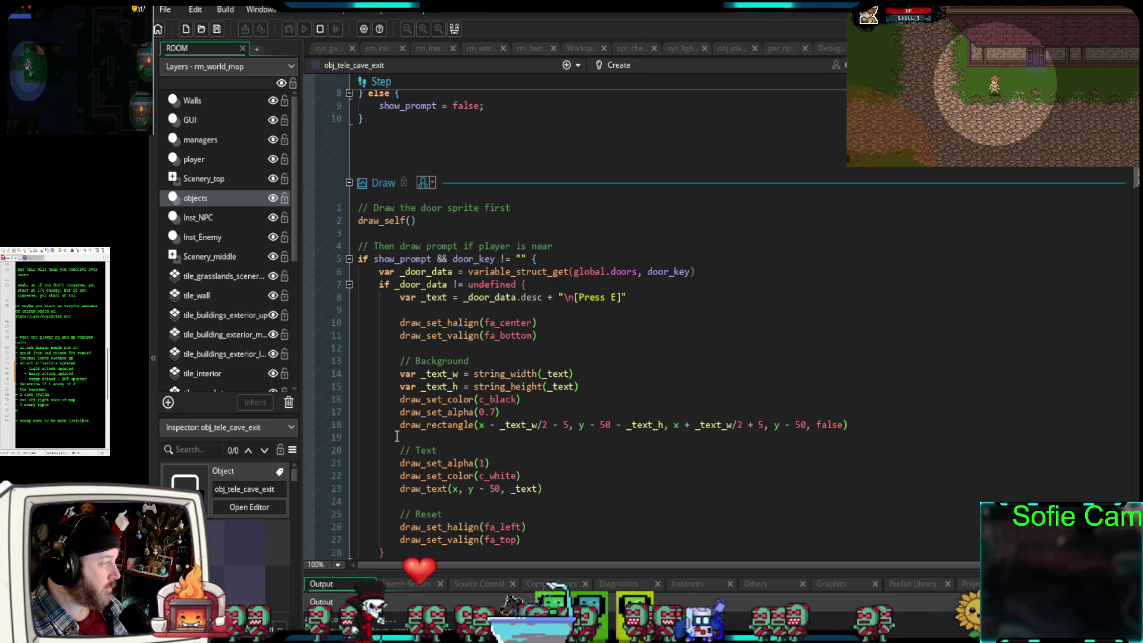
{"action": "scroll", "coordinate": [428, 437], "scroll_direction": "up", "scroll_amount": 5}
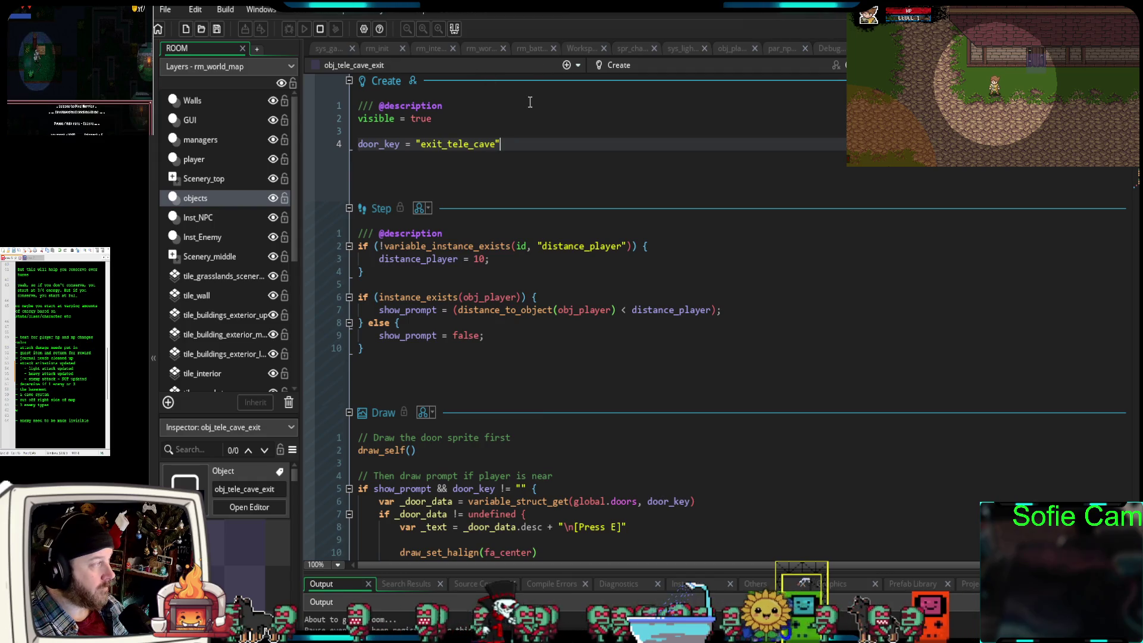
{"action": "left_click", "coordinate": [480, 50]}
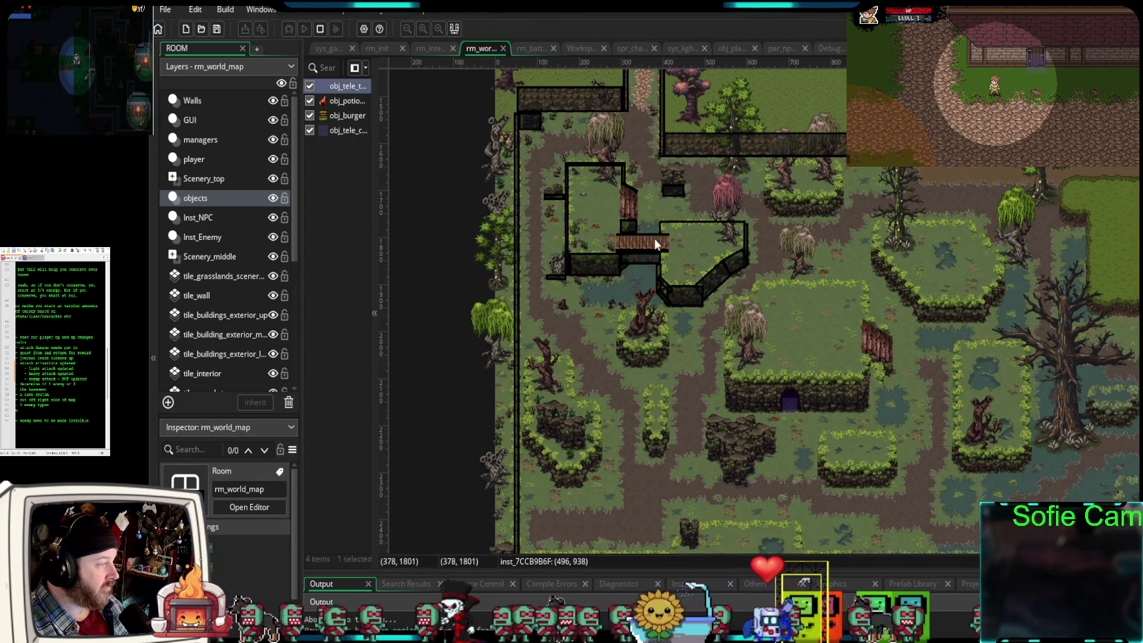
{"action": "scroll", "coordinate": [752, 181], "scroll_direction": "up", "scroll_amount": 5}
{"action": "scroll", "coordinate": [749, 192], "scroll_direction": "up", "scroll_amount": 2}
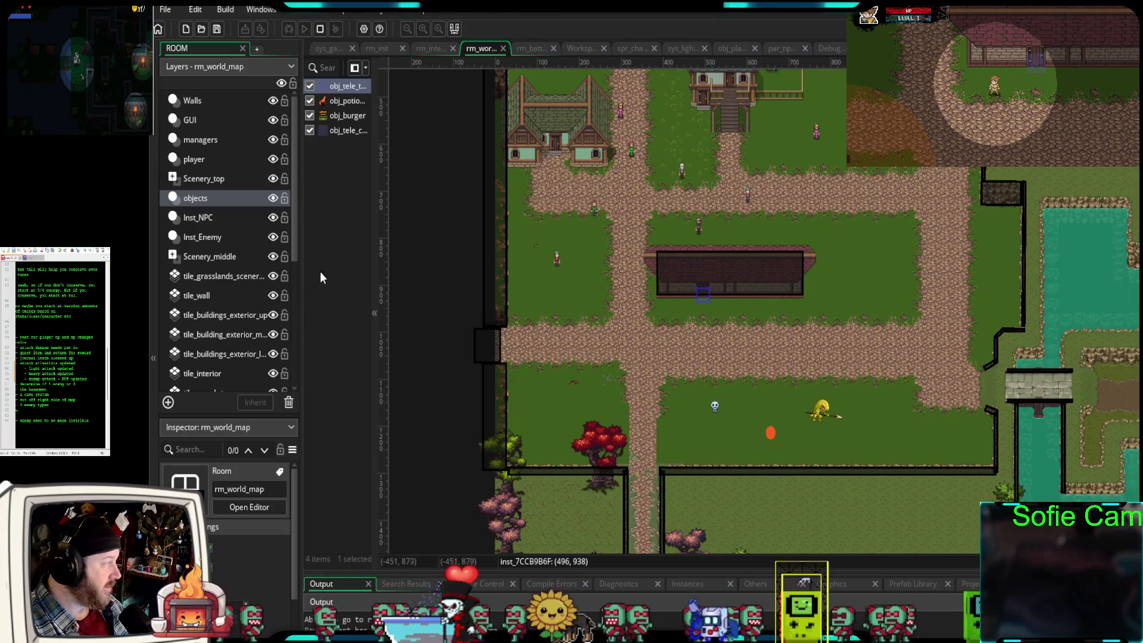
{"action": "mouse_move", "coordinate": [374, 256]}
{"action": "left_mouse_down"}
{"action": "mouse_move", "coordinate": [538, 245]}
{"action": "mouse_move", "coordinate": [397, 250]}
{"action": "left_mouse_up"}
{"action": "left_click", "coordinate": [431, 48]}
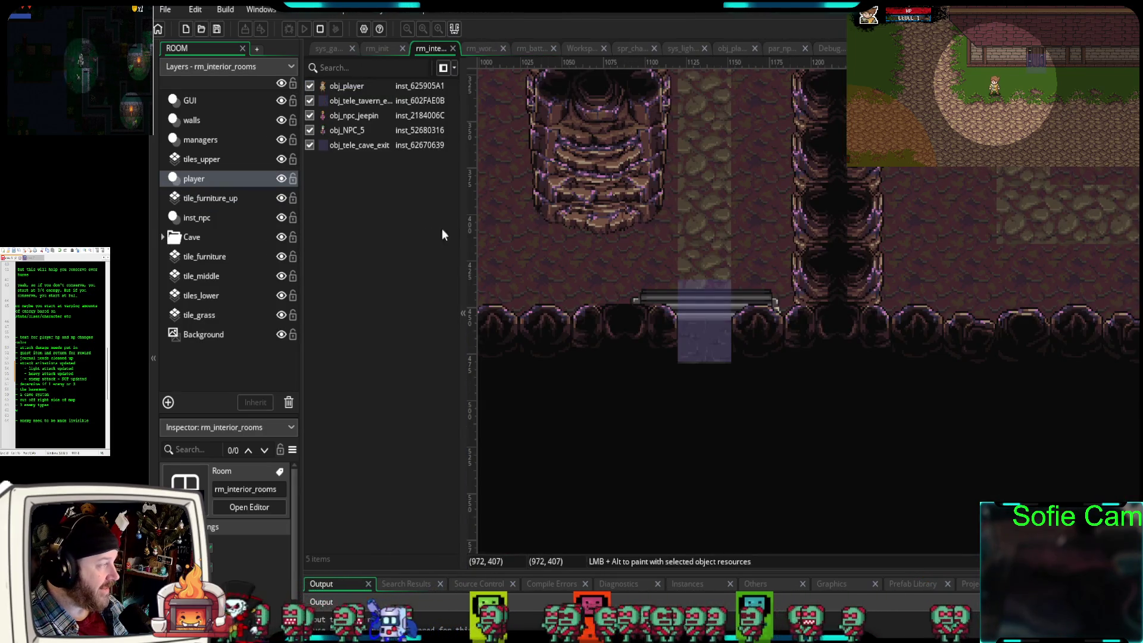
{"action": "mouse_move", "coordinate": [460, 228]}
{"action": "left_mouse_down"}
{"action": "mouse_move", "coordinate": [591, 226]}
{"action": "mouse_move", "coordinate": [442, 238]}
{"action": "left_mouse_up"}
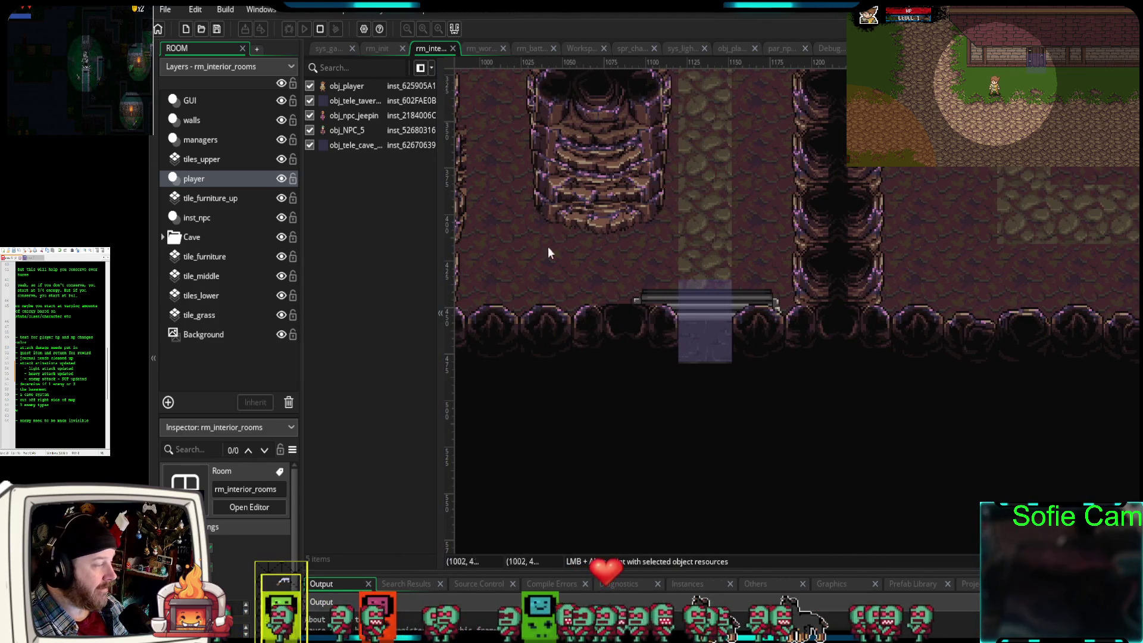
{"action": "double_click", "coordinate": [355, 144]}
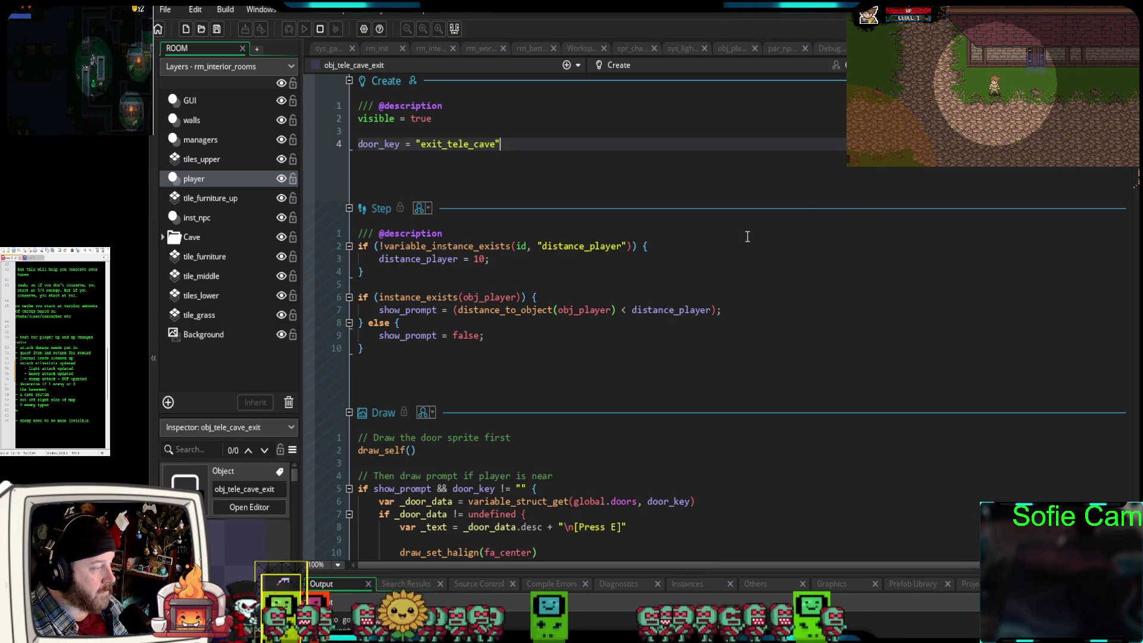
- Review the cave entries in global.doors and the Door constructor, then stop the running game
{"action": "key", "text": "ctrl+Tab"}
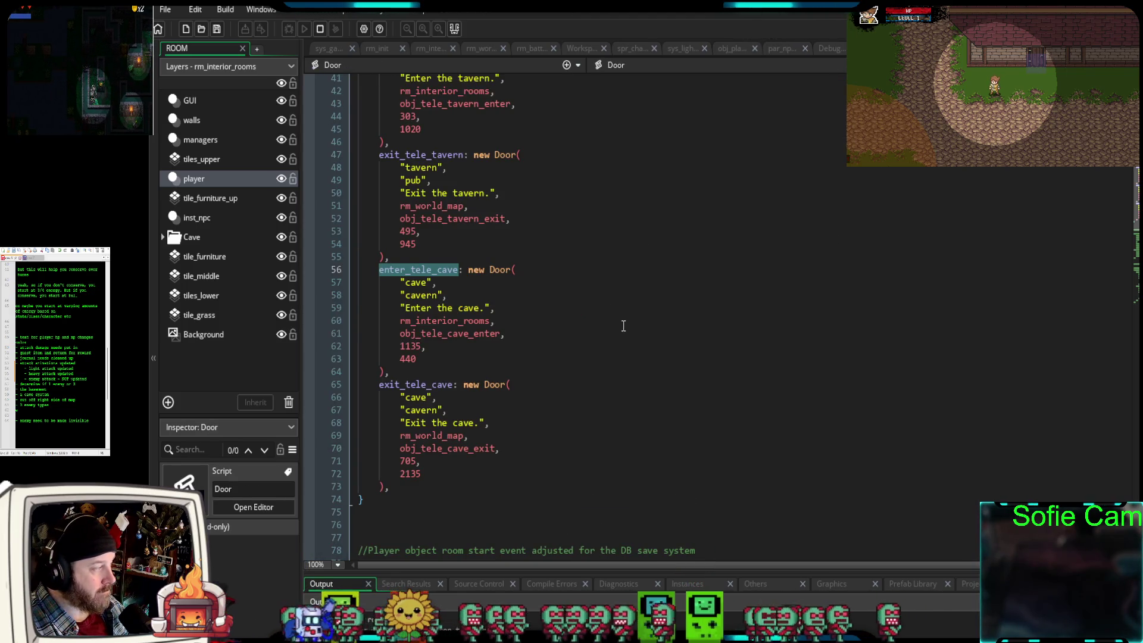
{"action": "left_click", "coordinate": [620, 323]}
{"action": "scroll", "coordinate": [604, 339], "scroll_direction": "up", "scroll_amount": 2}
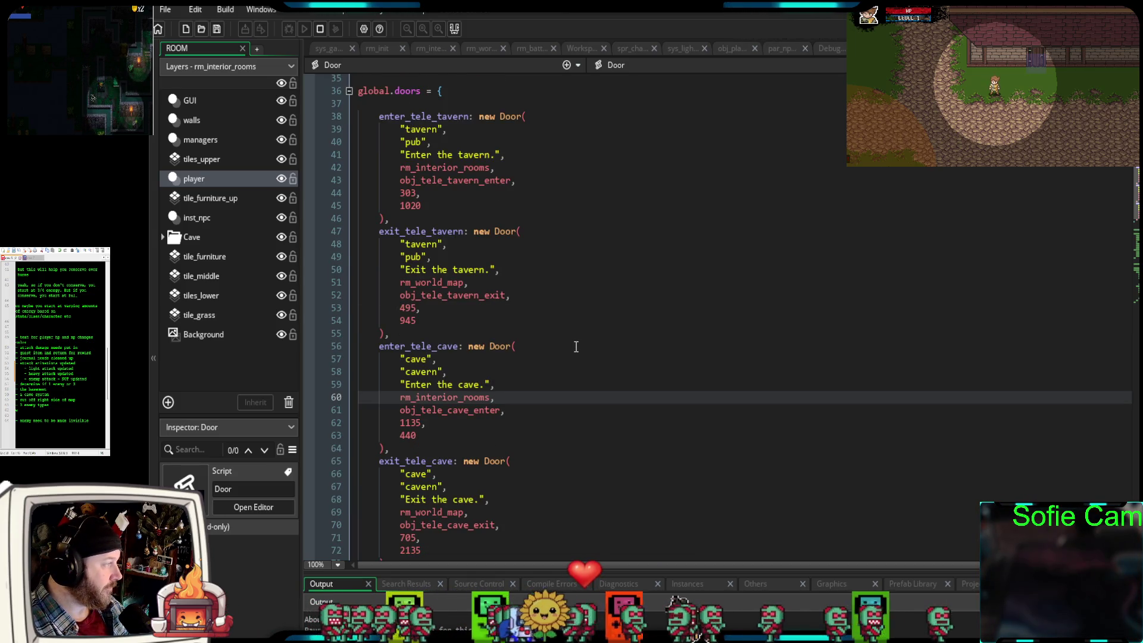
{"action": "scroll", "coordinate": [572, 349], "scroll_direction": "up", "scroll_amount": 8}
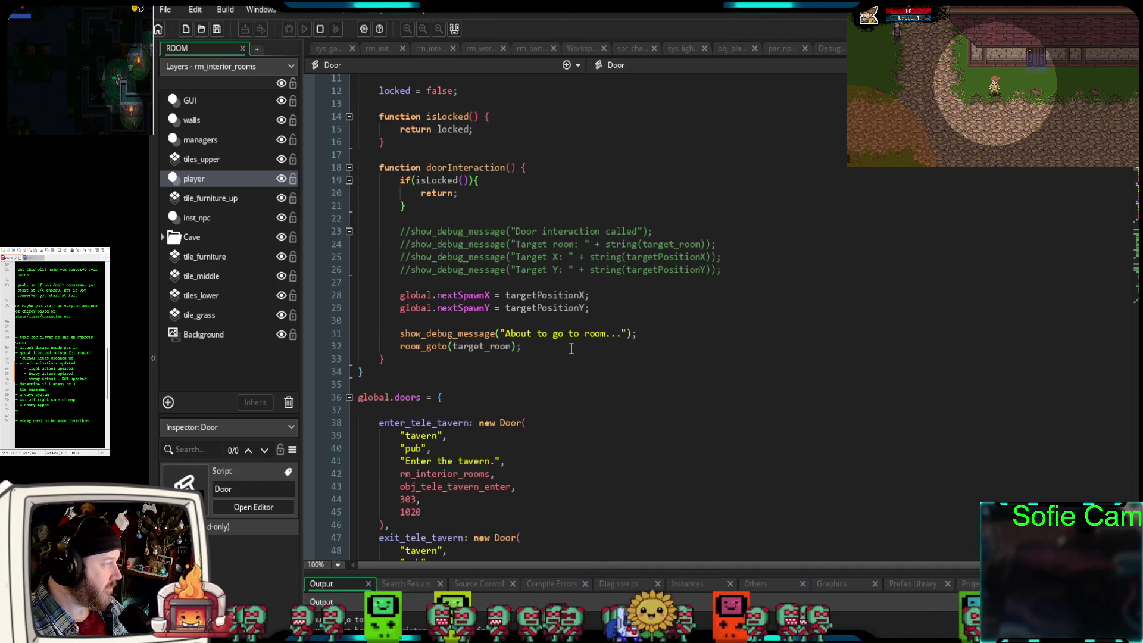
{"action": "scroll", "coordinate": [567, 350], "scroll_direction": "up", "scroll_amount": 4}
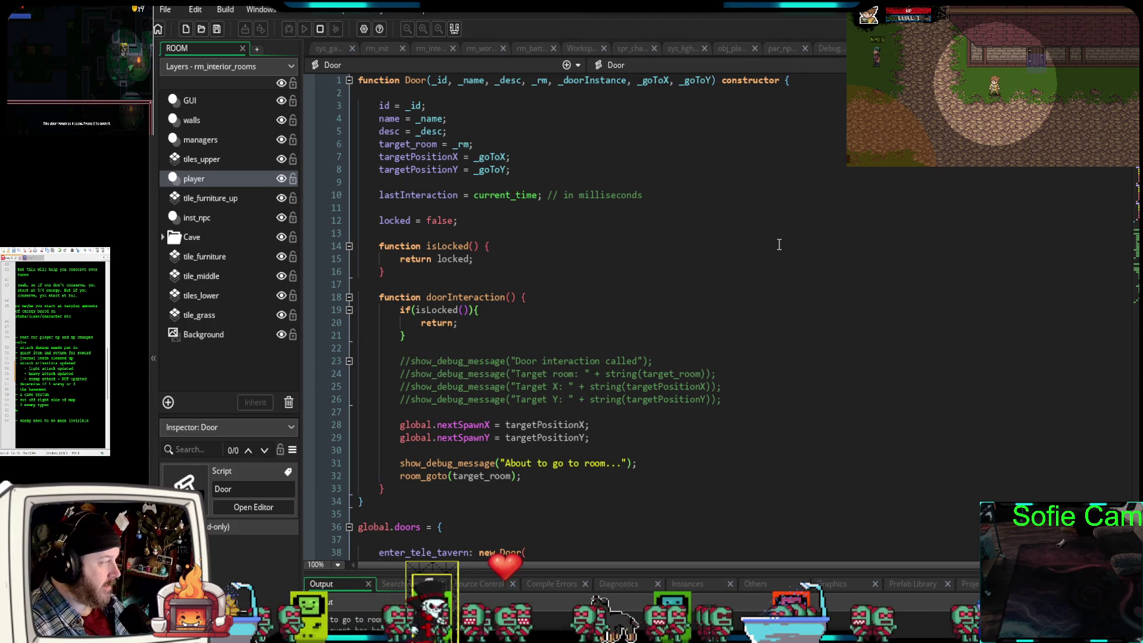
{"action": "scroll", "coordinate": [774, 238], "scroll_direction": "down", "scroll_amount": 10}
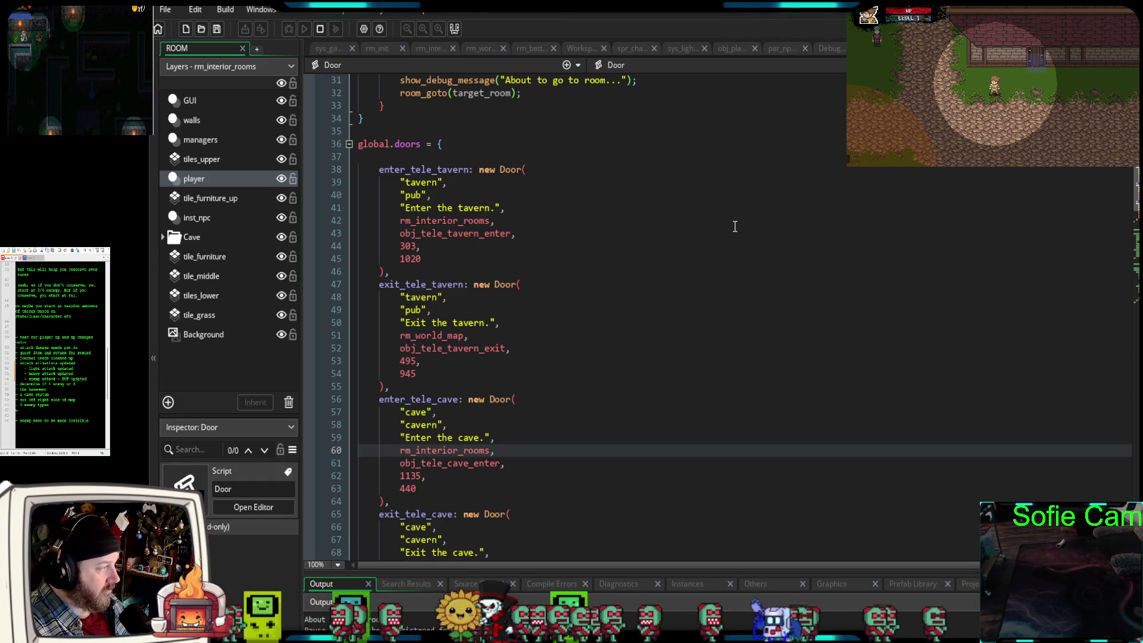
{"action": "scroll", "coordinate": [730, 228], "scroll_direction": "down", "scroll_amount": 4}
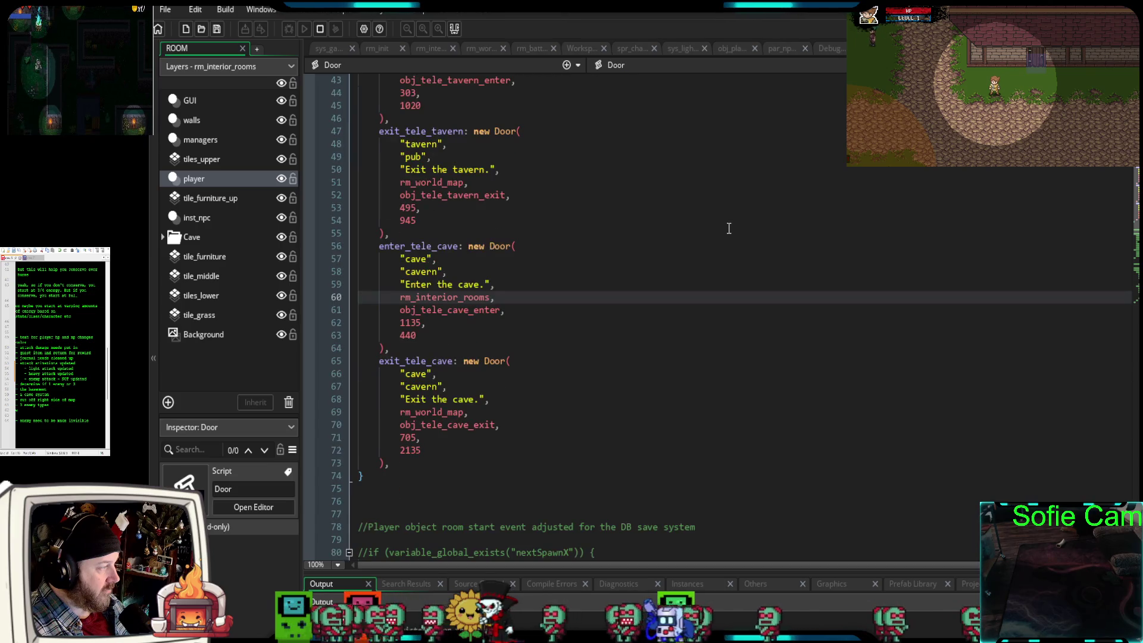
{"action": "scroll", "coordinate": [730, 228], "scroll_direction": "up", "scroll_amount": 2}
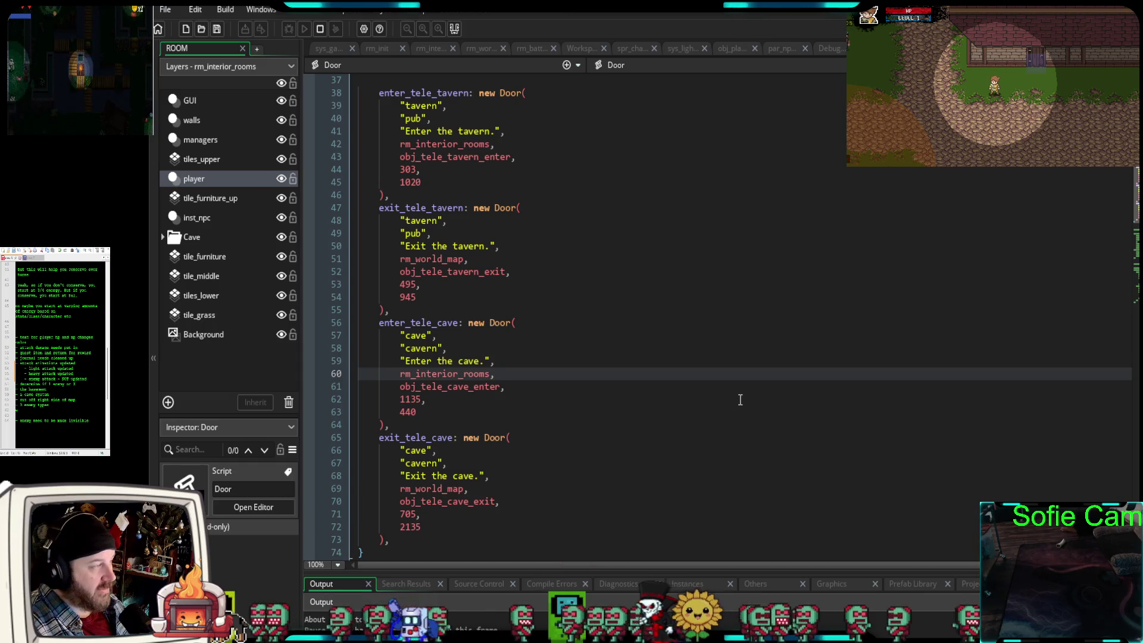
{"action": "left_click", "coordinate": [319, 29]}
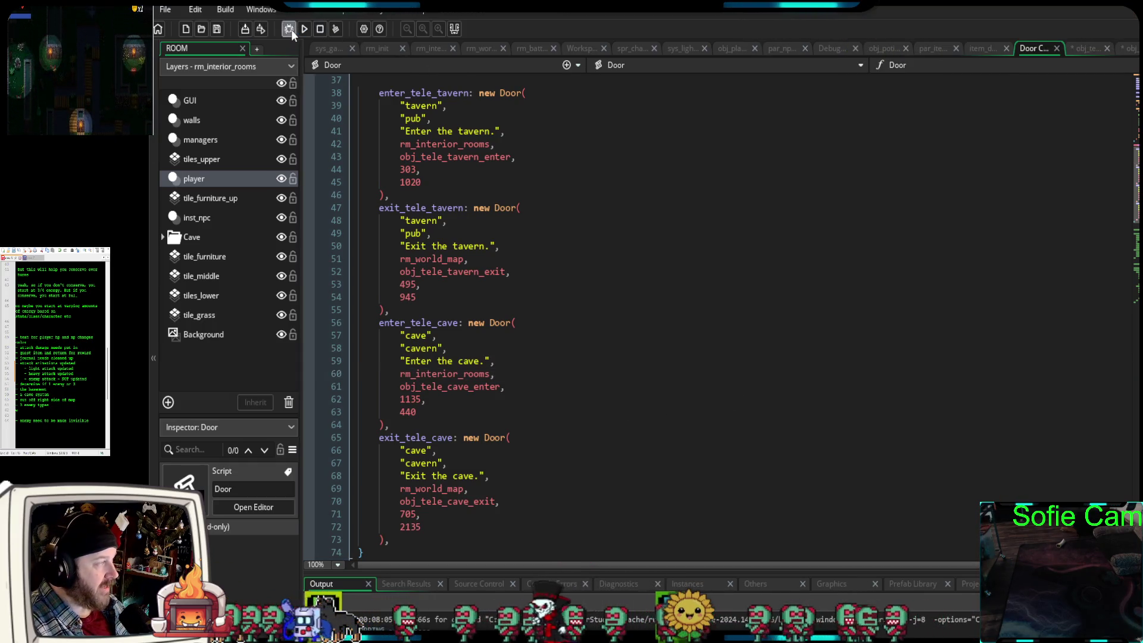
- Launch a debug build and walk the player up to the cave entrance's Enter the cave prompt
{"action": "left_click", "coordinate": [290, 29]}
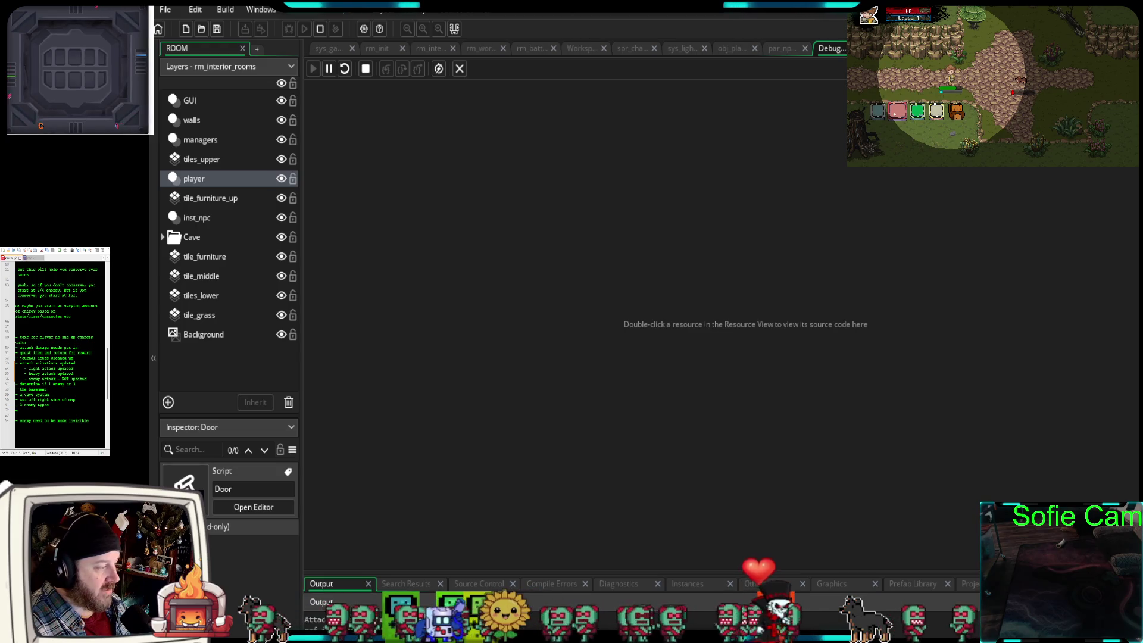
{"action": "key", "text": "Up"}
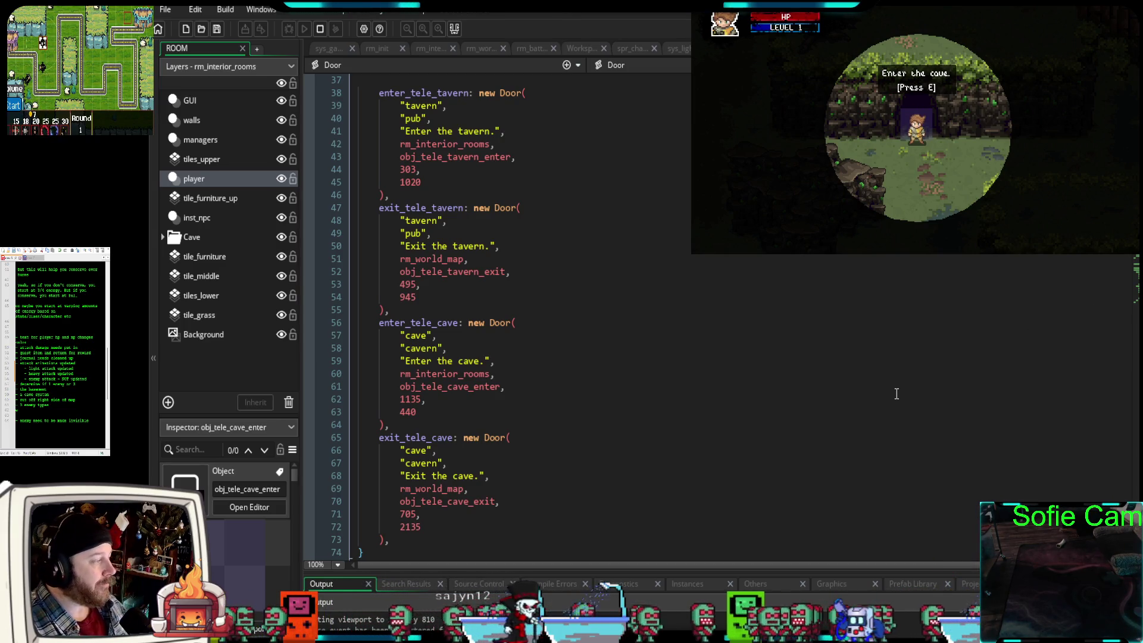
{"action": "left_click", "coordinate": [856, 379]}
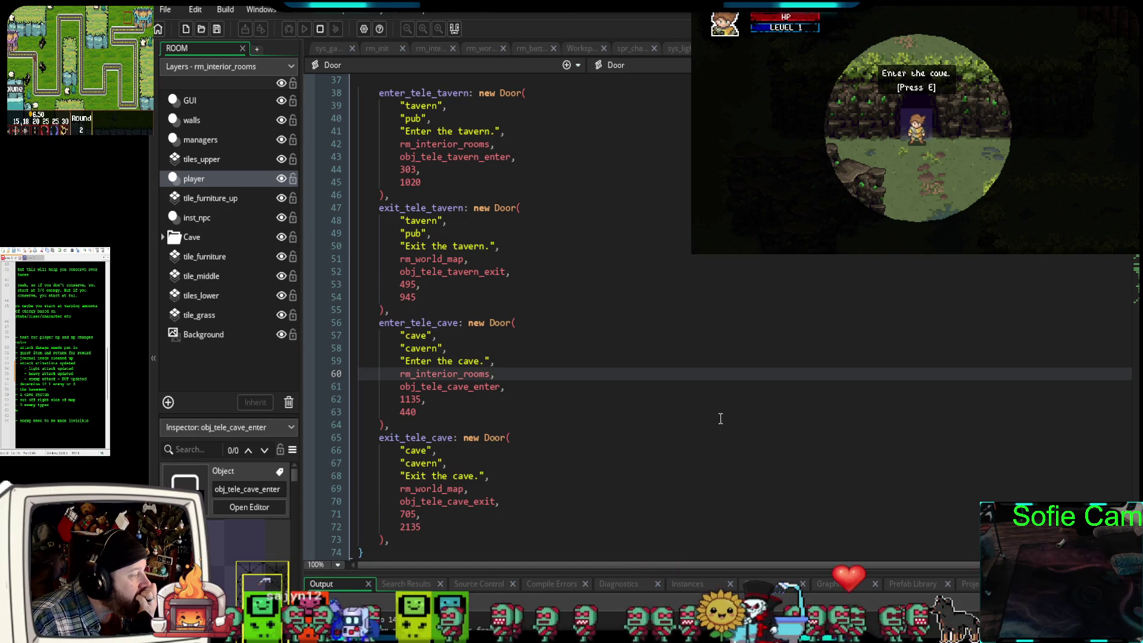
- Review the global.doors entries in the Door script, then quit the running test game
{"action": "scroll", "coordinate": [721, 418], "scroll_direction": "up", "scroll_amount": 2}
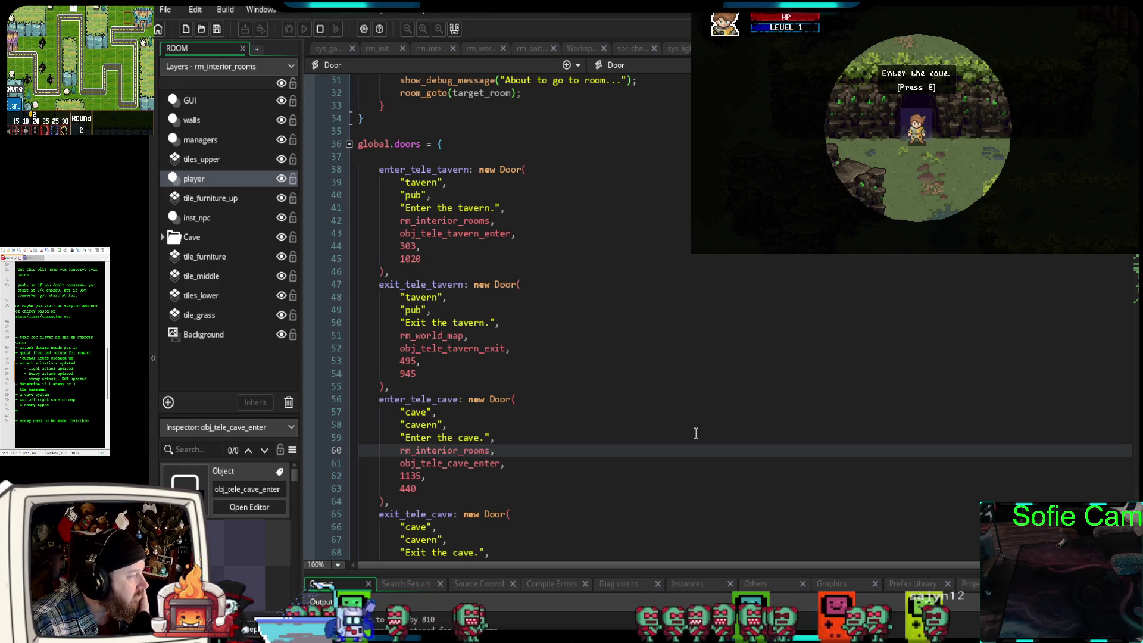
{"action": "scroll", "coordinate": [695, 433], "scroll_direction": "down", "scroll_amount": 2}
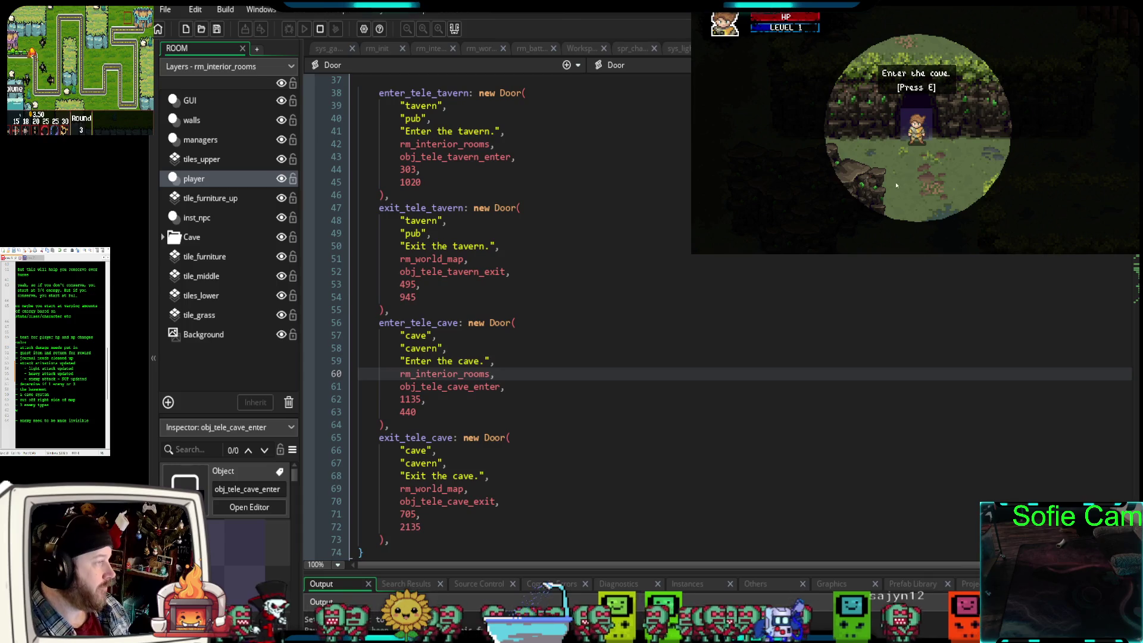
{"action": "key", "text": "Escape"}
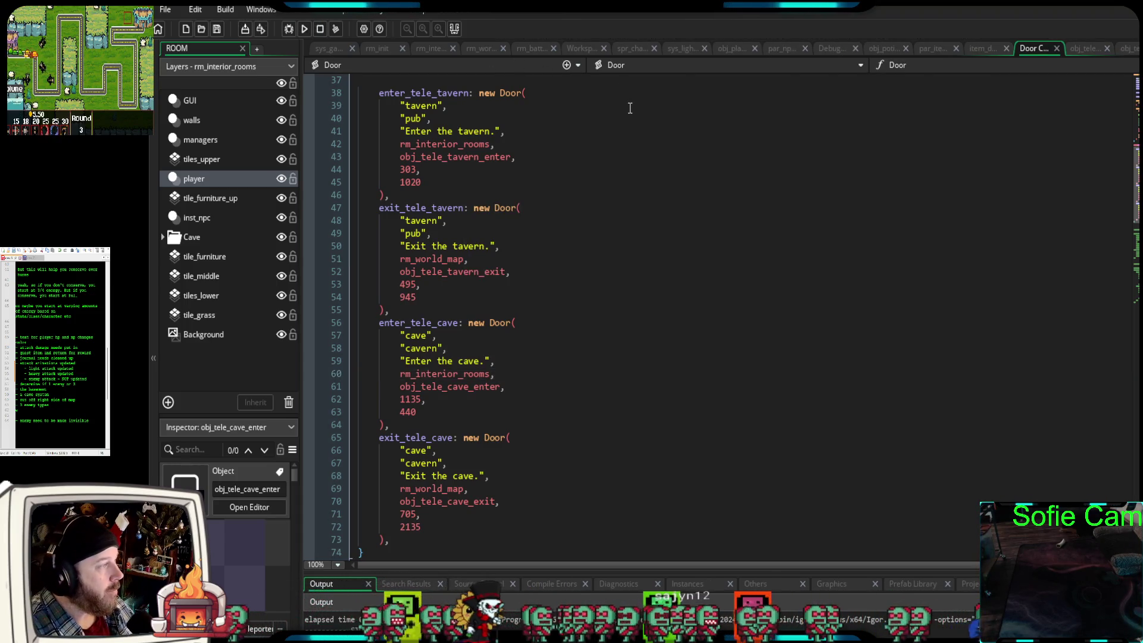
- Open obj_player's Draw GUI code and find the commented player-location debug lines
{"action": "left_click", "coordinate": [733, 50]}
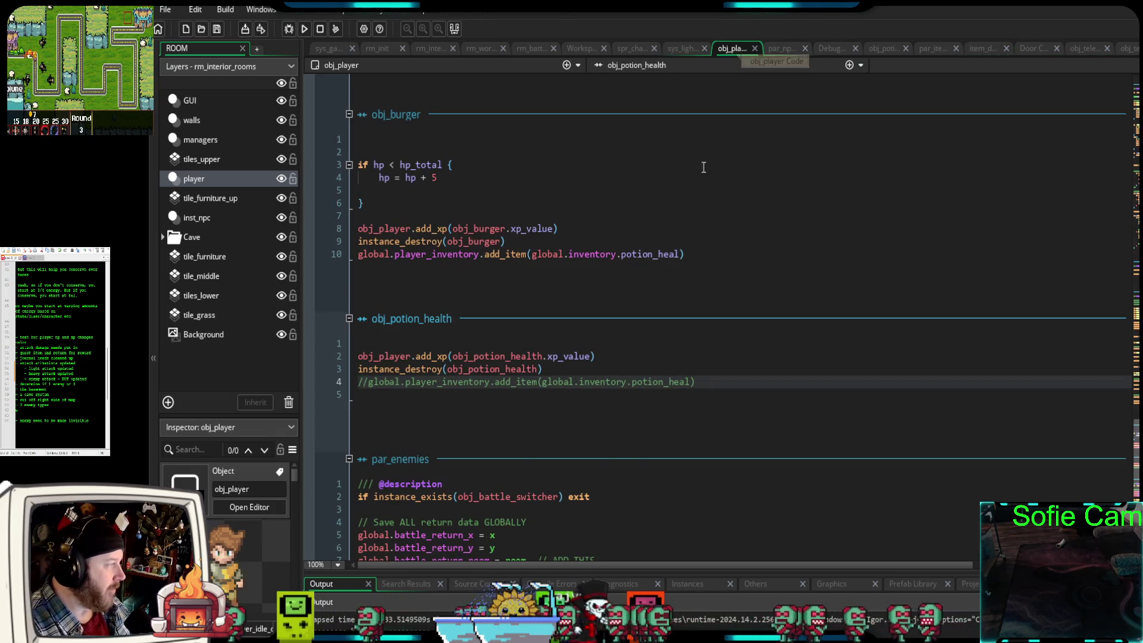
{"action": "scroll", "coordinate": [691, 197], "scroll_direction": "down", "scroll_amount": 10}
{"action": "scroll", "coordinate": [735, 241], "scroll_direction": "up", "scroll_amount": 5}
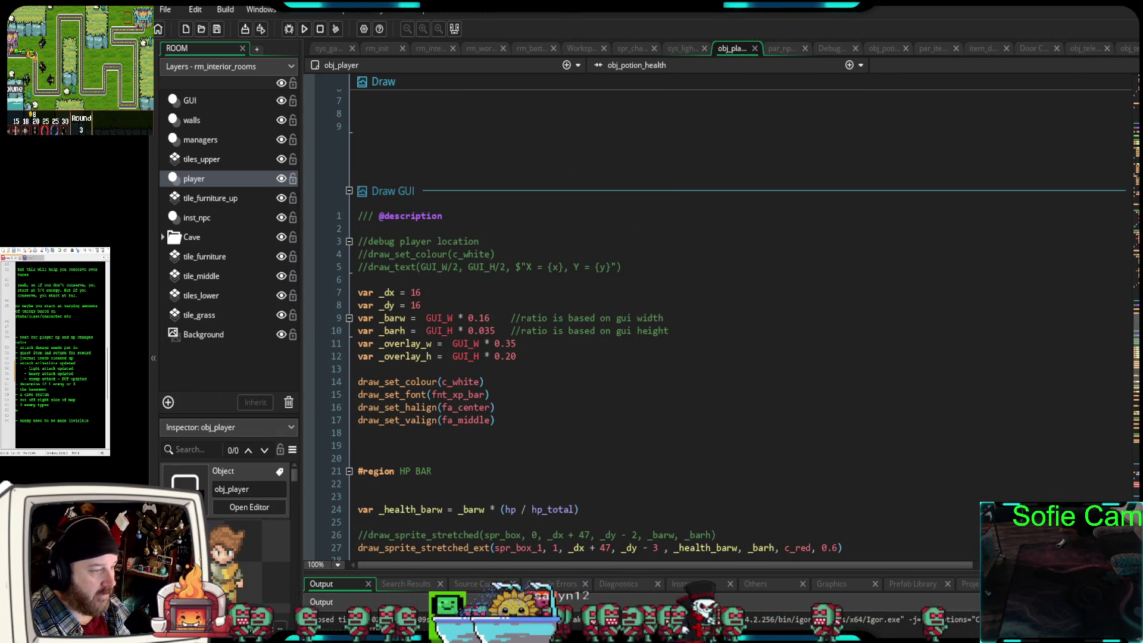
{"action": "scroll", "coordinate": [714, 315], "scroll_direction": "up", "scroll_amount": 15}
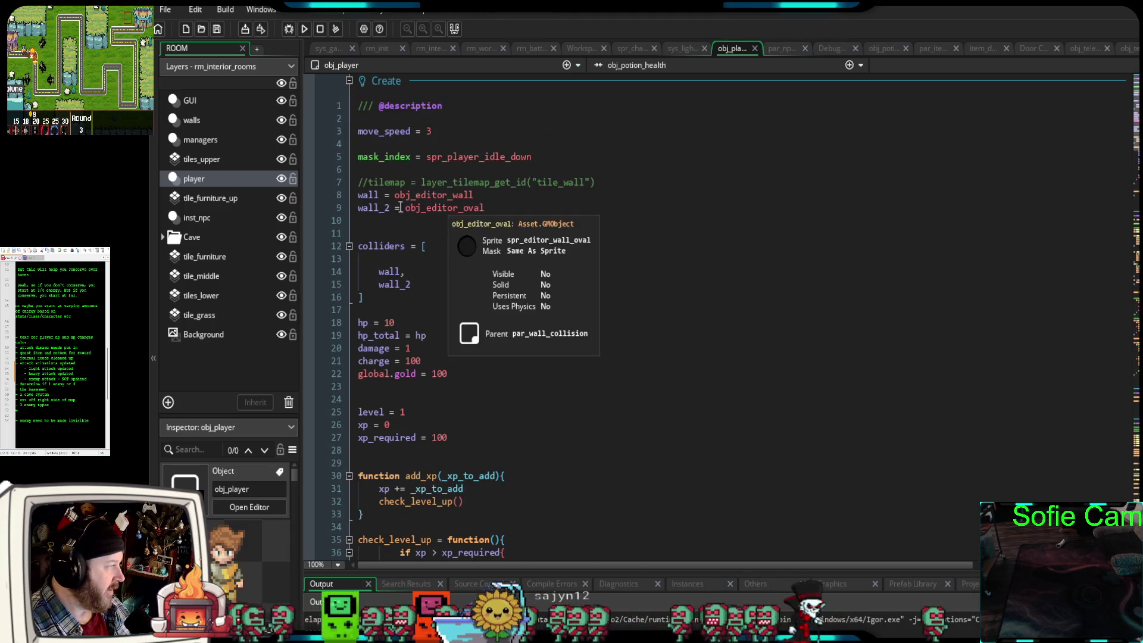
{"action": "scroll", "coordinate": [547, 228], "scroll_direction": "down", "scroll_amount": 20}
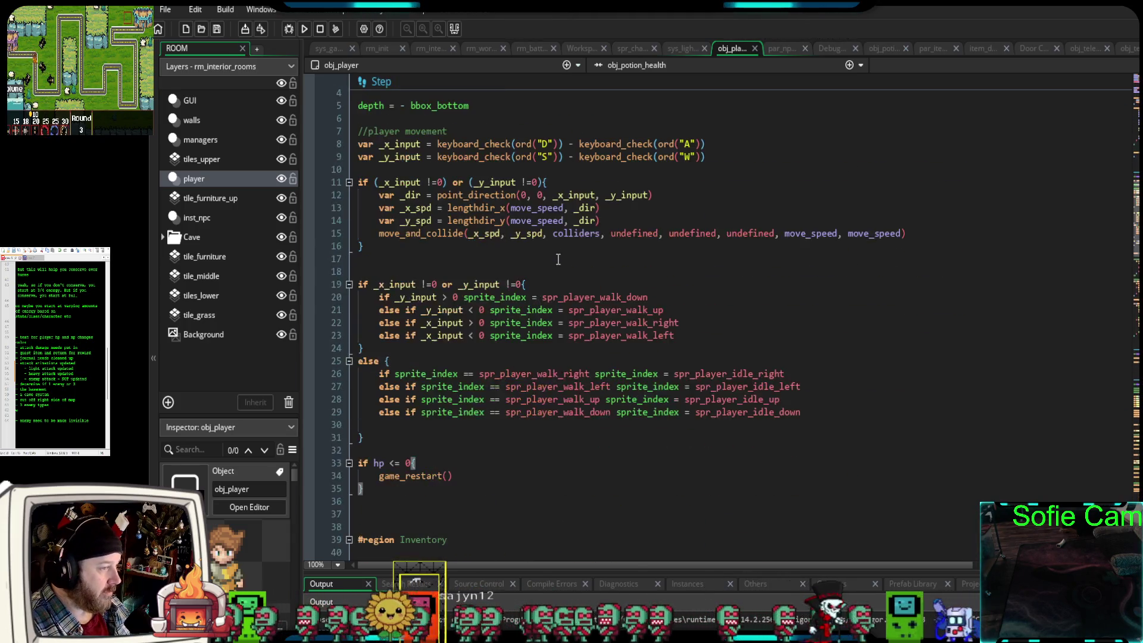
{"action": "scroll", "coordinate": [553, 258], "scroll_direction": "down", "scroll_amount": 20}
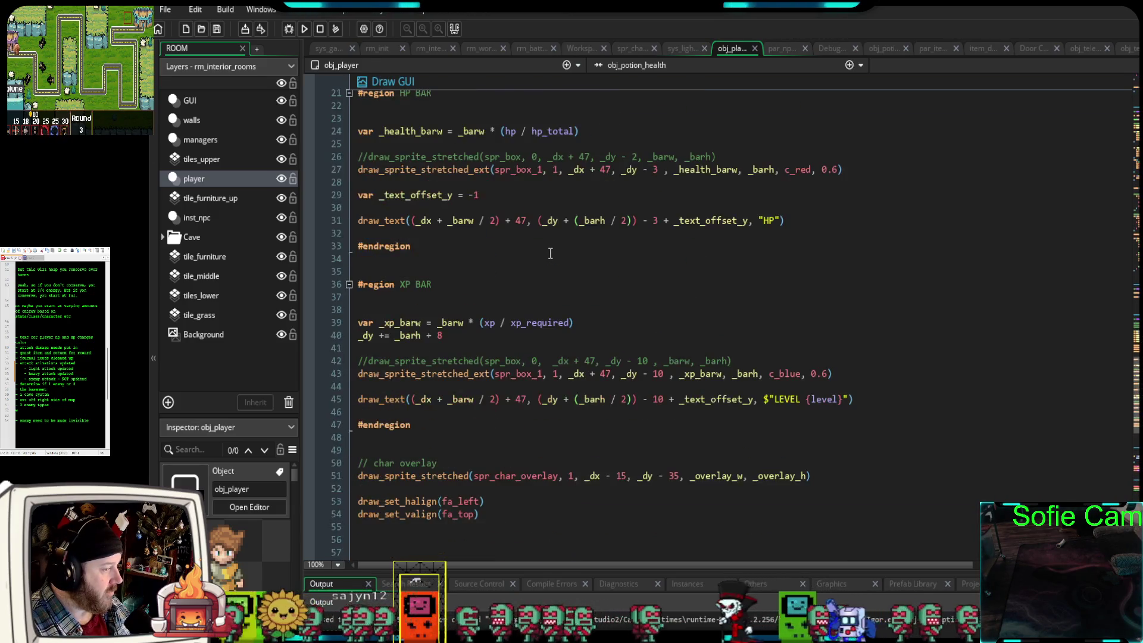
{"action": "scroll", "coordinate": [548, 253], "scroll_direction": "down", "scroll_amount": 10}
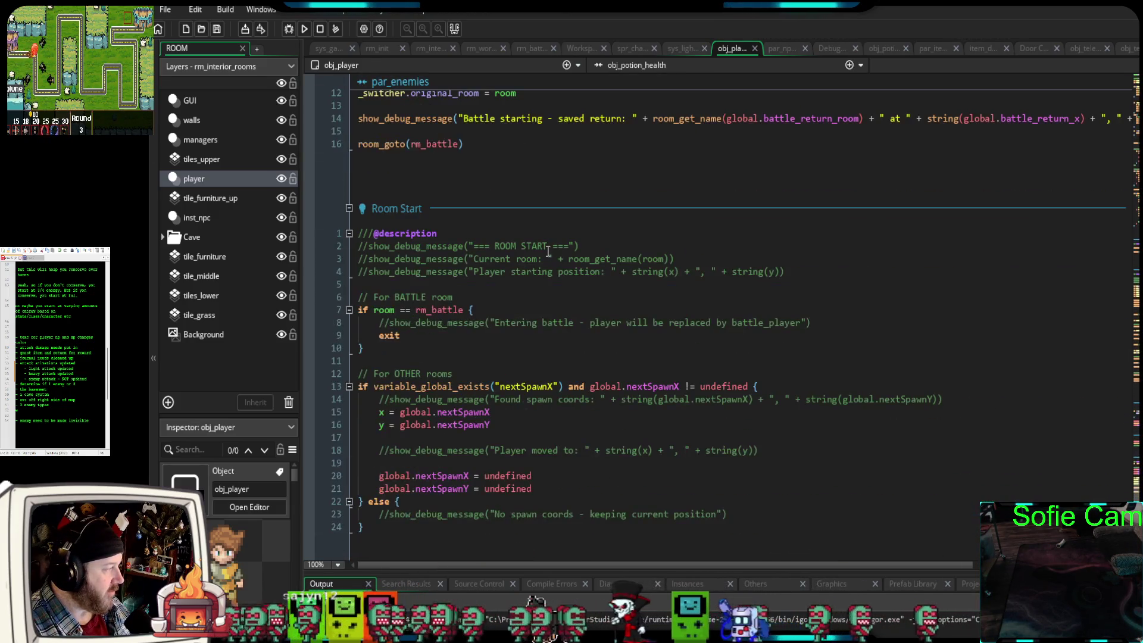
{"action": "scroll", "coordinate": [546, 248], "scroll_direction": "up", "scroll_amount": 20}
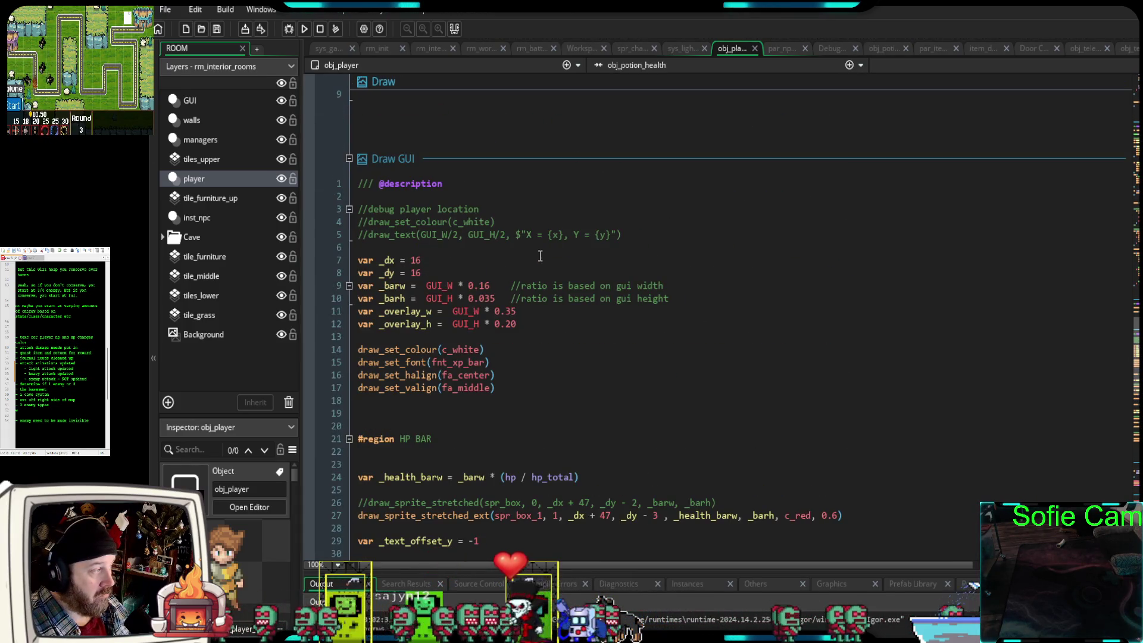
- Uncomment lines 4–5 drawing the player's X and Y, then run the game in debug mode
{"action": "left_click", "coordinate": [550, 234]}
{"action": "mouse_move", "coordinate": [622, 234]}
{"action": "left_mouse_down"}
{"action": "mouse_move", "coordinate": [357, 236]}
{"action": "mouse_move", "coordinate": [351, 226]}
{"action": "left_mouse_up"}
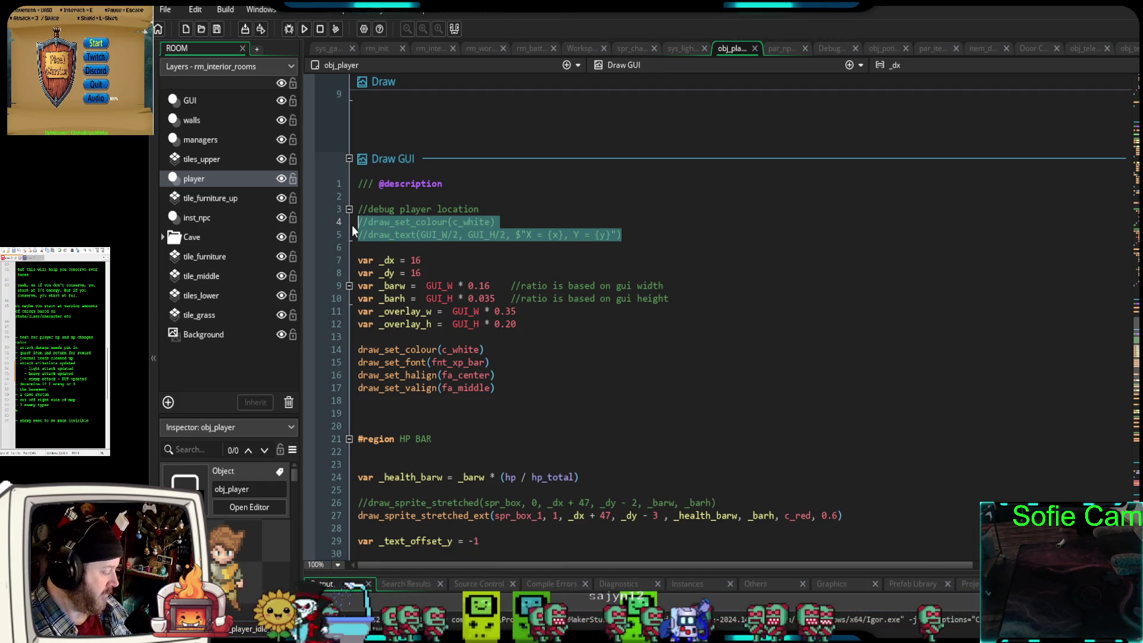
{"action": "key", "text": "ctrl+shift+k"}
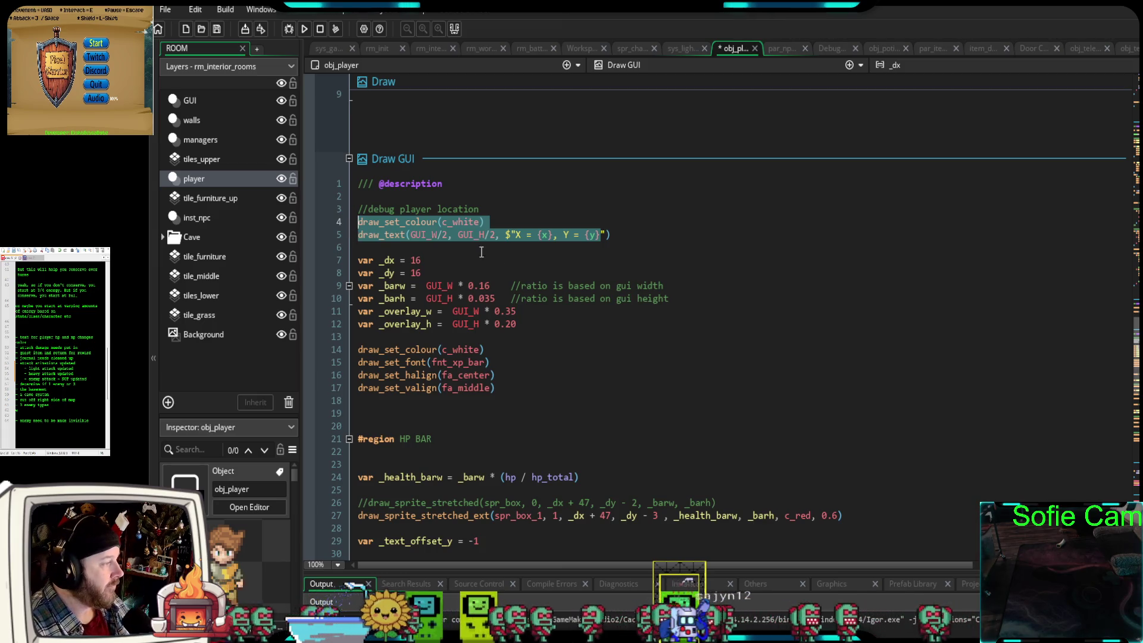
{"action": "left_click", "coordinate": [527, 260]}
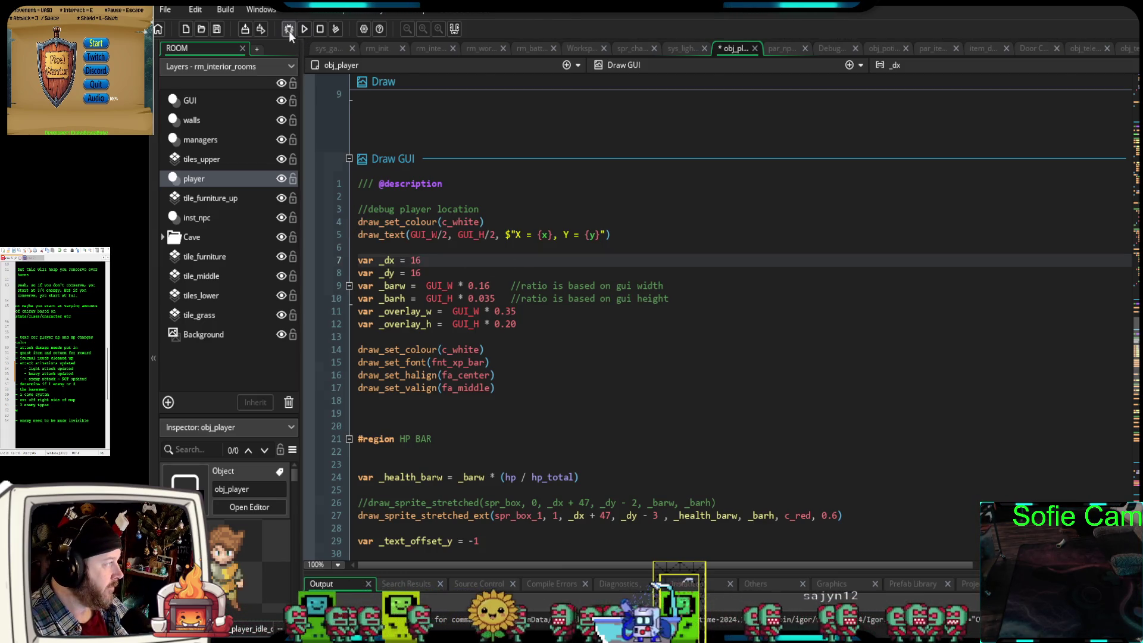
{"action": "left_click", "coordinate": [288, 31]}
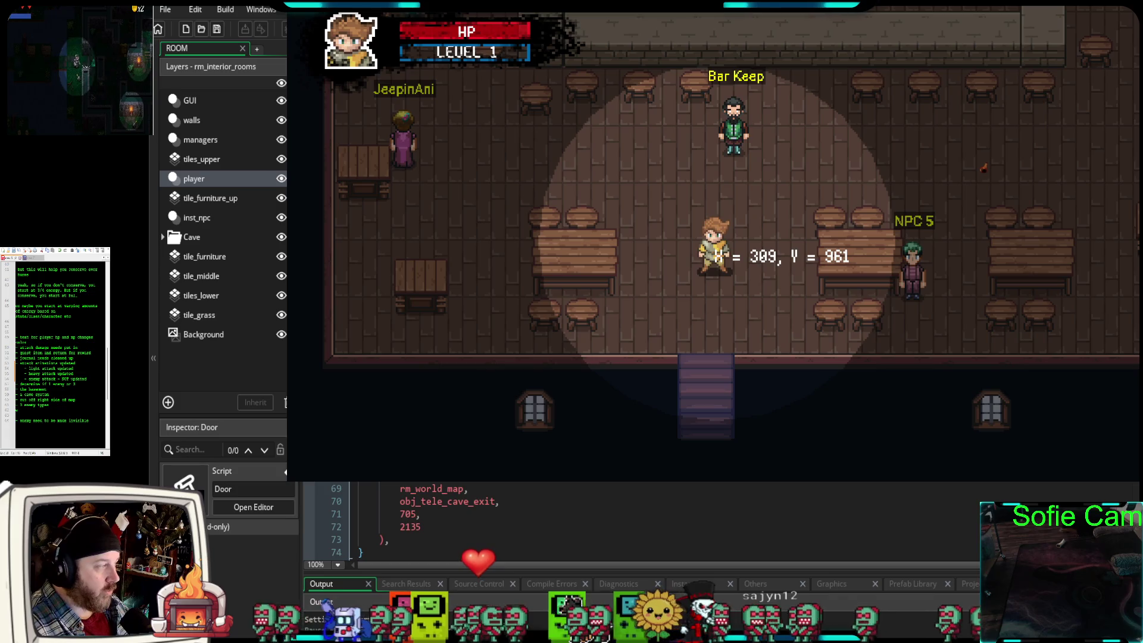
- Walk down onto the tavern stairs and exit, checking arrival at 495, 945 outside
{"action": "scroll", "coordinate": [637, 521], "scroll_direction": "up", "scroll_amount": 15}
{"action": "scroll", "coordinate": [637, 521], "scroll_direction": "down", "scroll_amount": 15}
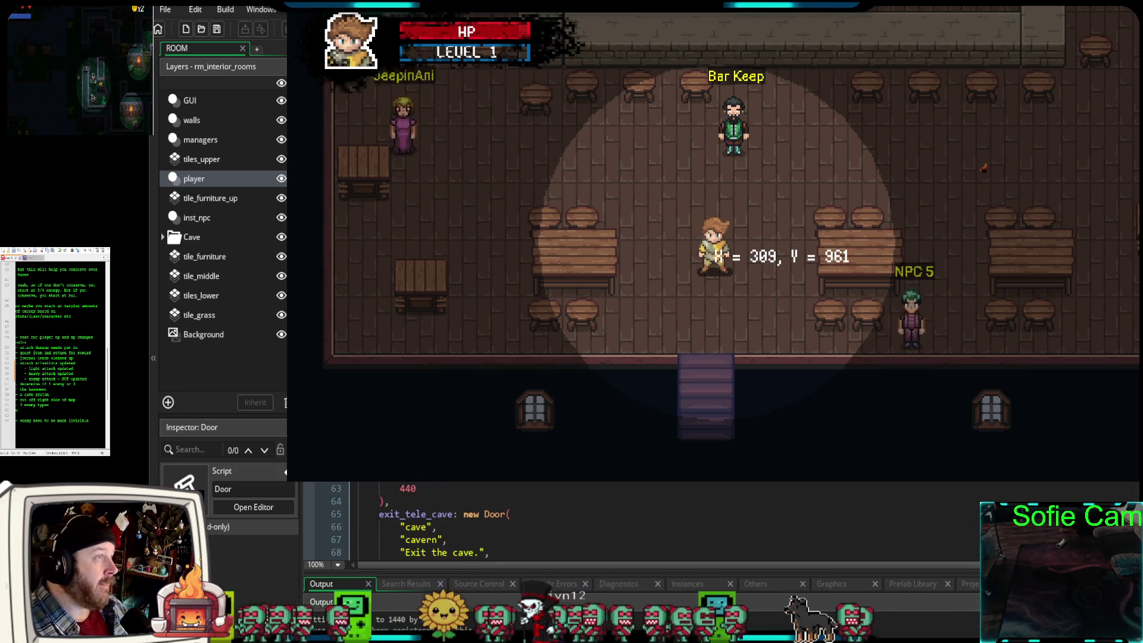
{"action": "key", "text": "ctrl+space"}
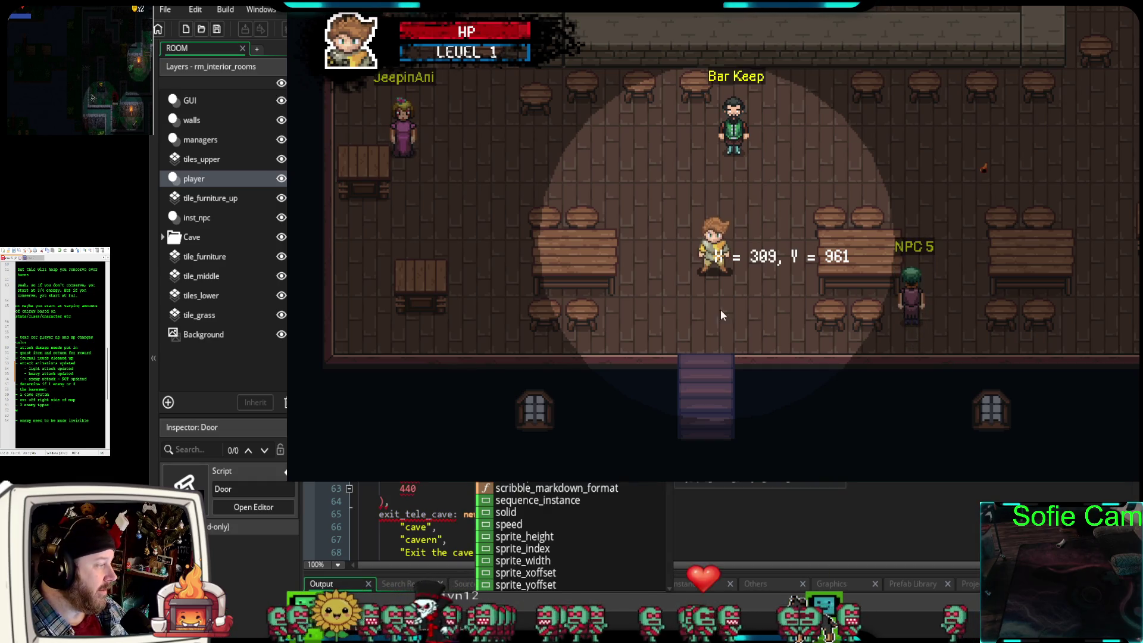
{"action": "key", "text": "Escape"}
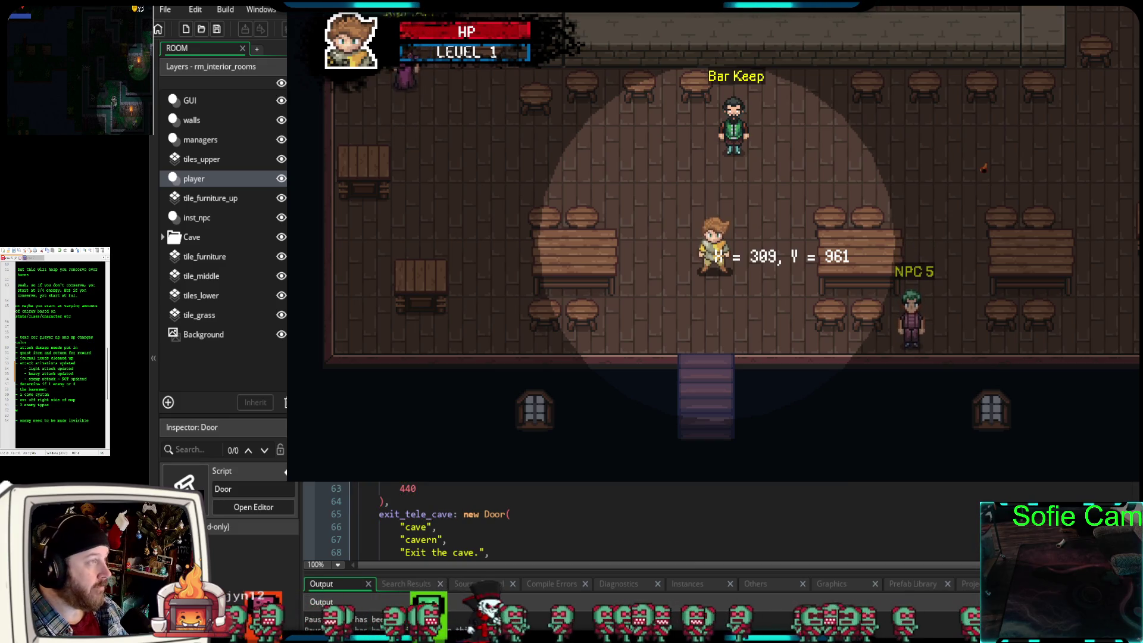
{"action": "key", "text": "s"}
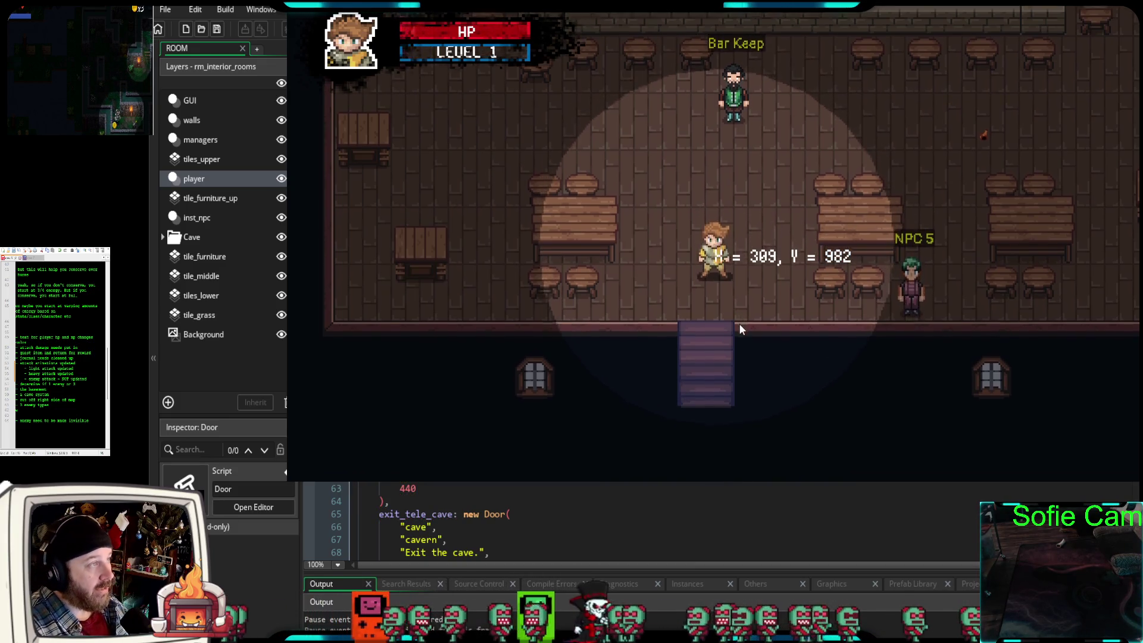
{"action": "key", "text": "e"}
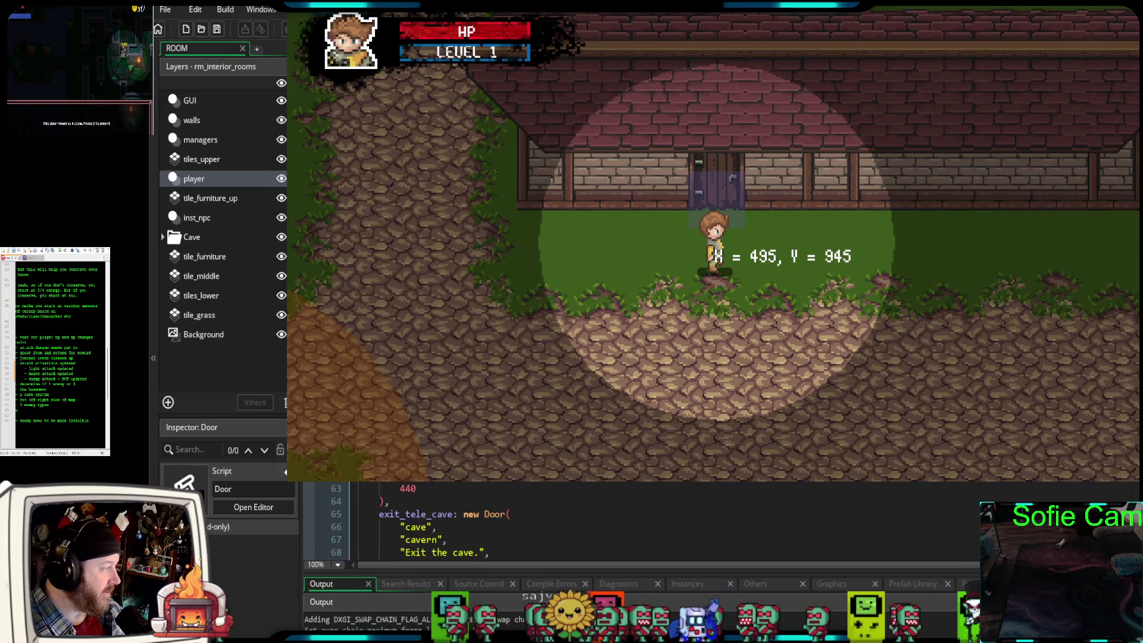
- Walk up to the tavern door and re-enter, comparing against the 303, 1020 entry coordinates
{"action": "scroll", "coordinate": [640, 521], "scroll_direction": "up", "scroll_amount": 2}
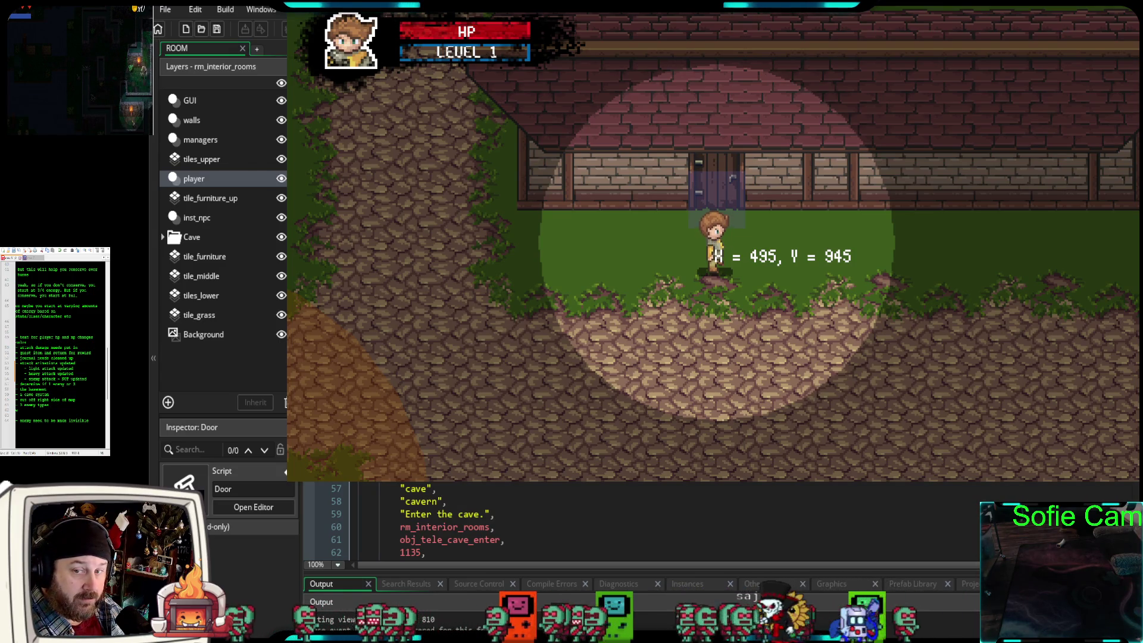
{"action": "scroll", "coordinate": [640, 521], "scroll_direction": "up", "scroll_amount": 4}
{"action": "scroll", "coordinate": [640, 521], "scroll_direction": "down", "scroll_amount": 2}
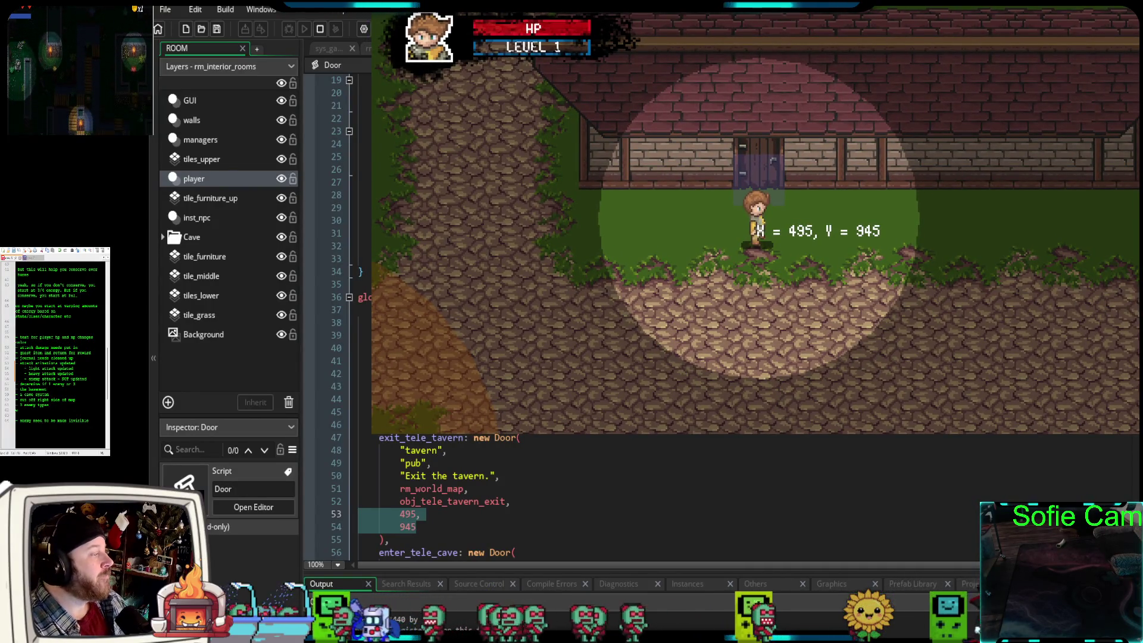
{"action": "scroll", "coordinate": [446, 500], "scroll_direction": "down", "scroll_amount": 2}
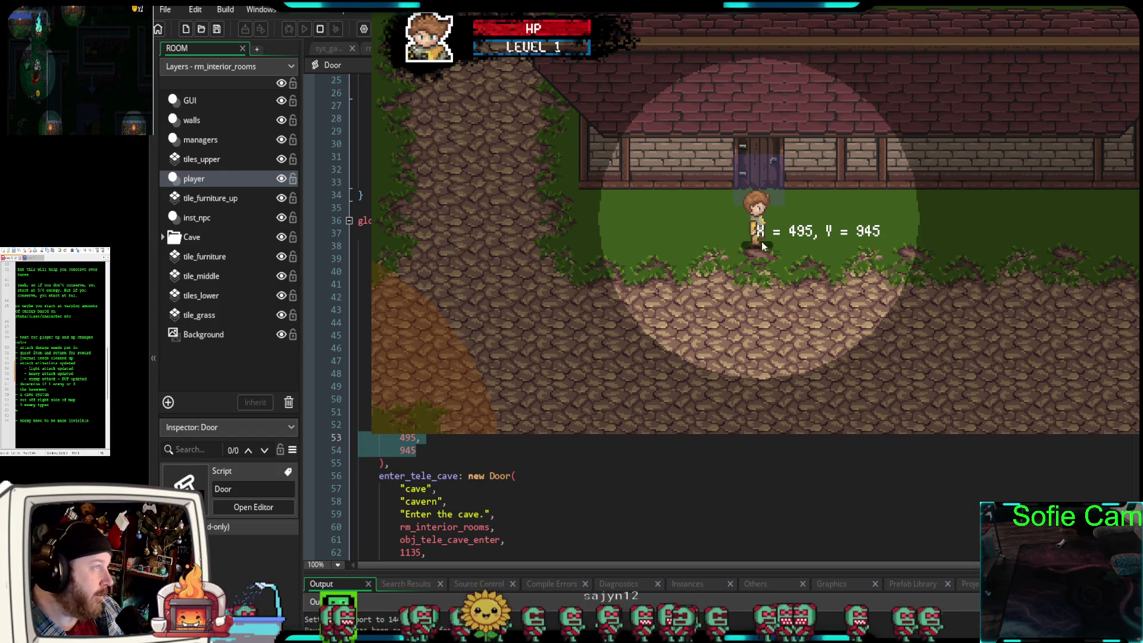
{"action": "key", "text": "w"}
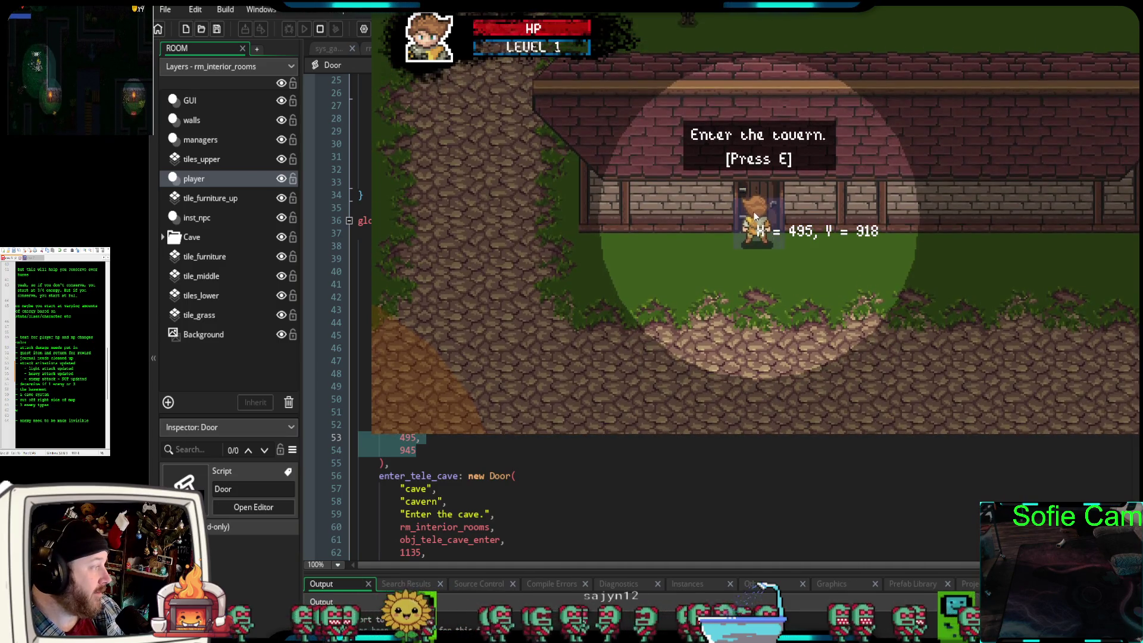
{"action": "key", "text": "e"}
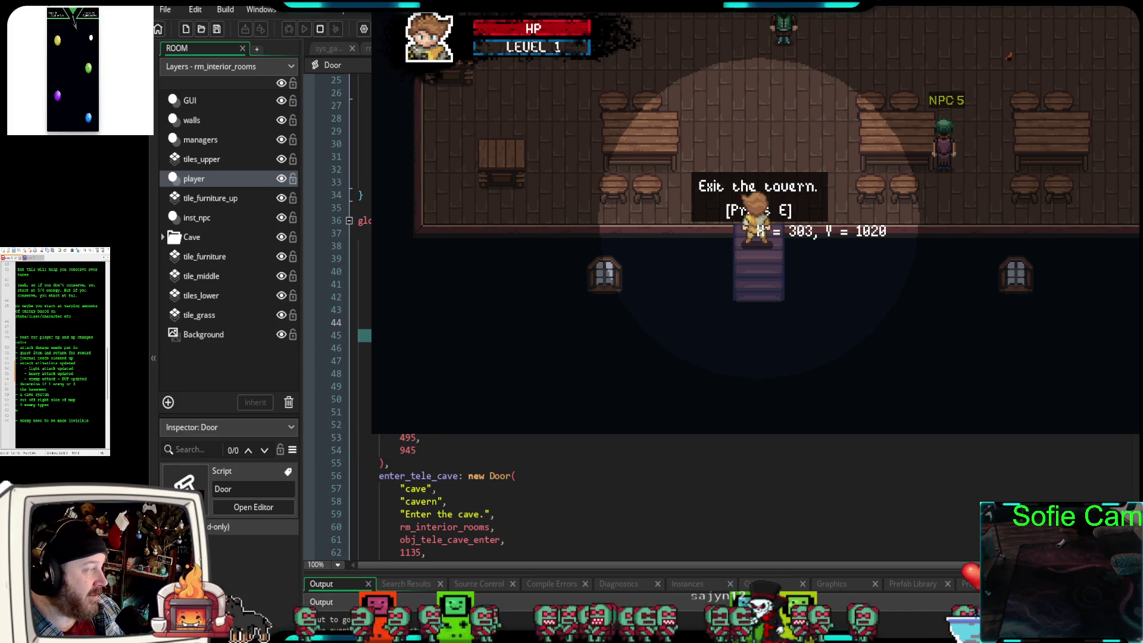
- Walk around inside the tavern toward the Bar Keep and into the kitchen area
{"action": "scroll", "coordinate": [595, 494], "scroll_direction": "up", "scroll_amount": 4}
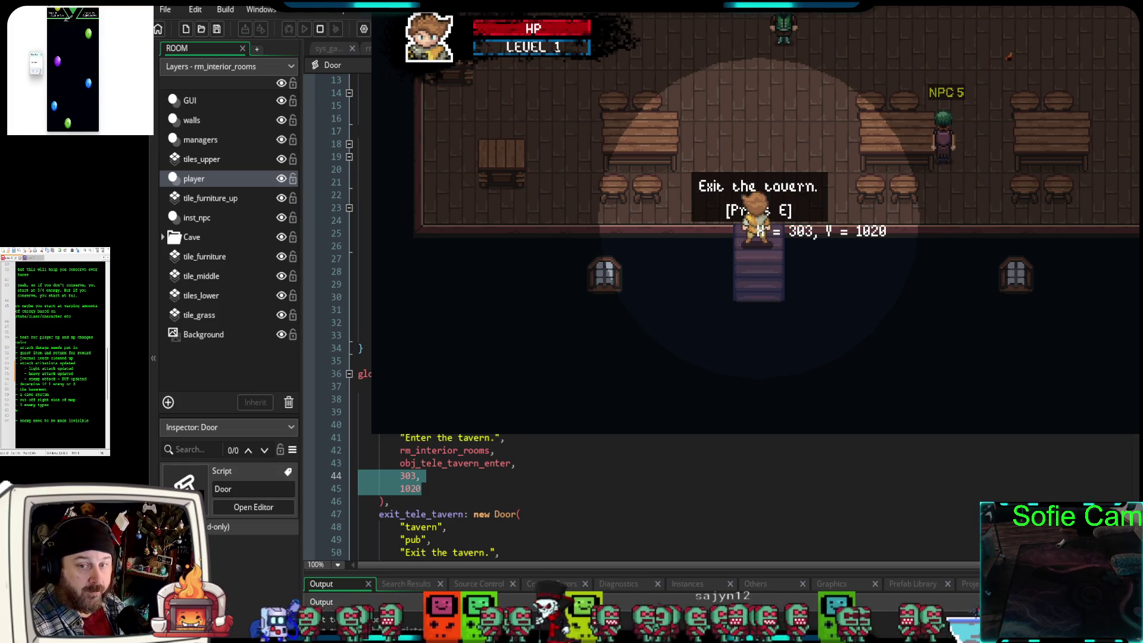
{"action": "scroll", "coordinate": [536, 494], "scroll_direction": "up", "scroll_amount": 2}
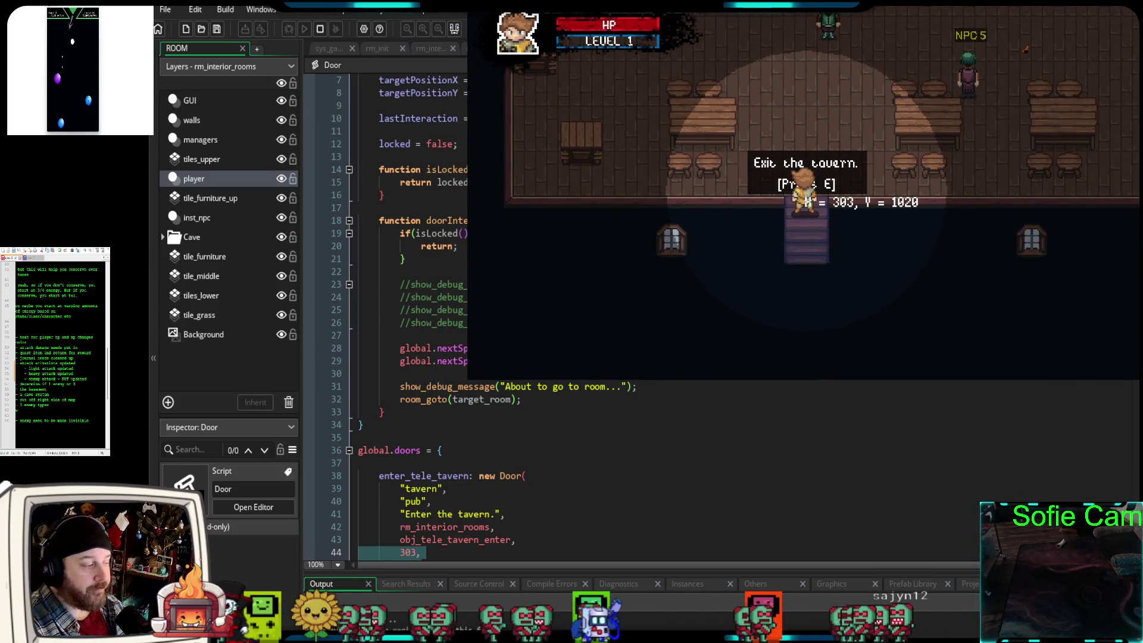
{"action": "scroll", "coordinate": [417, 315], "scroll_direction": "down", "scroll_amount": 4}
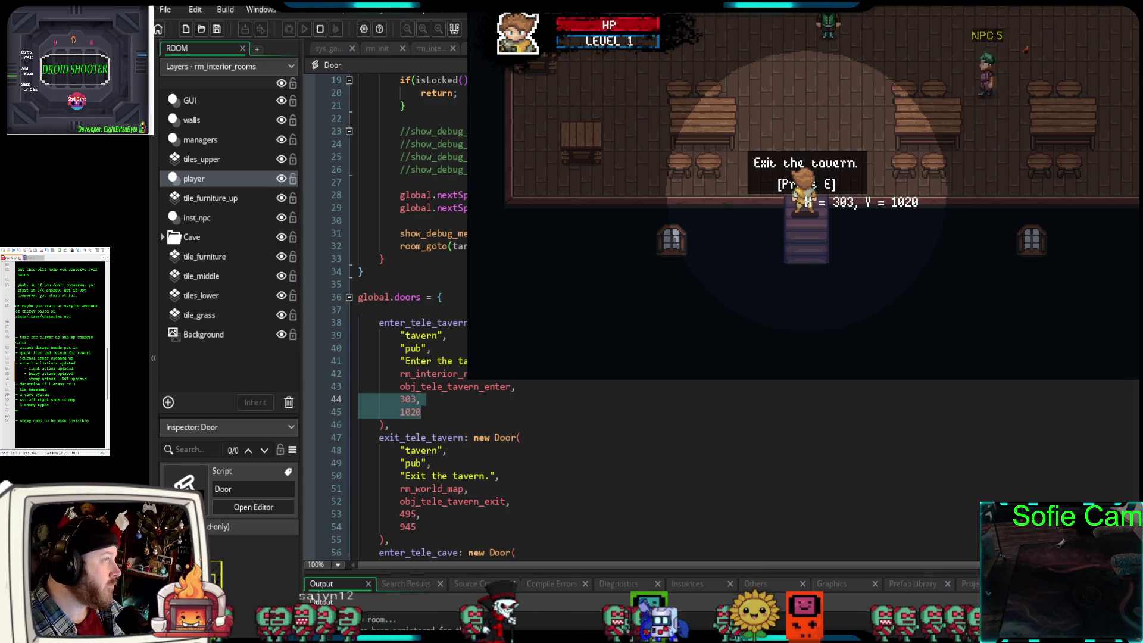
{"action": "scroll", "coordinate": [387, 316], "scroll_direction": "down", "scroll_amount": 2}
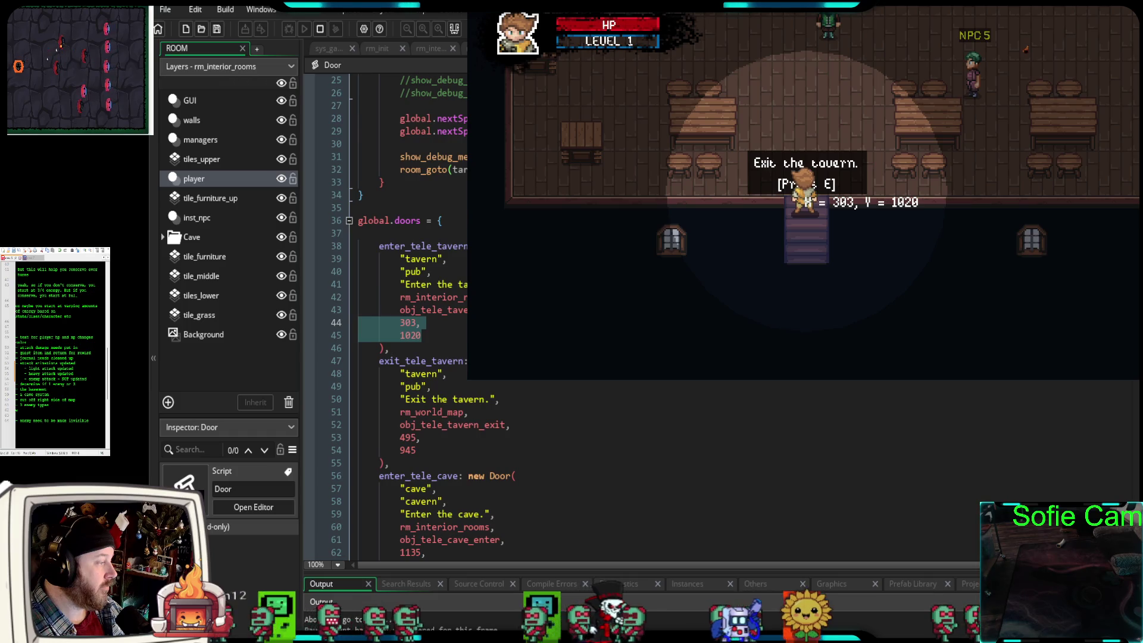
{"action": "scroll", "coordinate": [387, 315], "scroll_direction": "down", "scroll_amount": 2}
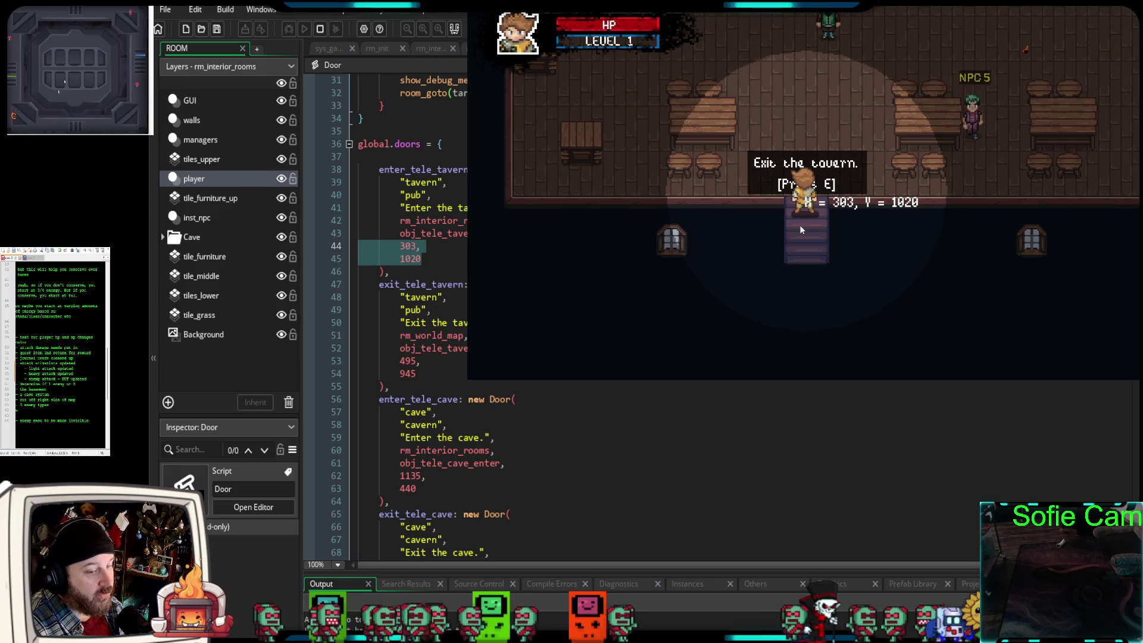
{"action": "key", "text": "w"}
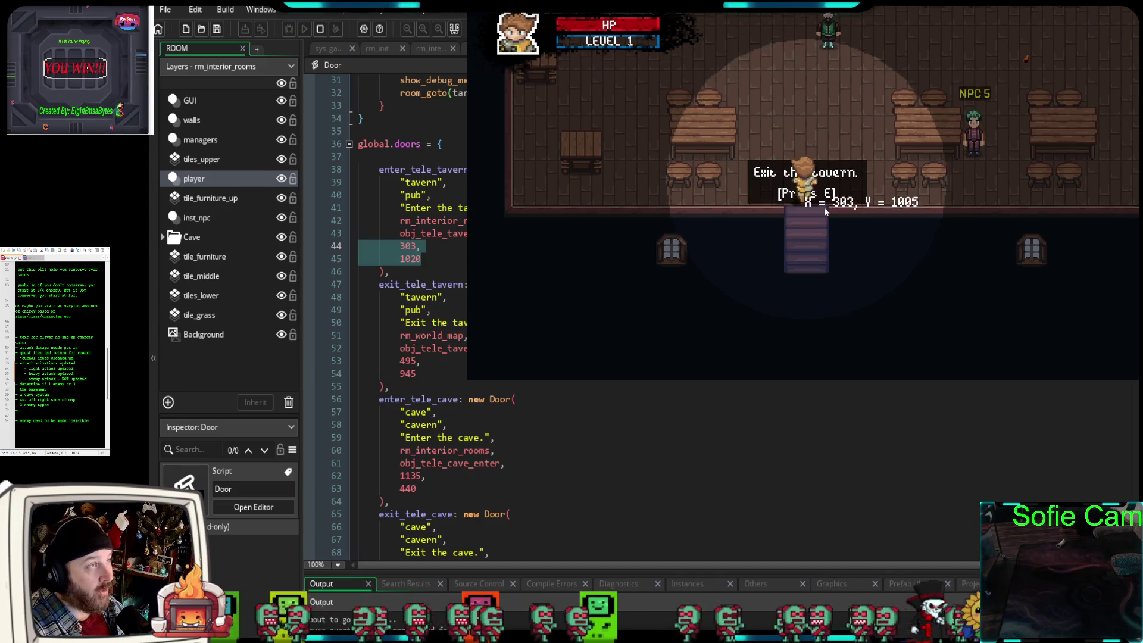
{"action": "key", "text": "s"}
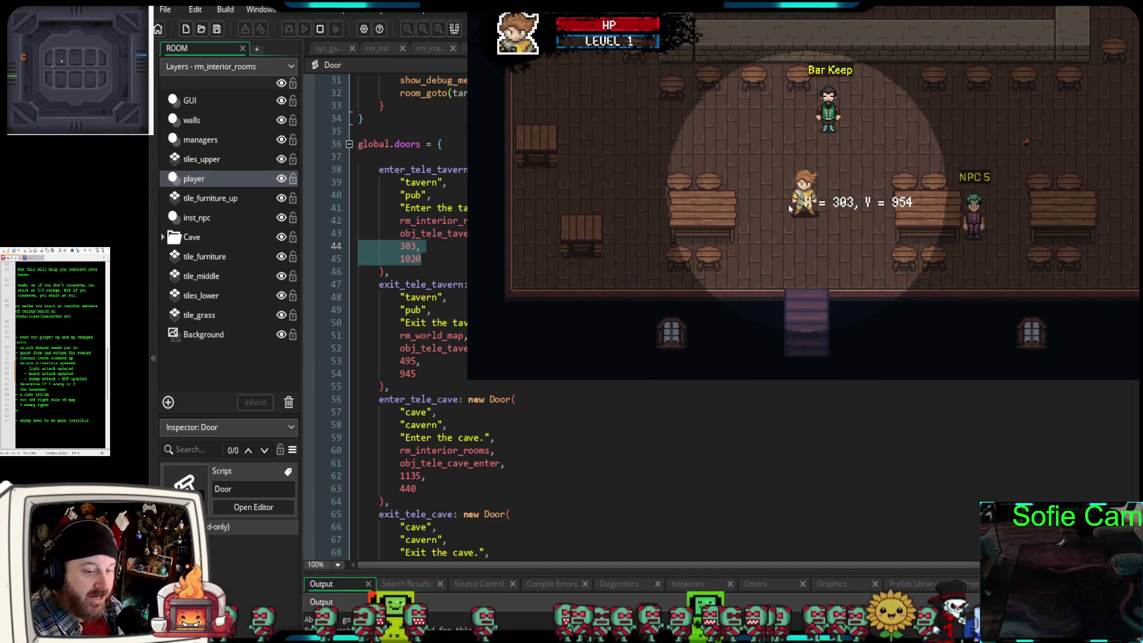
{"action": "key", "text": "w"}
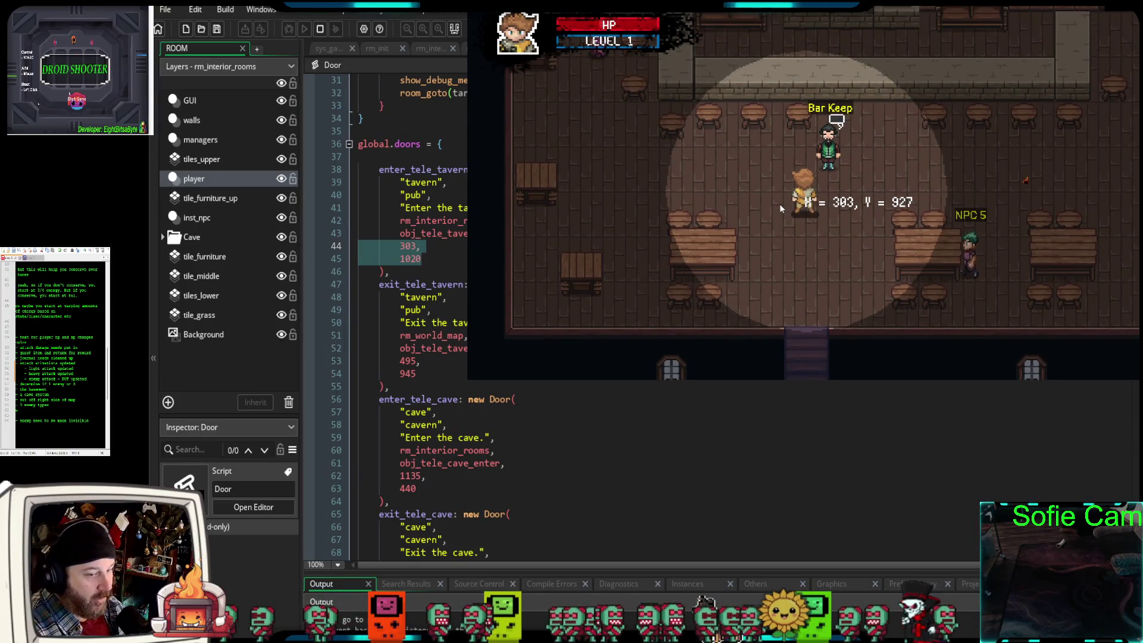
{"action": "key", "text": "s"}
{"action": "key", "text": "w"}
{"action": "key", "text": "d"}
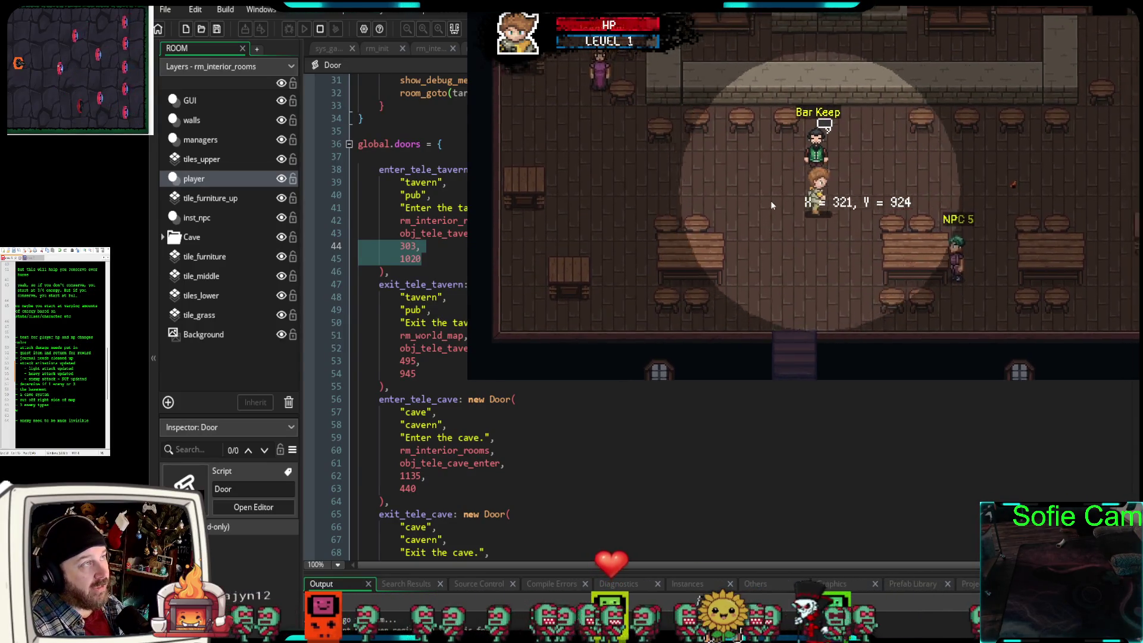
{"action": "key", "text": "d"}
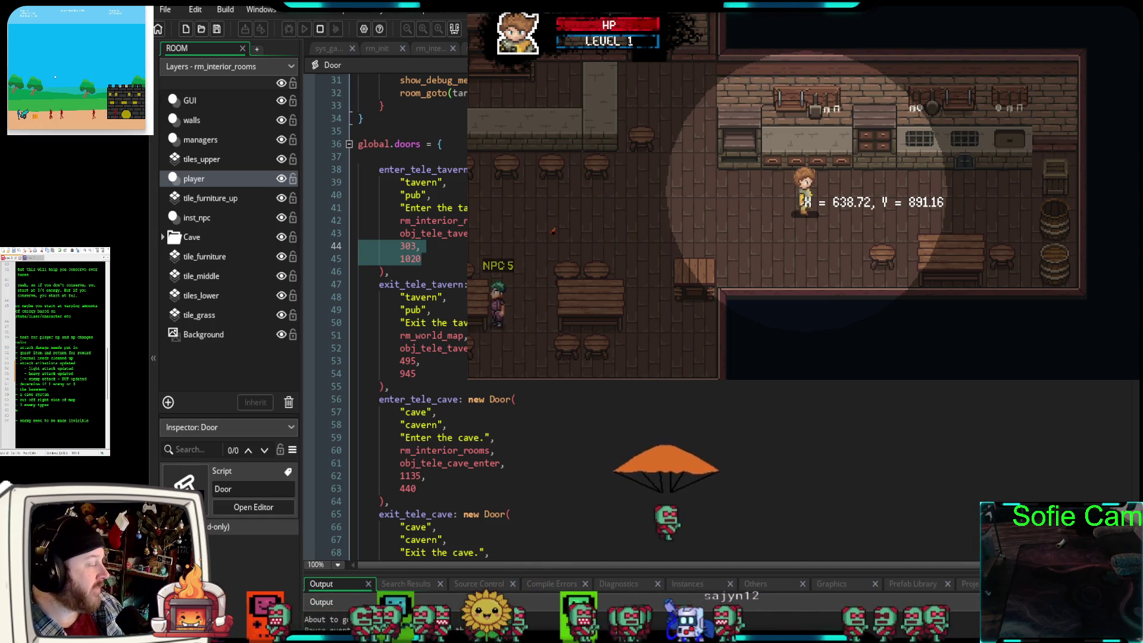
- Walk the player left and down to the tavern exit stairs
{"action": "left_click", "coordinate": [452, 284]}
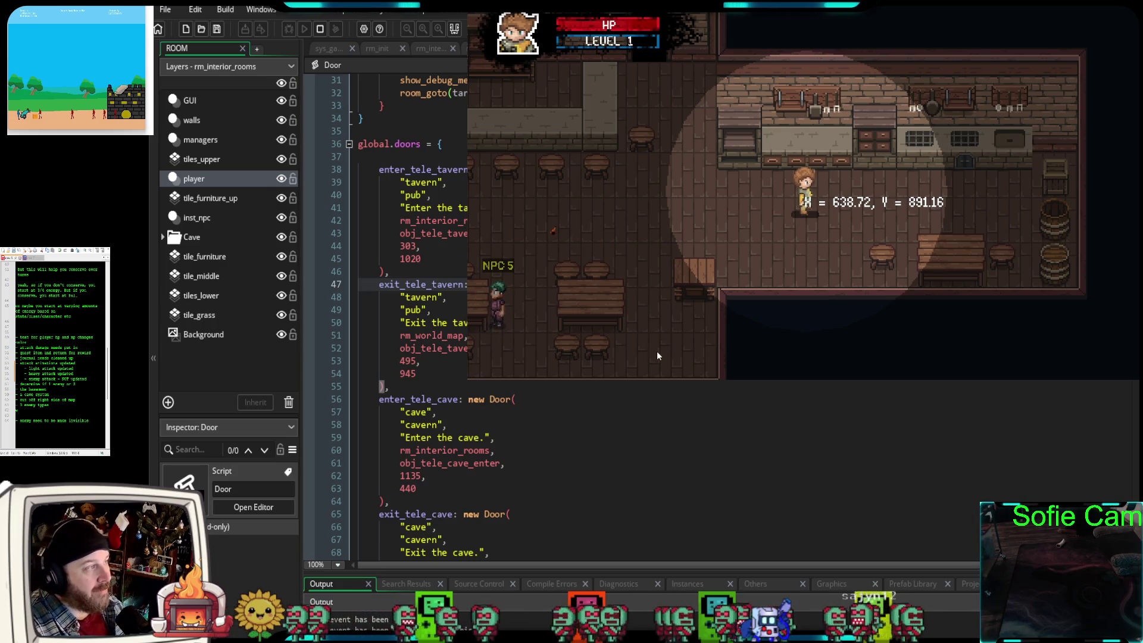
{"action": "key", "text": "Left"}
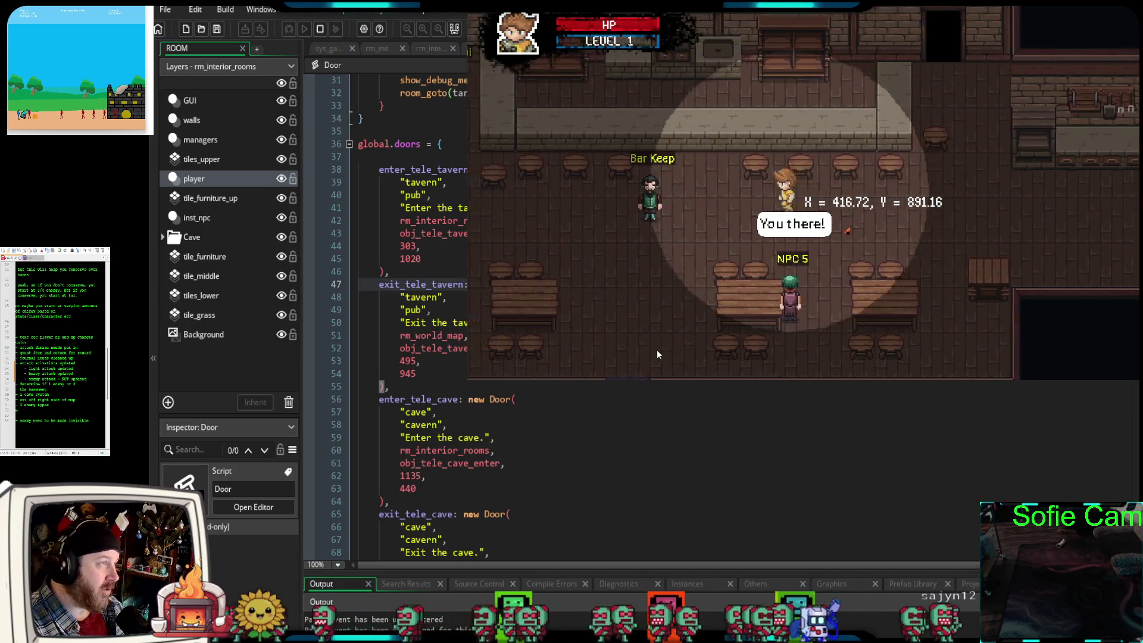
{"action": "key", "text": "Down"}
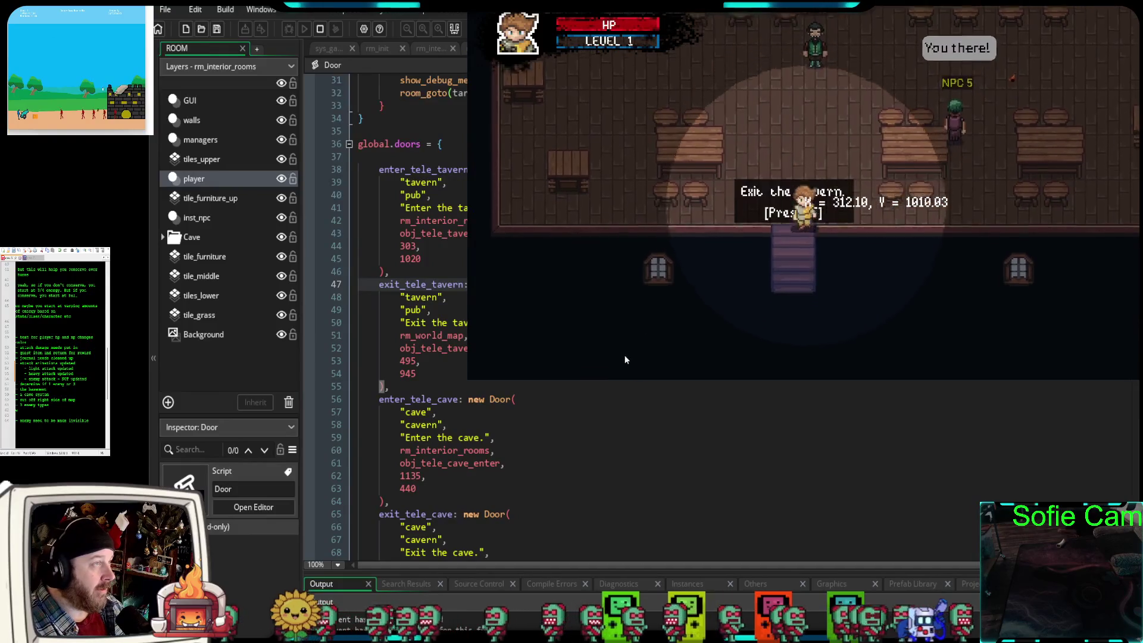
{"action": "key", "text": "Down"}
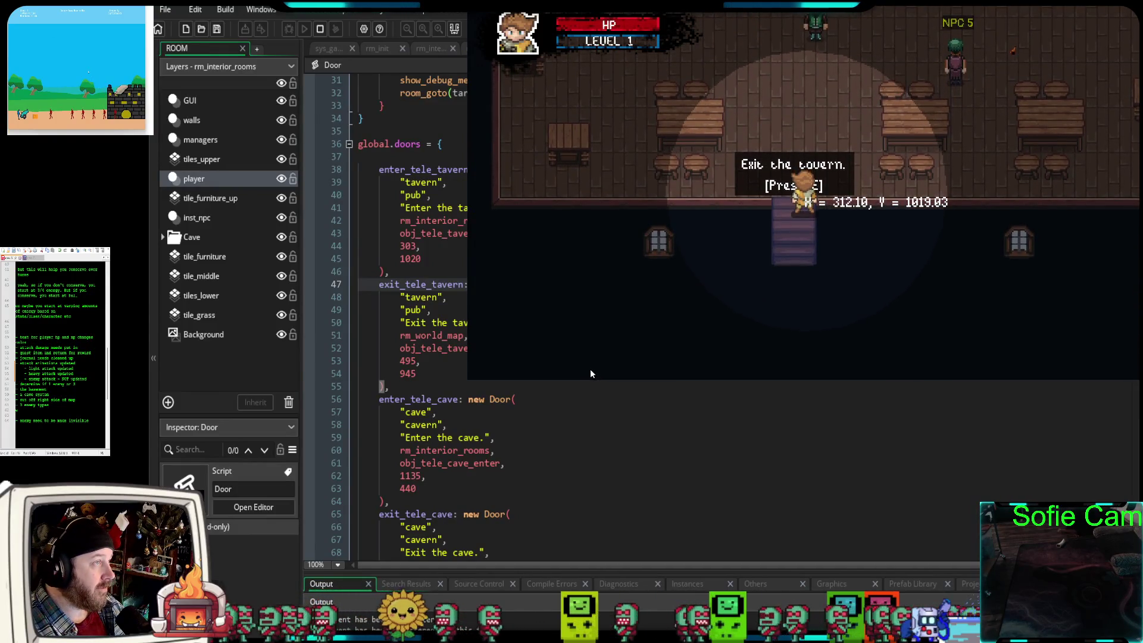
{"action": "key", "text": "Left"}
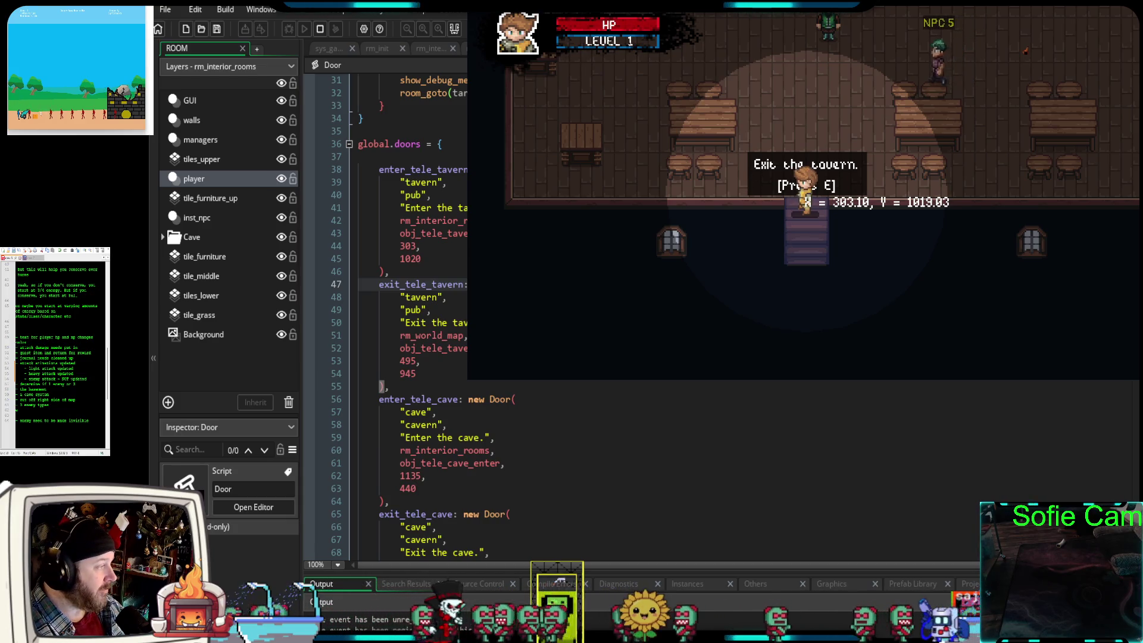
- Undo the accidental exit-text edit and teleport outside, confirming arrival at 495, 945
{"action": "left_click_drag", "start_coordinate": [464, 325], "coordinate": [397, 326]}
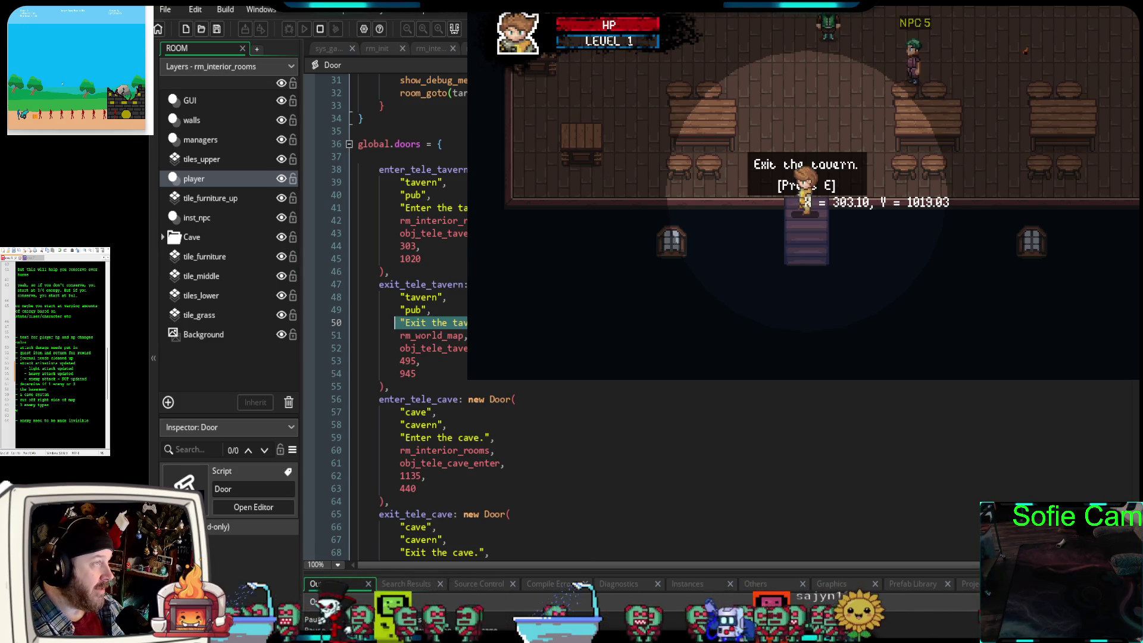
{"action": "type", "text": "s"}
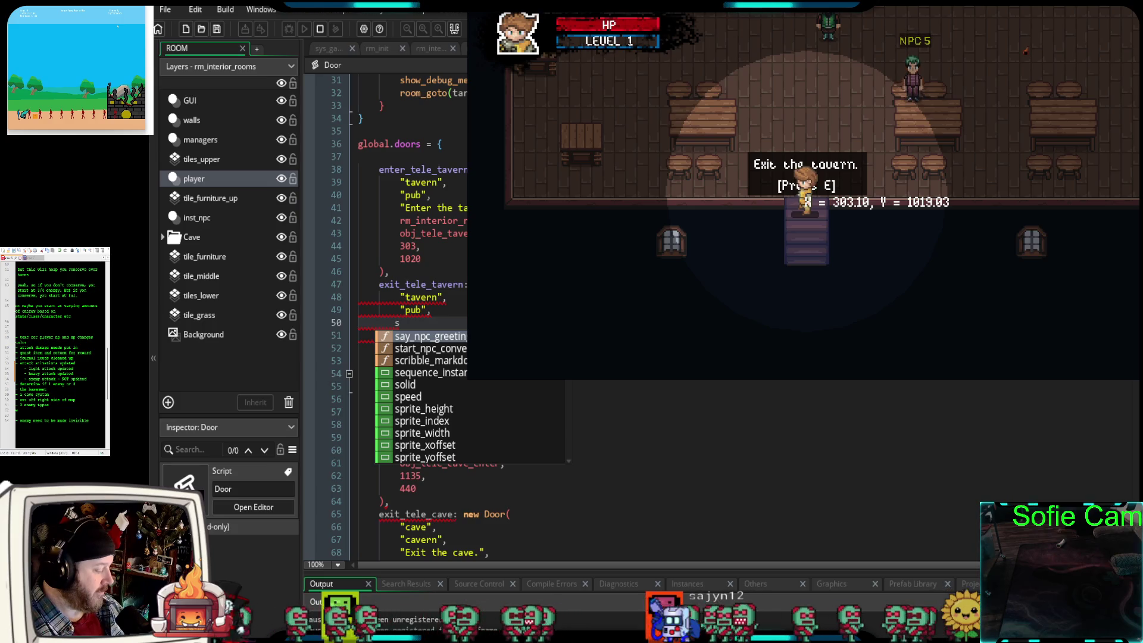
{"action": "key", "text": "ctrl+z"}
{"action": "left_click", "coordinate": [817, 243]}
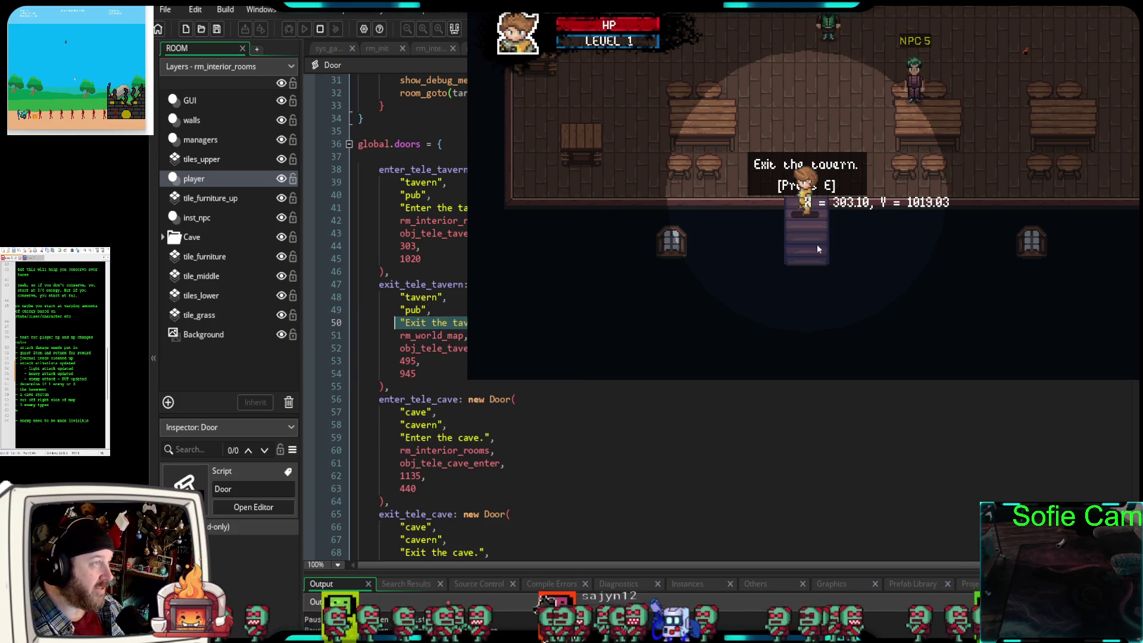
{"action": "key", "text": "e"}
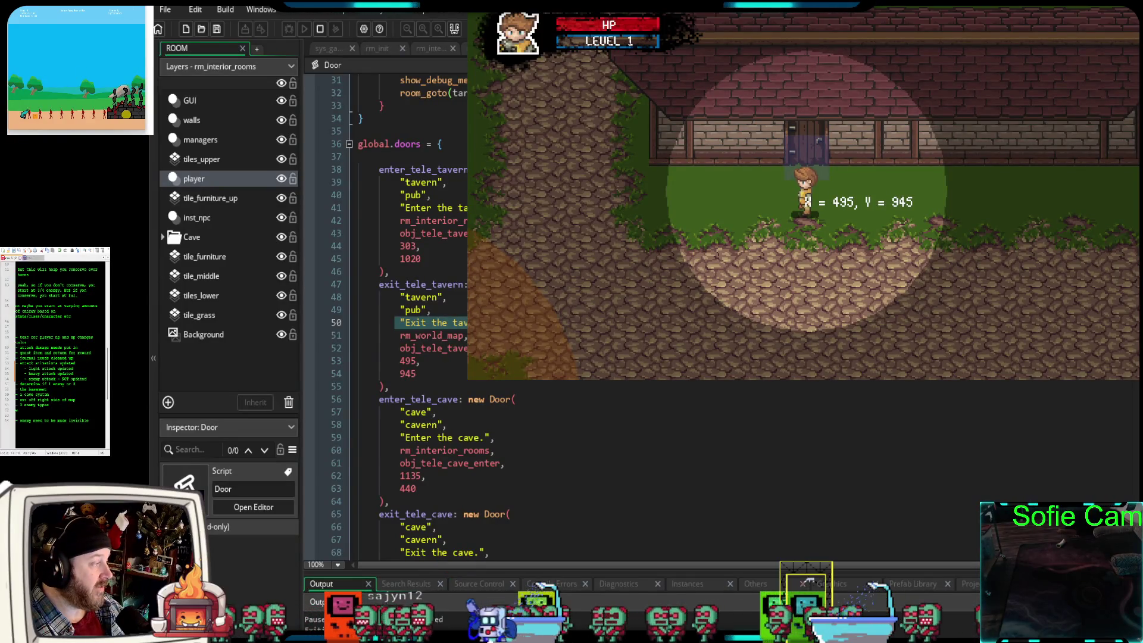
{"action": "left_click_drag", "start_coordinate": [416, 373], "coordinate": [329, 362]}
{"action": "scroll", "coordinate": [578, 421], "scroll_direction": "down", "scroll_amount": 2}
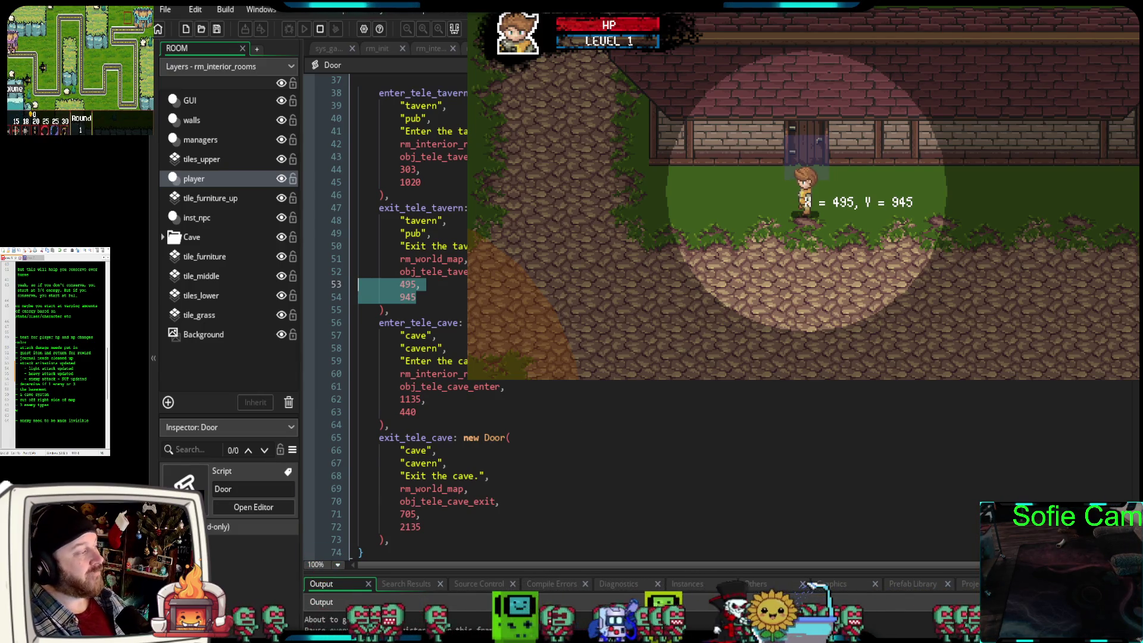
{"action": "scroll", "coordinate": [577, 421], "scroll_direction": "up", "scroll_amount": 8}
{"action": "scroll", "coordinate": [577, 421], "scroll_direction": "down", "scroll_amount": 6}
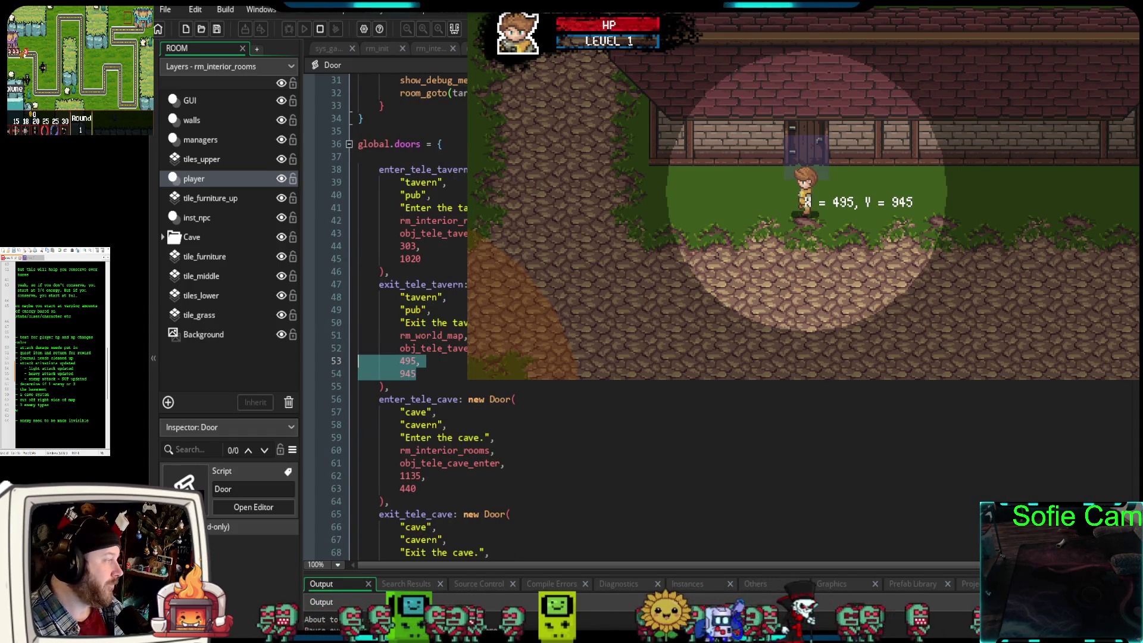
{"action": "scroll", "coordinate": [578, 421], "scroll_direction": "up", "scroll_amount": 10}
{"action": "scroll", "coordinate": [577, 421], "scroll_direction": "down", "scroll_amount": 6}
{"action": "scroll", "coordinate": [417, 315], "scroll_direction": "down", "scroll_amount": 6}
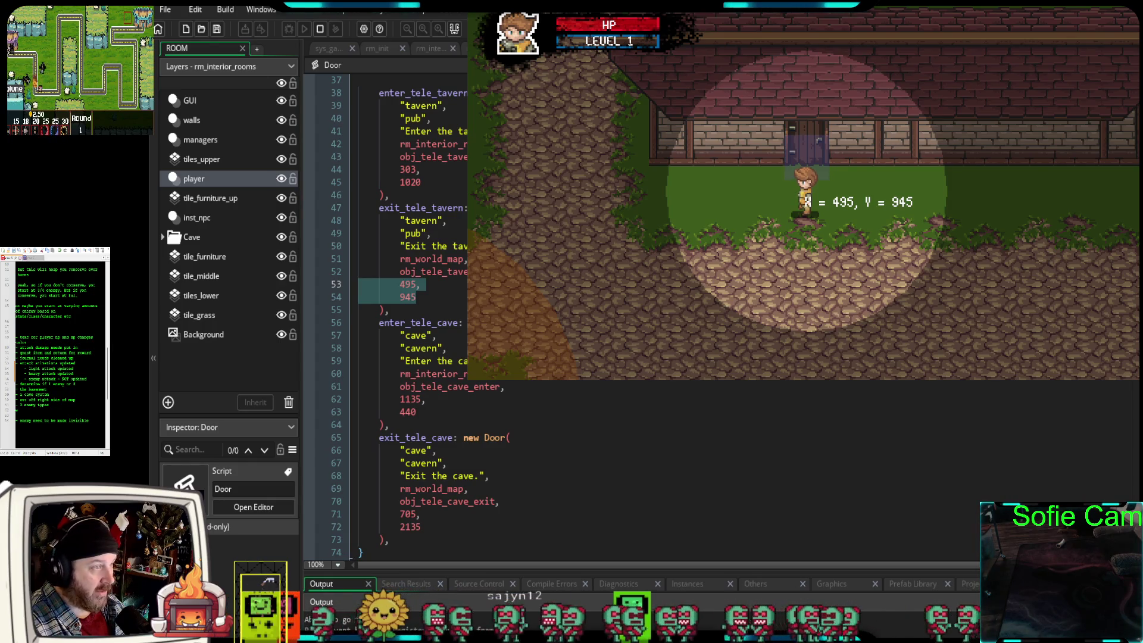
{"action": "middle_click", "coordinate": [450, 387]}
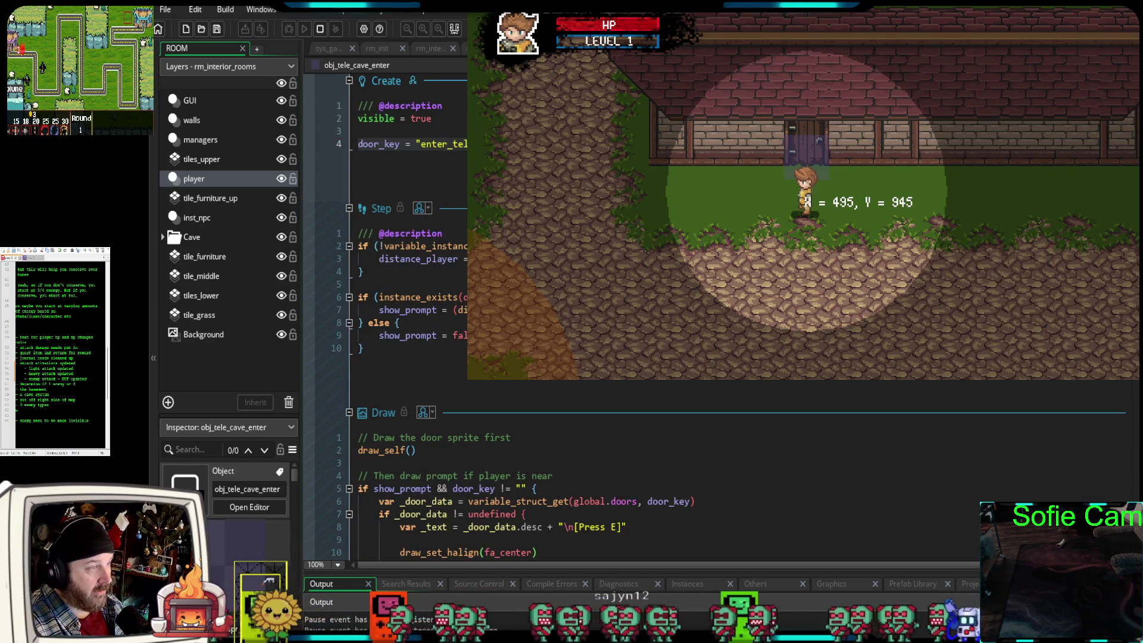
{"action": "scroll", "coordinate": [1011, 446], "scroll_direction": "down", "scroll_amount": 5}
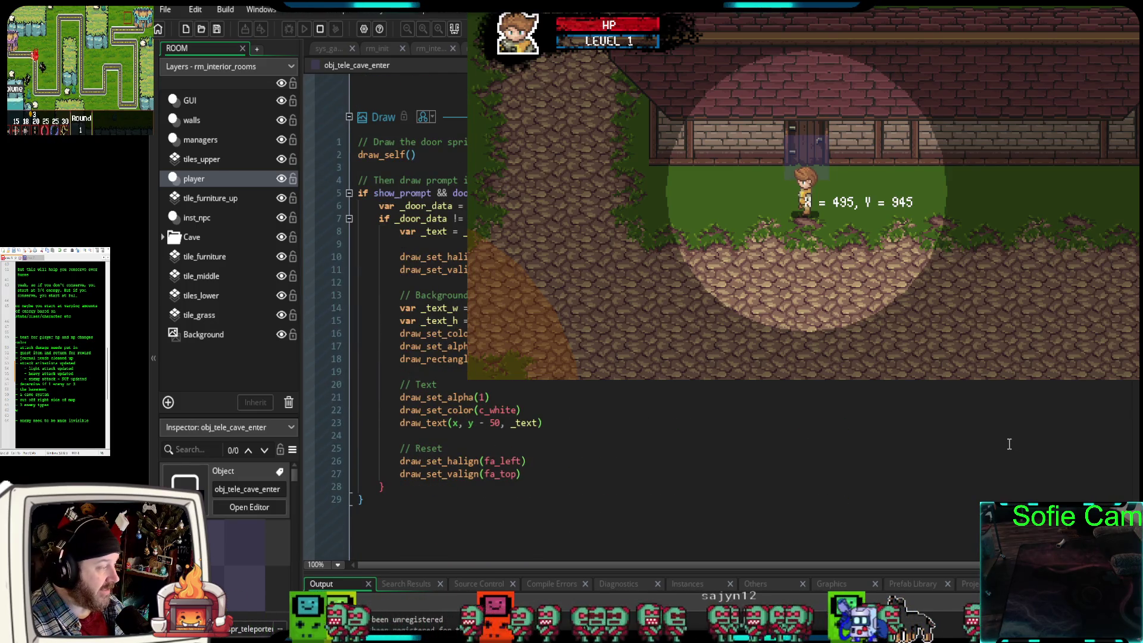
{"action": "scroll", "coordinate": [1015, 443], "scroll_direction": "up", "scroll_amount": 5}
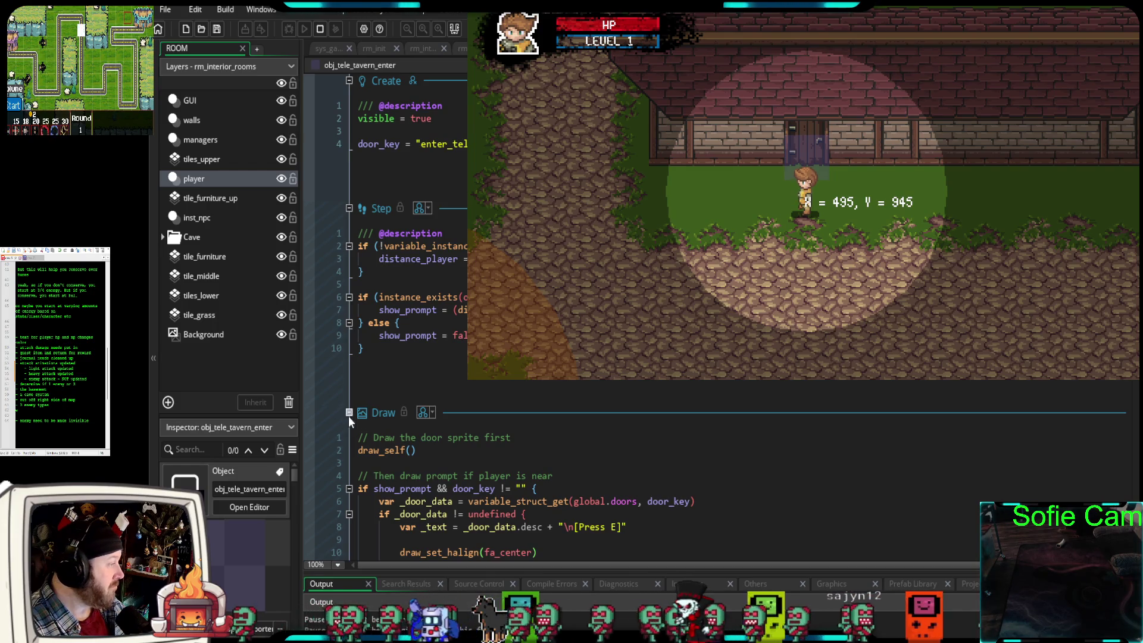
{"action": "scroll", "coordinate": [654, 476], "scroll_direction": "down", "scroll_amount": 4}
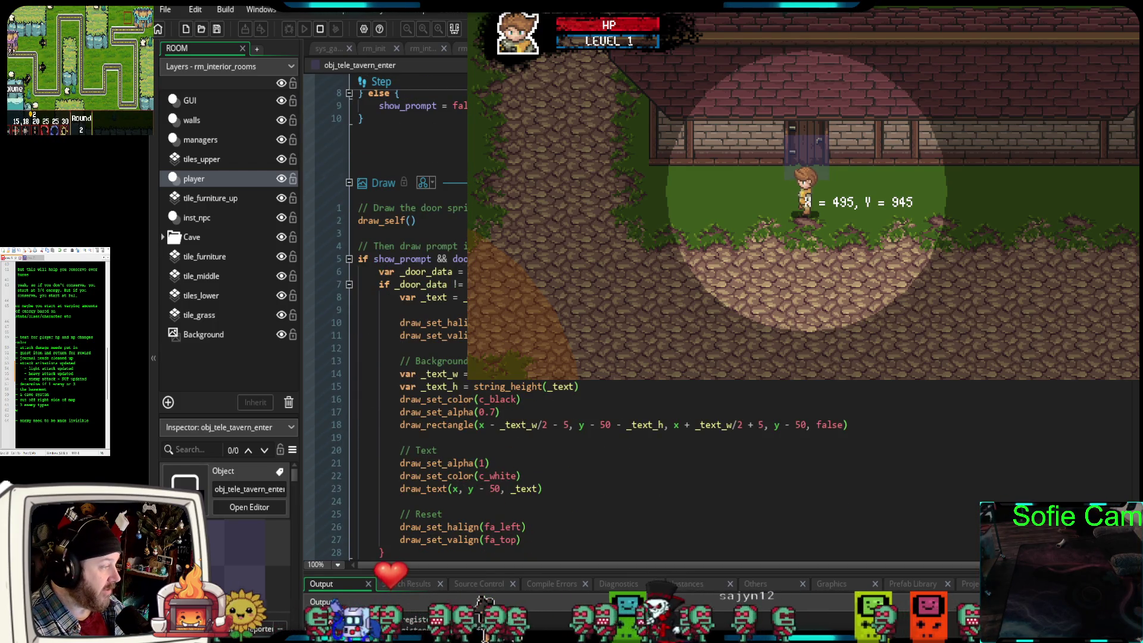
{"action": "scroll", "coordinate": [417, 357], "scroll_direction": "down", "scroll_amount": 1}
{"action": "scroll", "coordinate": [417, 357], "scroll_direction": "up", "scroll_amount": 5}
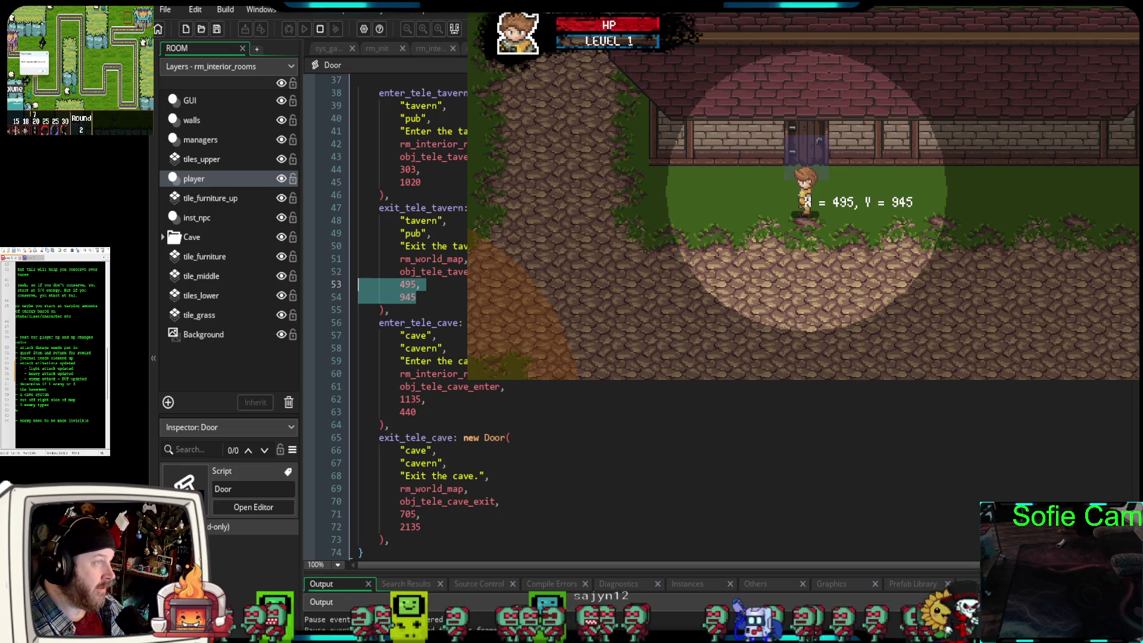
- Walk the player from the tavern south across the clearing toward the cave area
{"action": "left_click", "coordinate": [840, 338]}
{"action": "key", "text": "Left"}
{"action": "key", "text": "Down"}
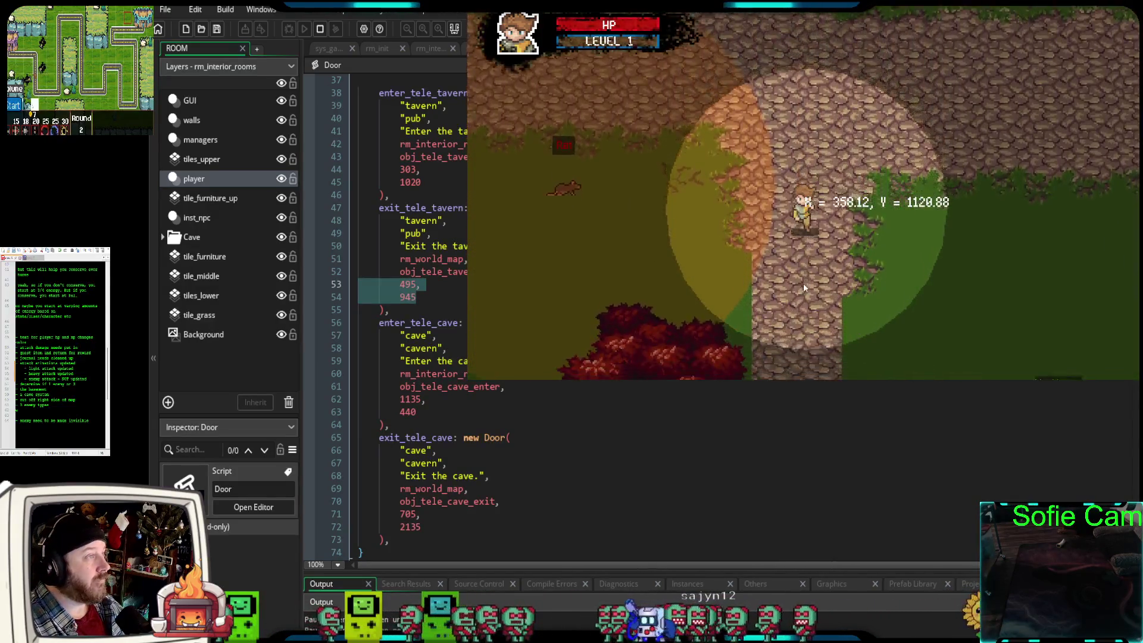
{"action": "key", "text": "Down"}
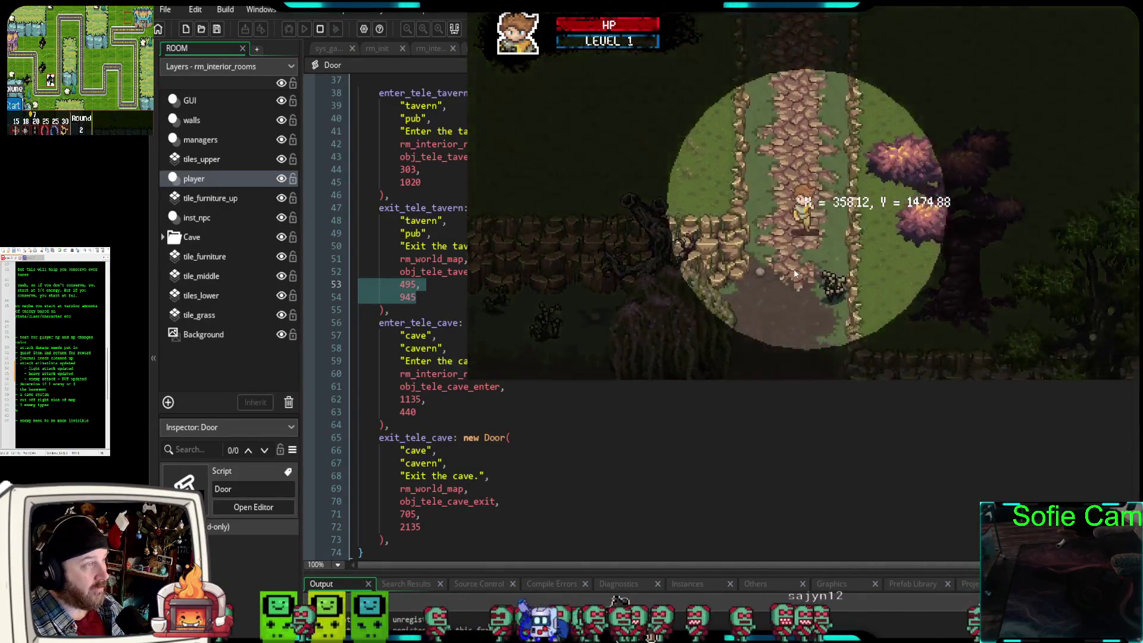
{"action": "key", "text": "Right"}
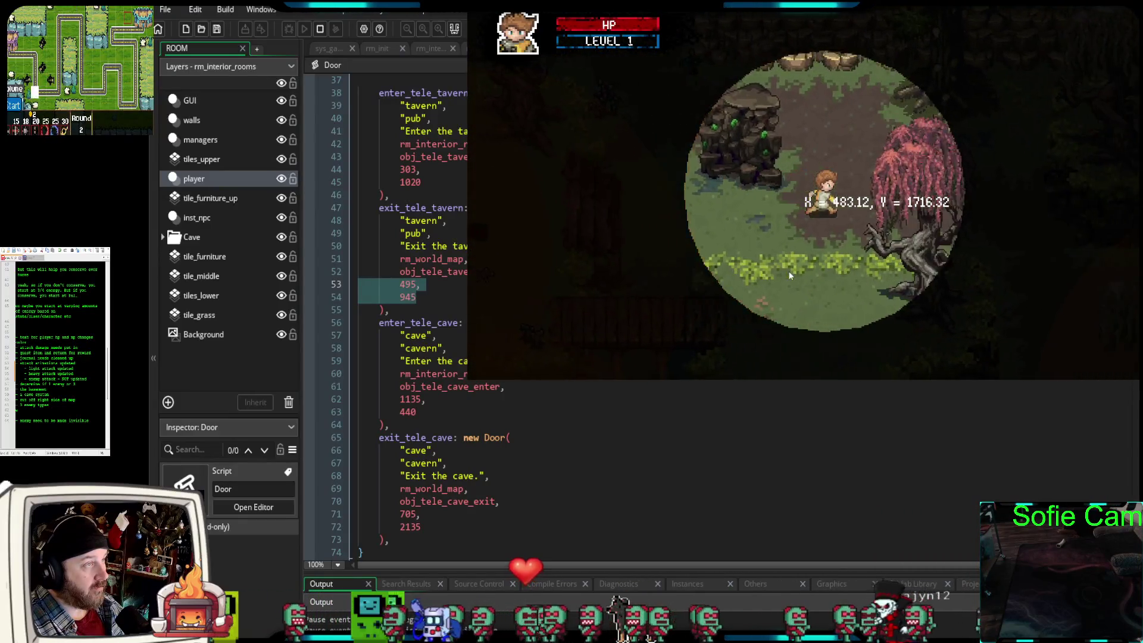
{"action": "key", "text": "Down"}
{"action": "key", "text": "Left"}
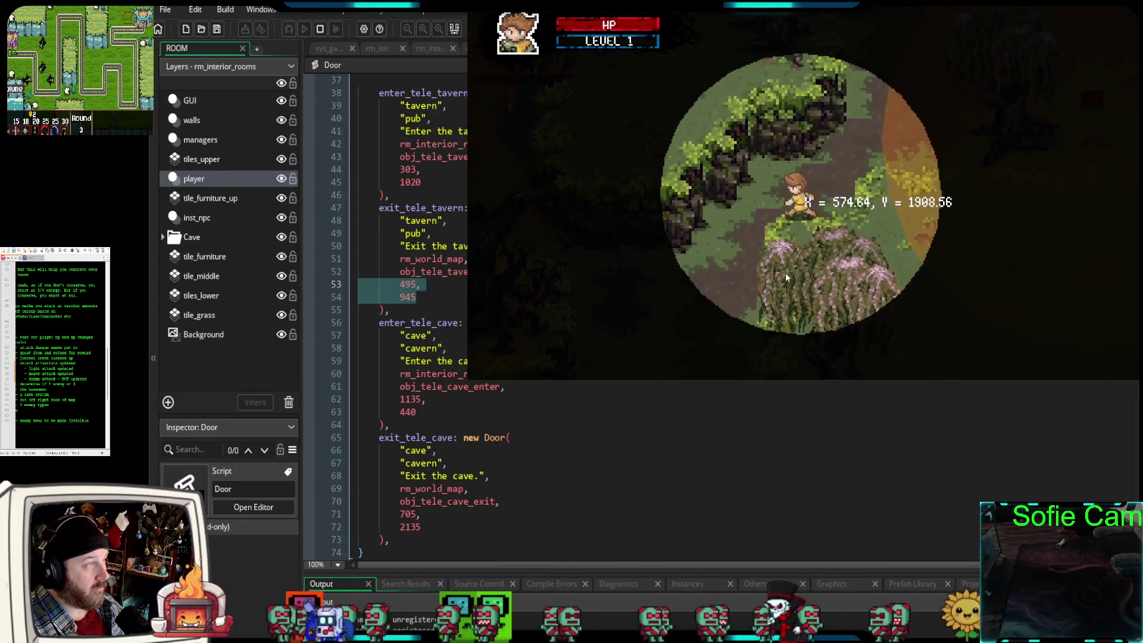
{"action": "key", "text": "Down"}
{"action": "key", "text": "Right"}
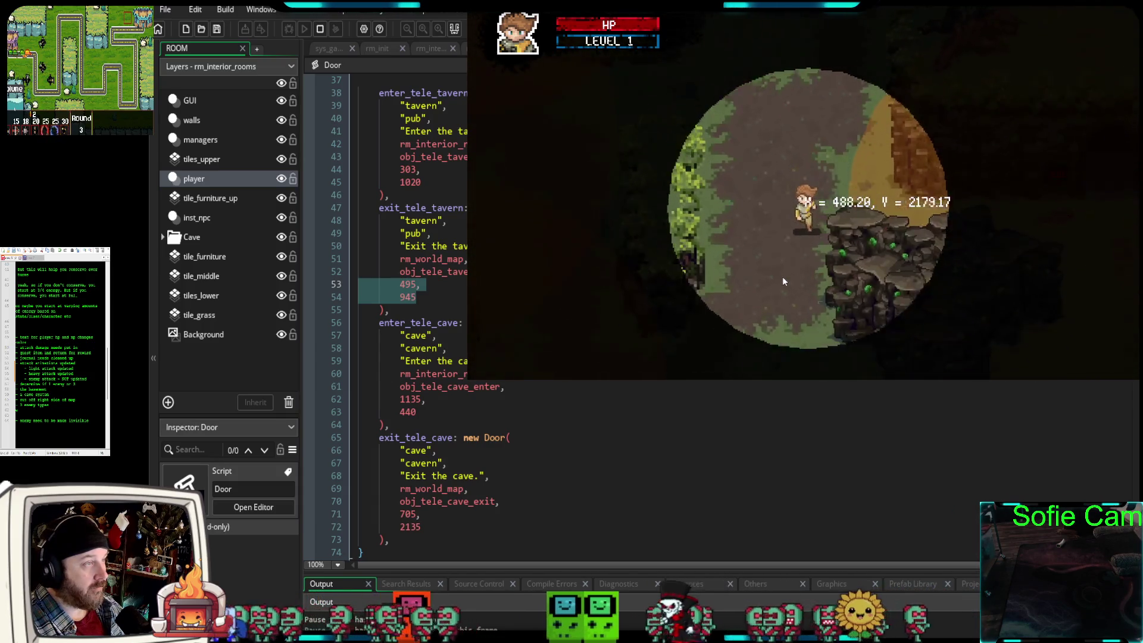
{"action": "key", "text": "Right"}
{"action": "key", "text": "Down"}
{"action": "key", "text": "Up"}
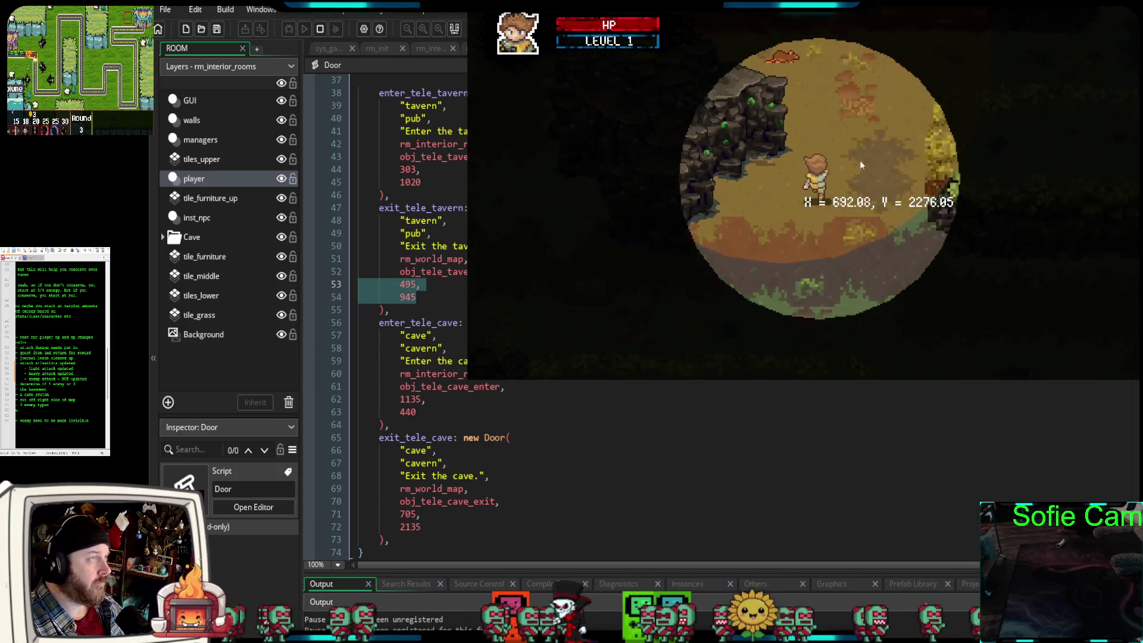
{"action": "key", "text": "Right"}
{"action": "key", "text": "Down"}
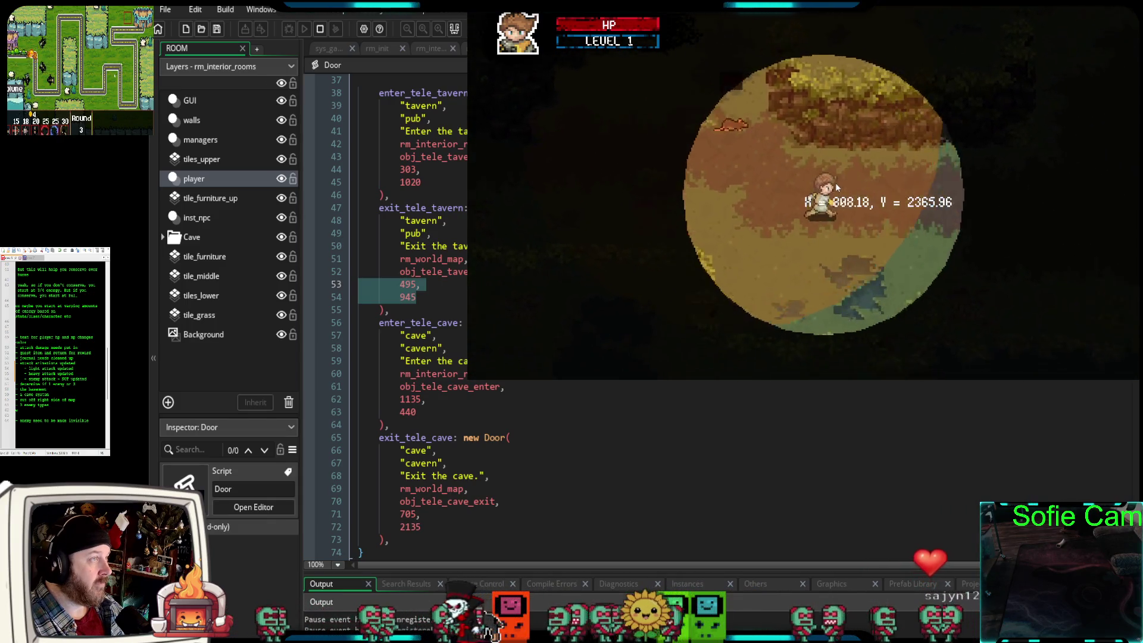
{"action": "key", "text": "Right"}
{"action": "key", "text": "Up"}
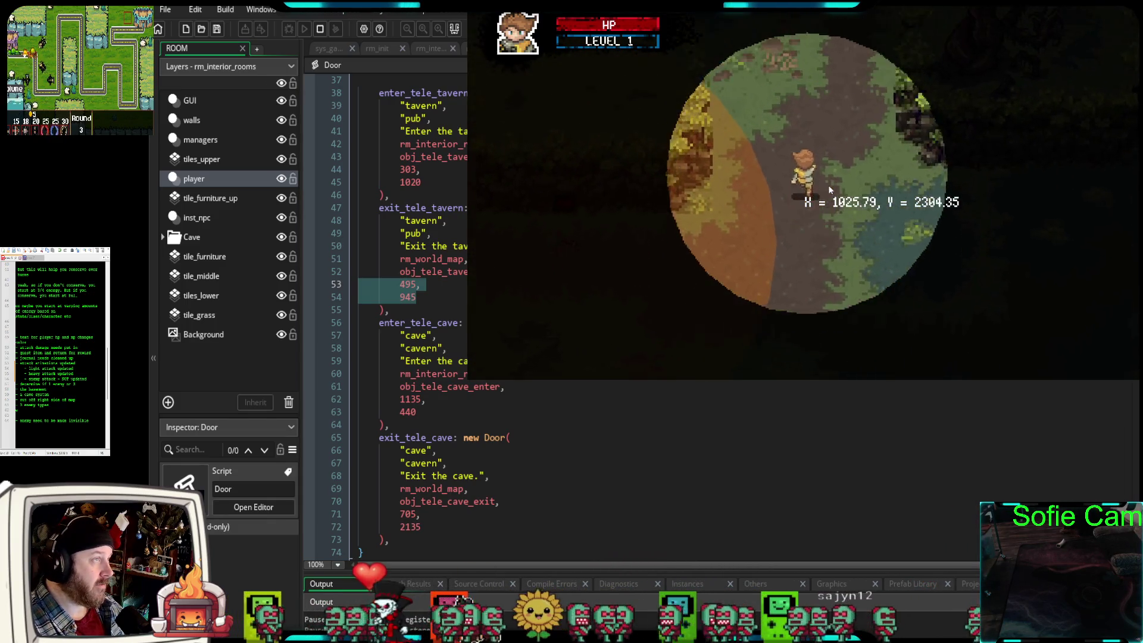
- Position the player at the cave entrance doorway and note its Y reading
{"action": "key", "text": "Up"}
{"action": "key", "text": "Left"}
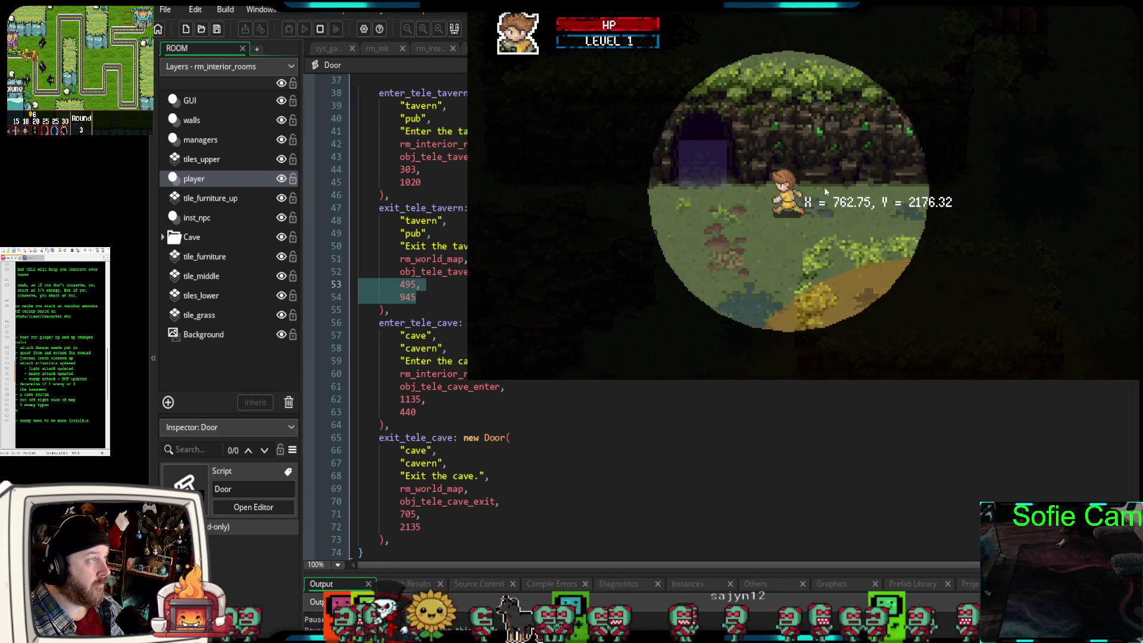
{"action": "key", "text": "Left"}
{"action": "key", "text": "Up"}
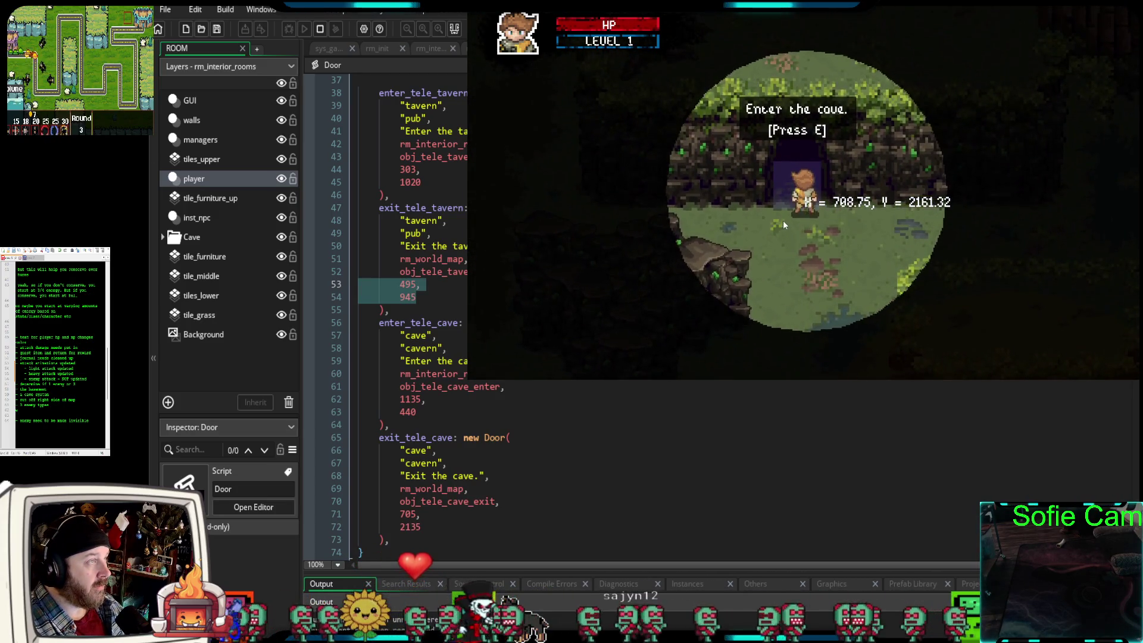
{"action": "key", "text": "Down"}
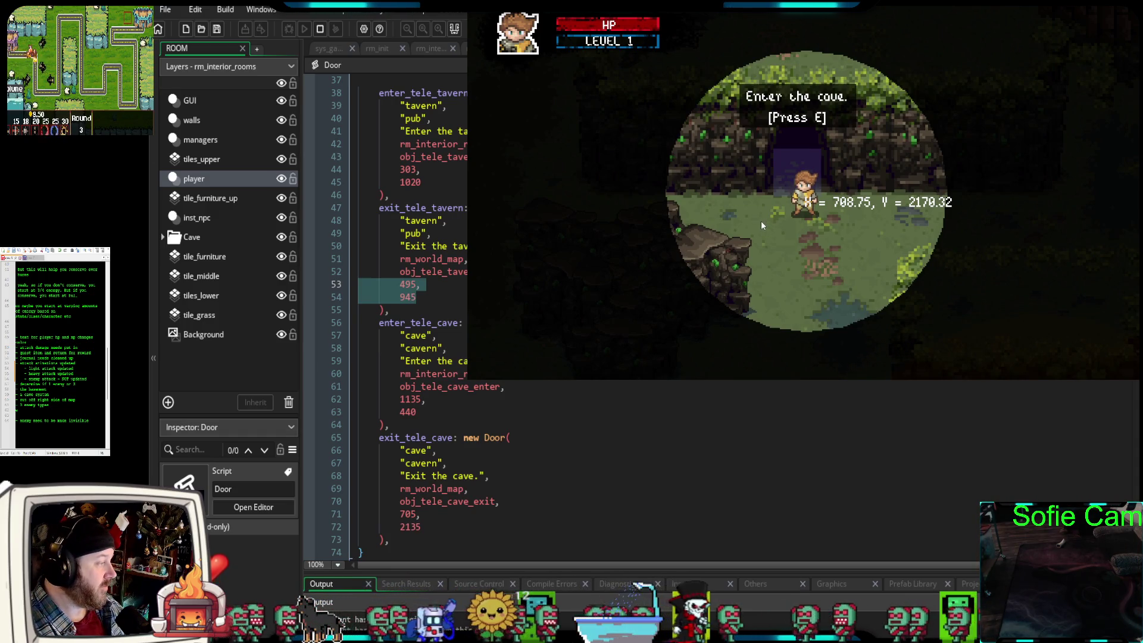
{"action": "key", "text": "Left"}
{"action": "key", "text": "Right"}
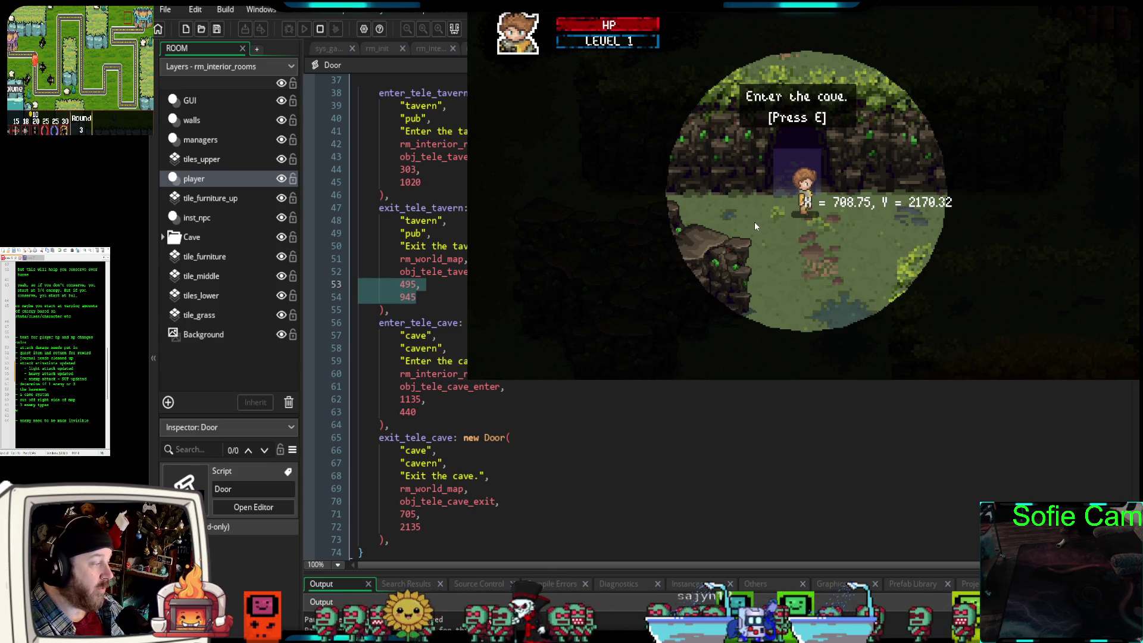
{"action": "key", "text": "Up"}
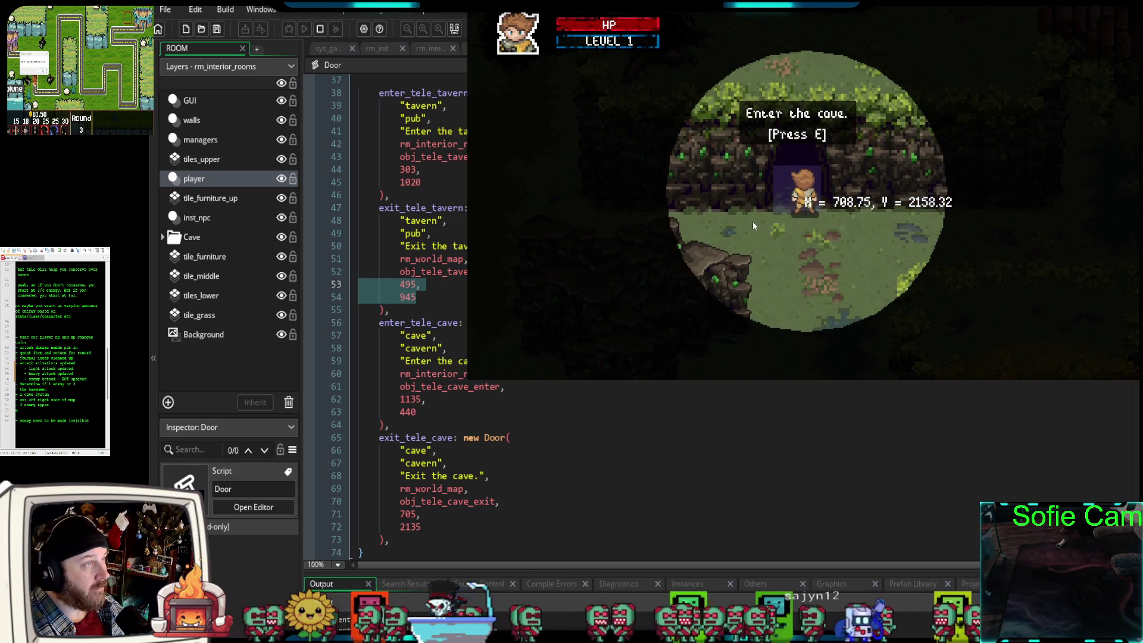
{"action": "key", "text": "Up"}
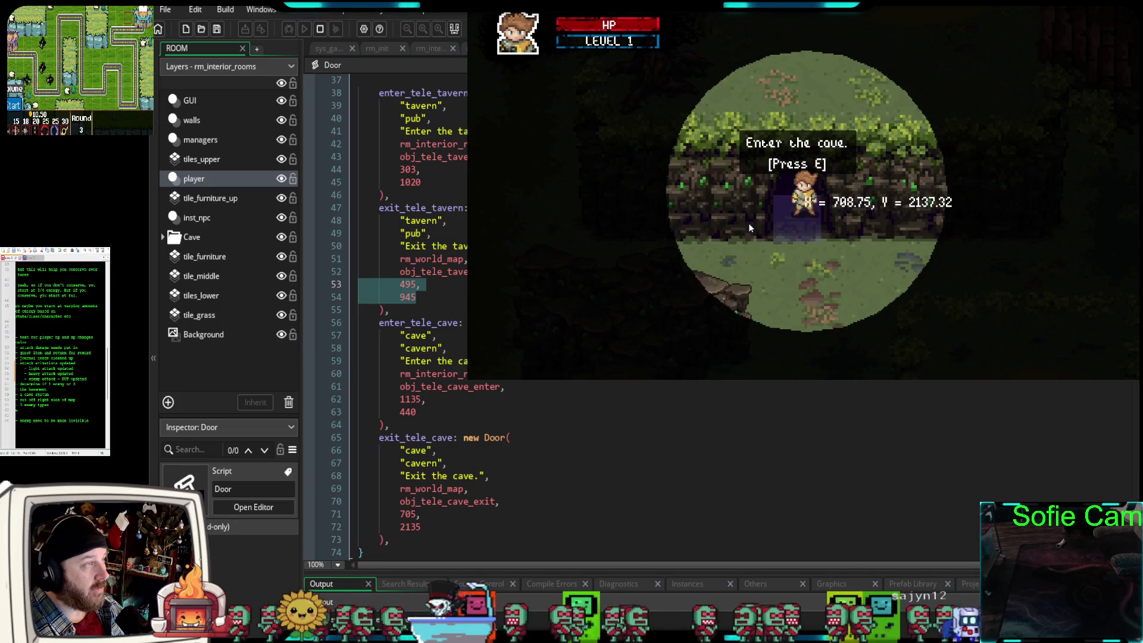
{"action": "key", "text": "Down"}
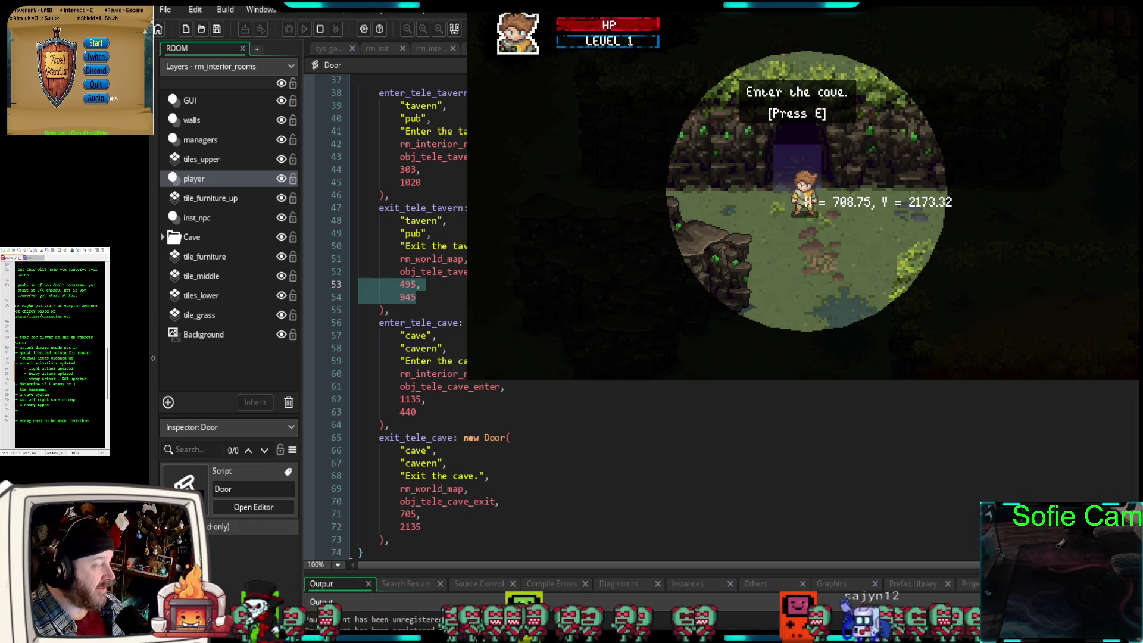
- Change exit_tele_cave's Y from 2135 to 2170 and walk back into the cave entrance
{"action": "left_click_drag", "start_coordinate": [422, 527], "coordinate": [409, 527]}
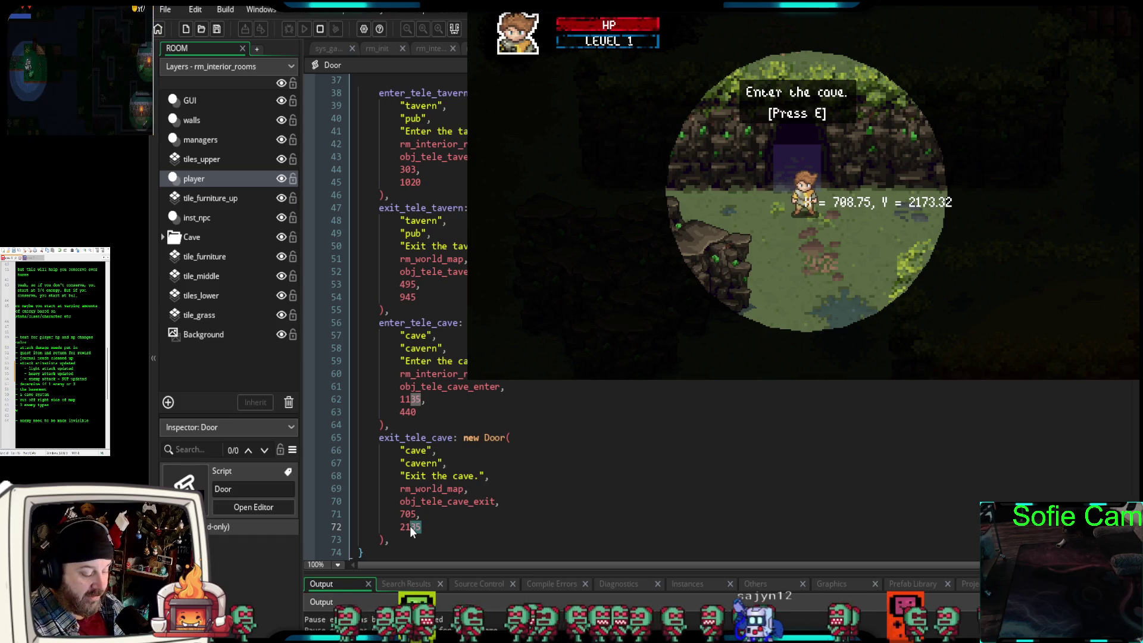
{"action": "type", "text": "70"}
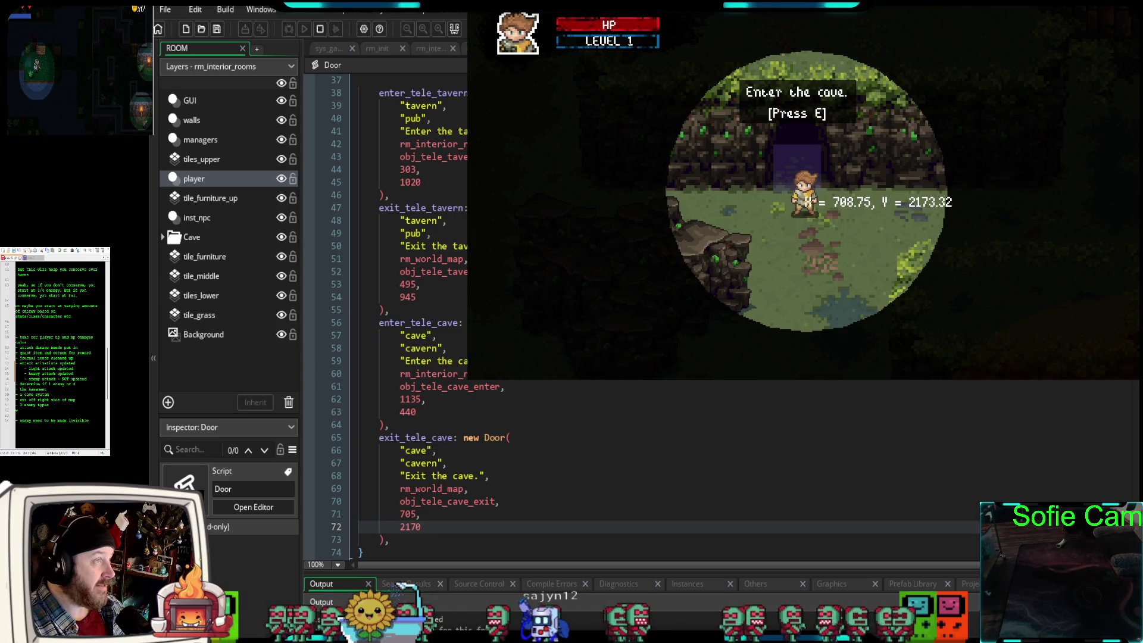
{"action": "left_click", "coordinate": [804, 216]}
{"action": "key", "text": "a"}
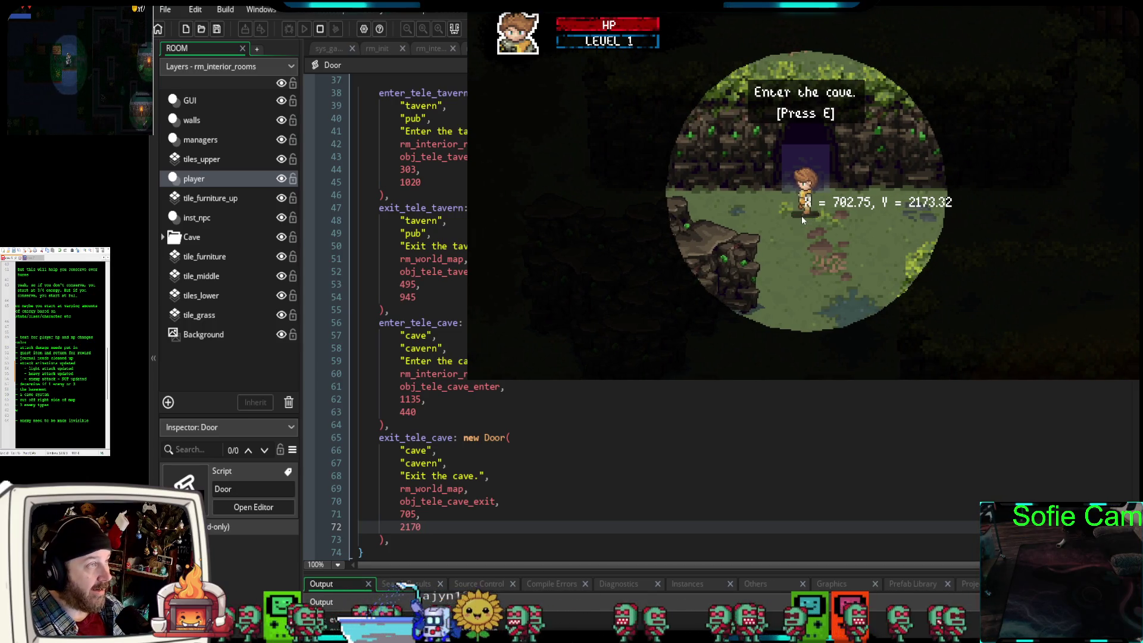
{"action": "key", "text": "w"}
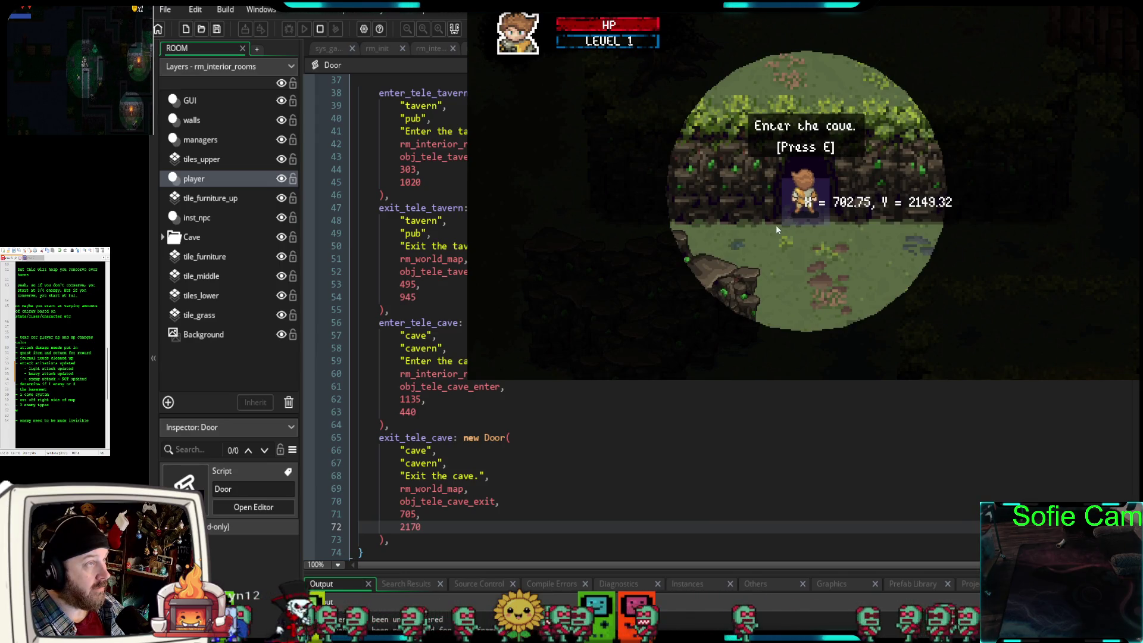
{"action": "left_click", "coordinate": [458, 413]}
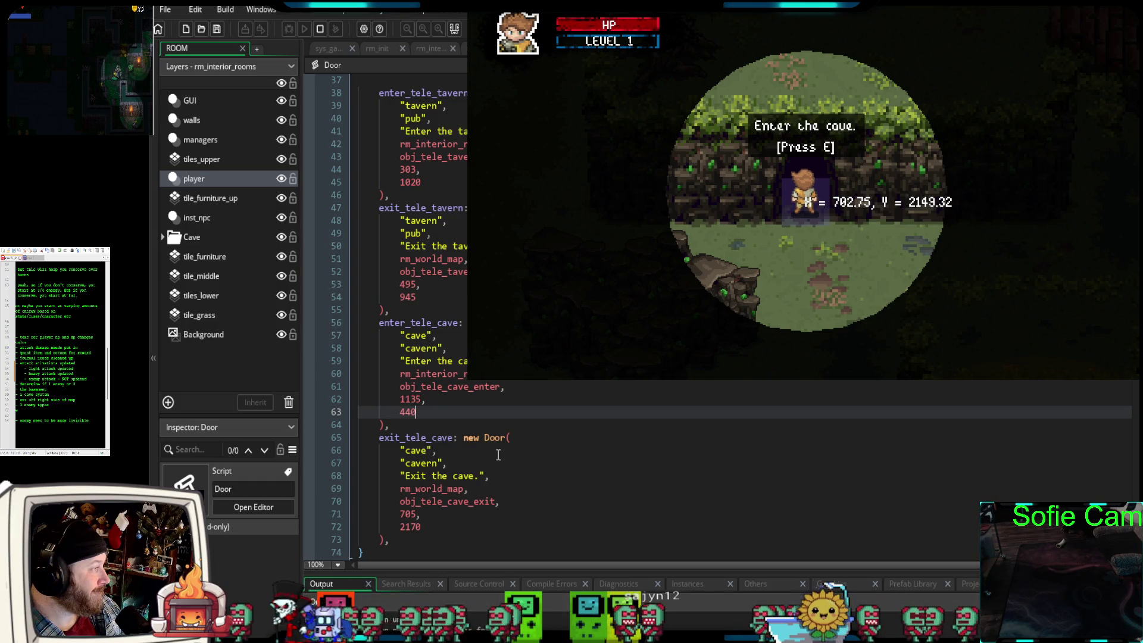
{"action": "scroll", "coordinate": [547, 437], "scroll_direction": "down", "scroll_amount": 4}
- Finish enter_tele_cave's Y as 440, targeting rm_interior_rooms at 1135, 440, then return to Door
{"action": "scroll", "coordinate": [553, 435], "scroll_direction": "up", "scroll_amount": 4}
{"action": "scroll", "coordinate": [553, 435], "scroll_direction": "up", "scroll_amount": 12}
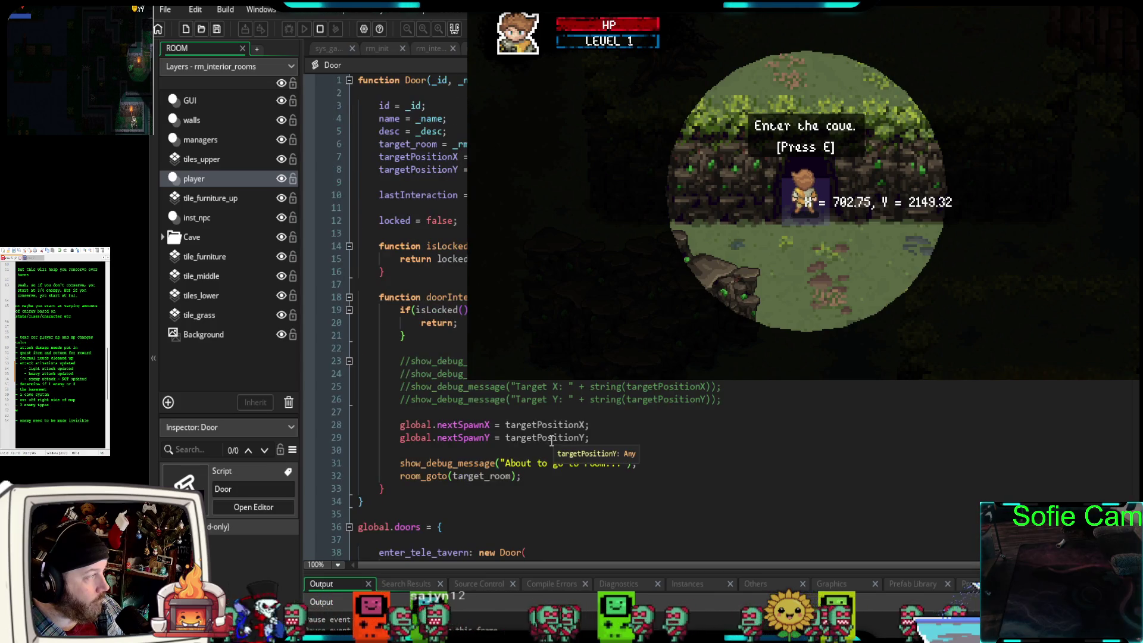
{"action": "scroll", "coordinate": [586, 386], "scroll_direction": "down", "scroll_amount": 8}
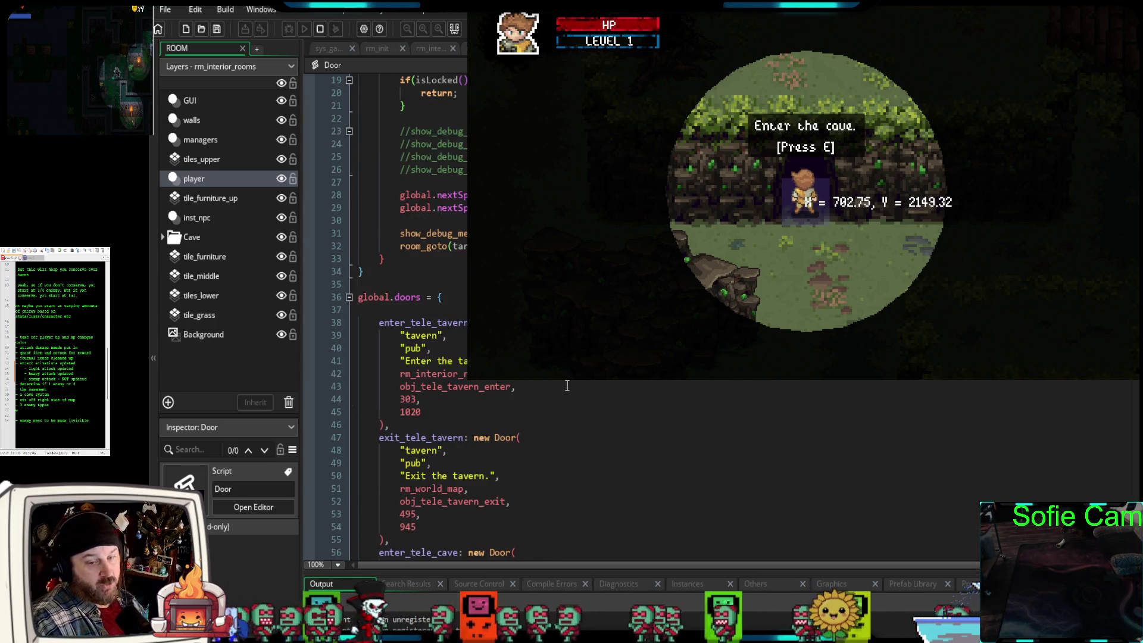
{"action": "type", "text": "440"}
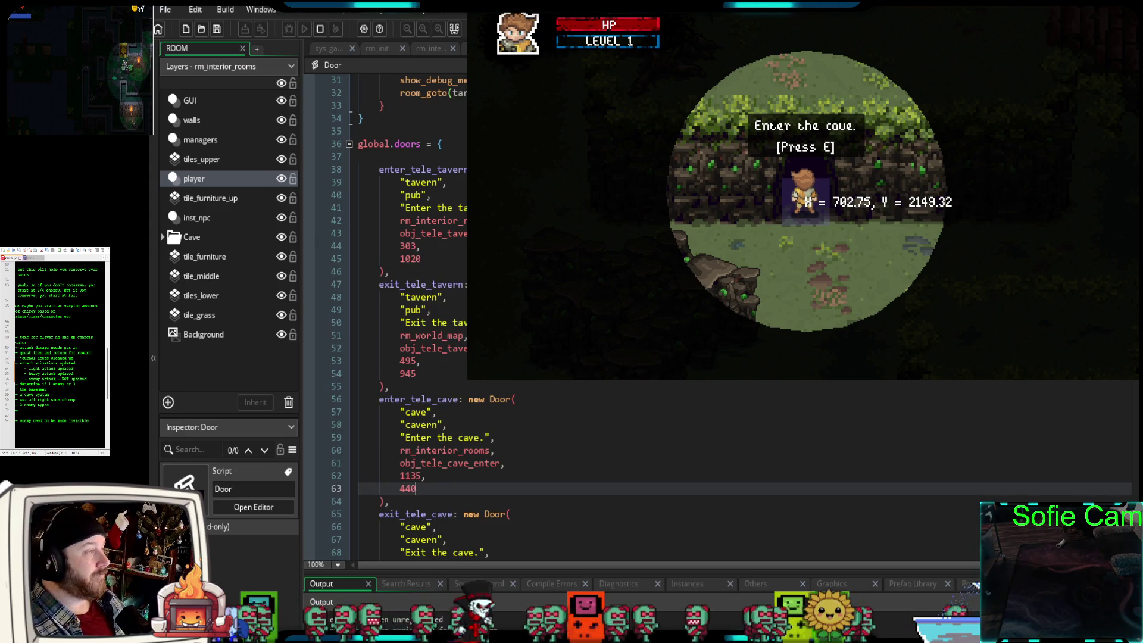
{"action": "type", "text": "w"}
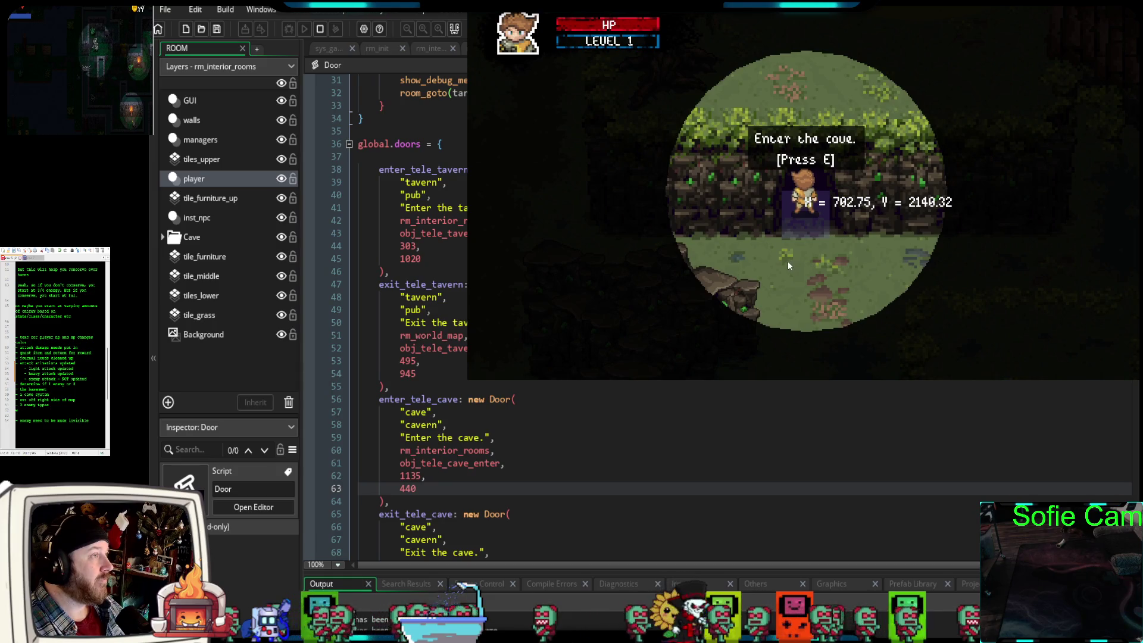
{"action": "type", "text": "ss"}
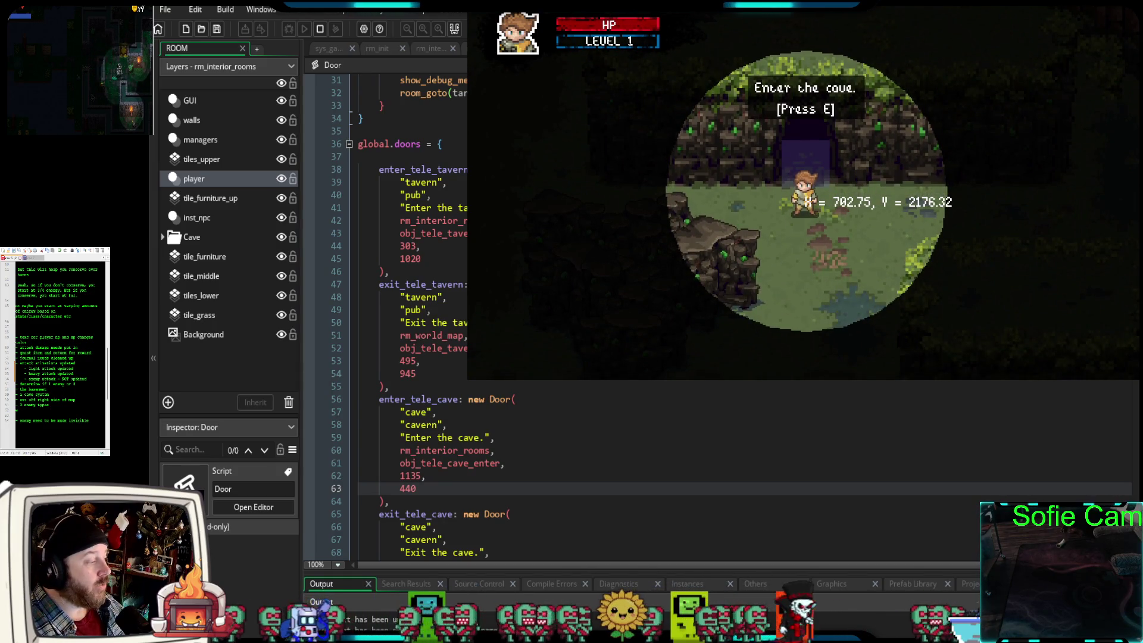
{"action": "scroll", "coordinate": [714, 446], "scroll_direction": "down", "scroll_amount": 6}
{"action": "scroll", "coordinate": [715, 446], "scroll_direction": "up", "scroll_amount": 4}
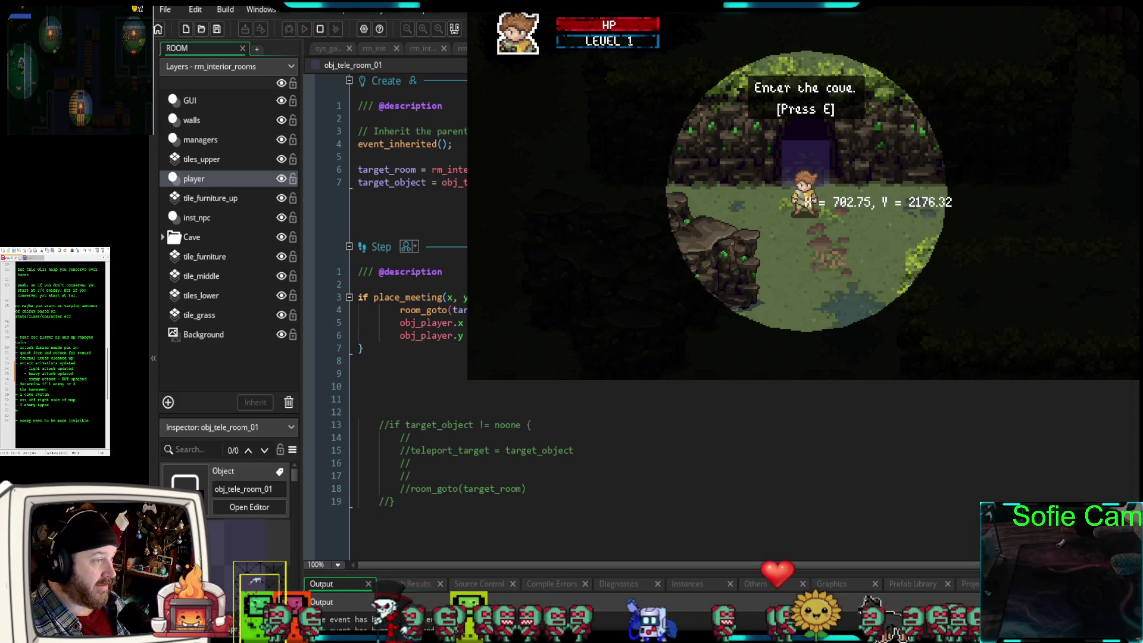
{"action": "key", "text": "ctrl+Tab"}
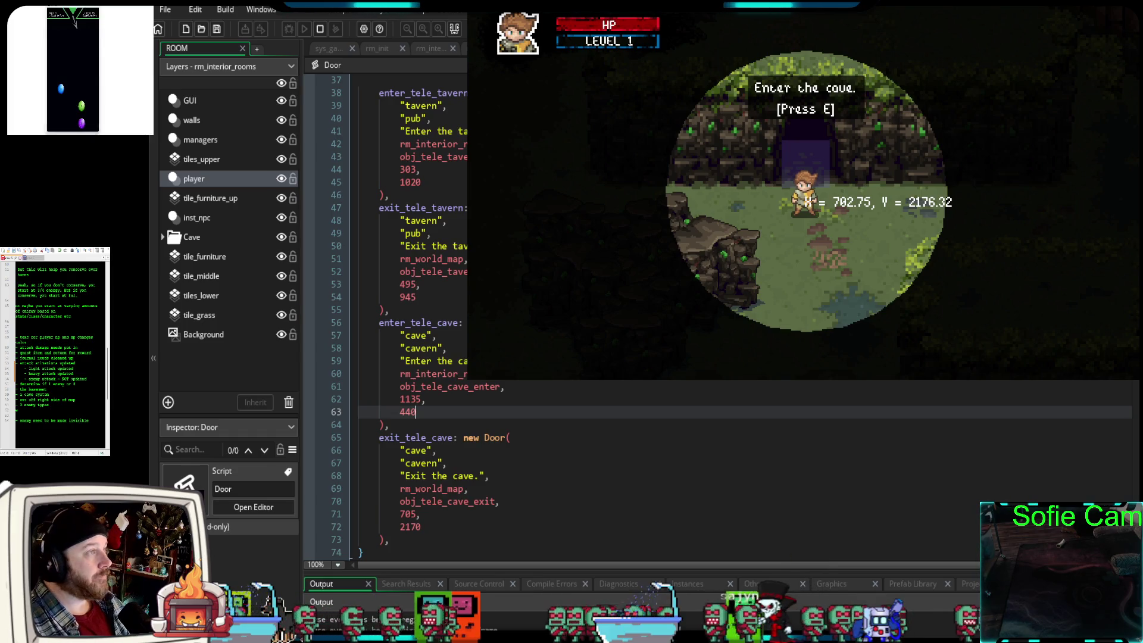
{"action": "key", "text": "a"}
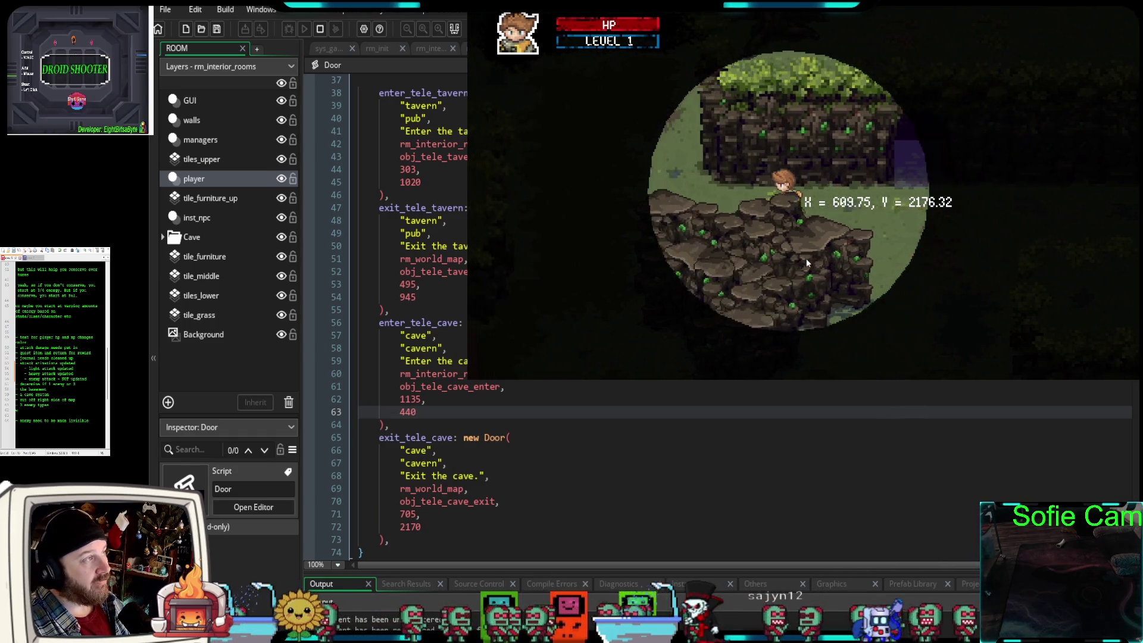
{"action": "key", "text": "w"}
{"action": "key", "text": "d"}
{"action": "key", "text": "w"}
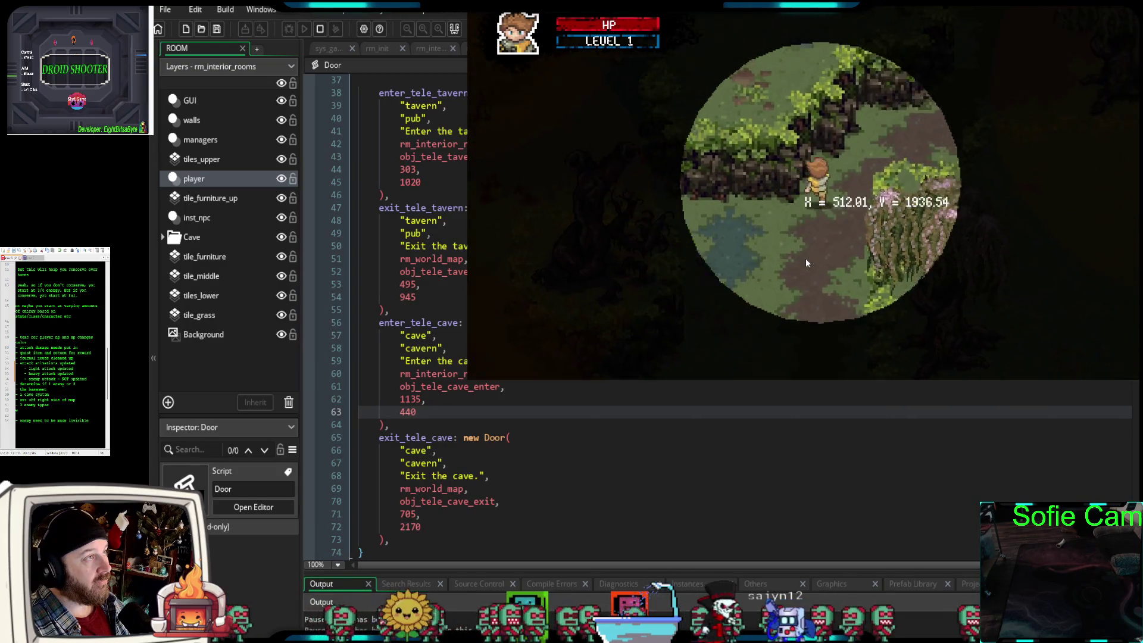
{"action": "key", "text": "d"}
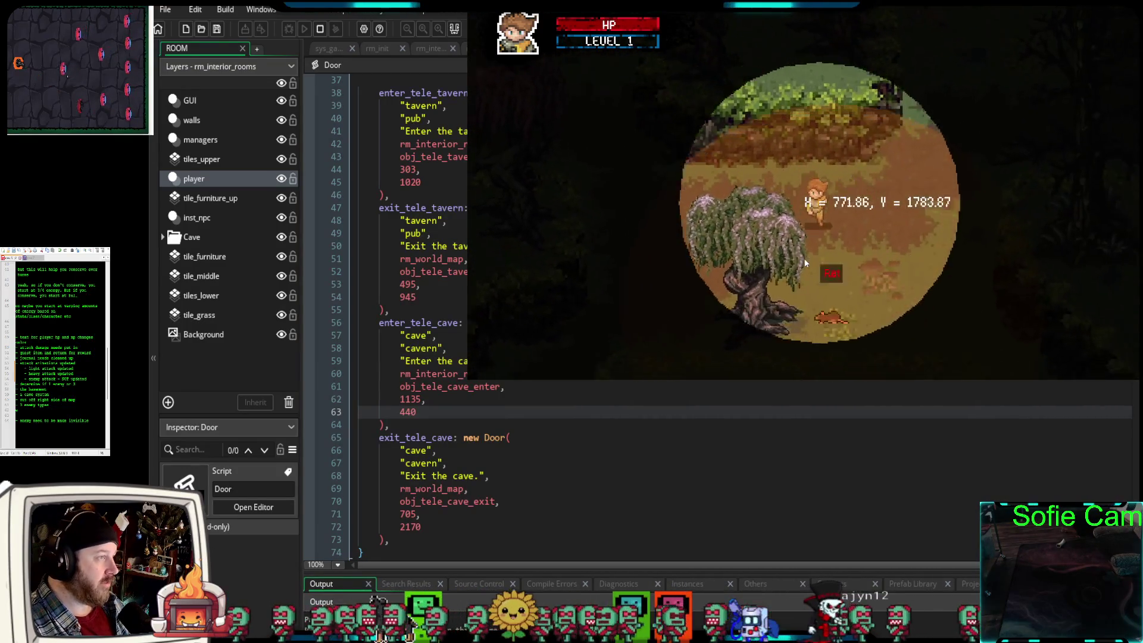
{"action": "key", "text": "s"}
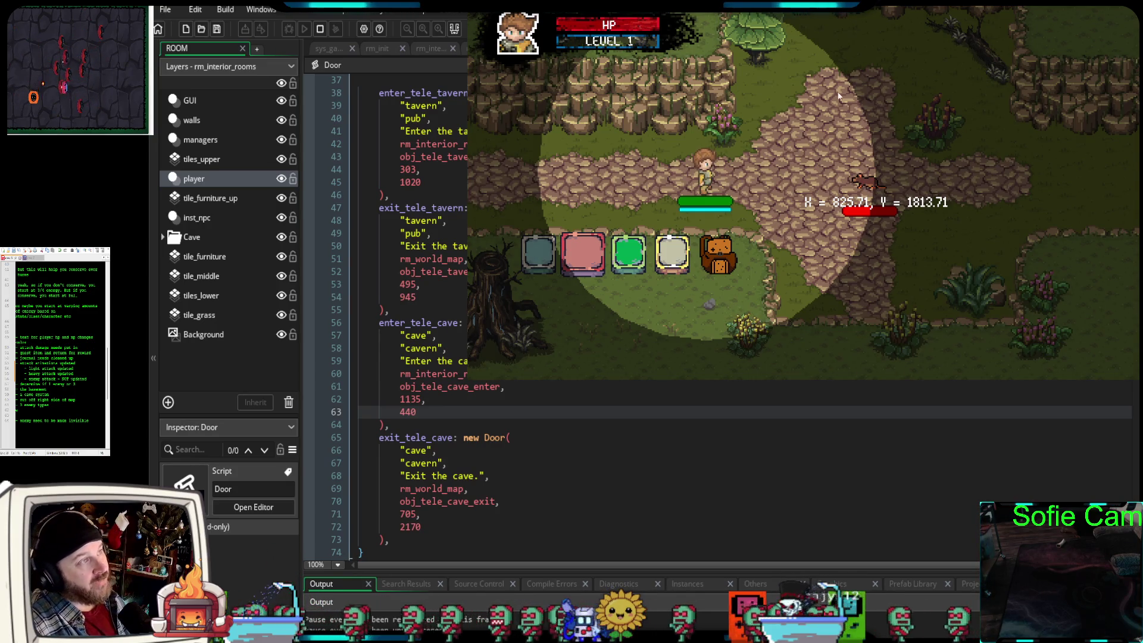
{"action": "key", "text": "d"}
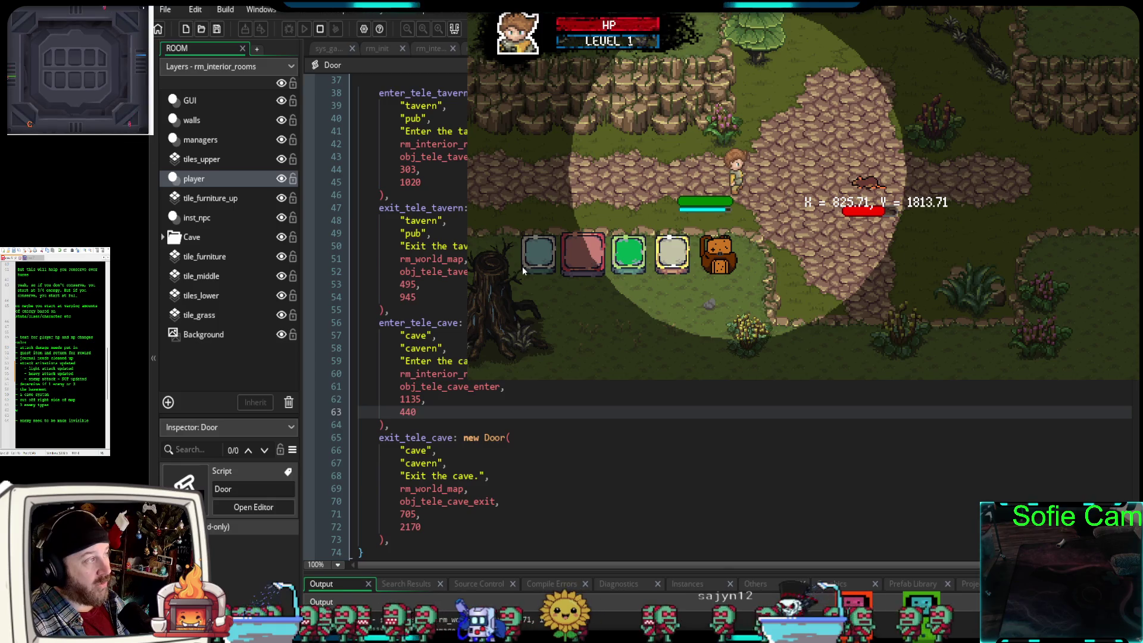
{"action": "key", "text": "space"}
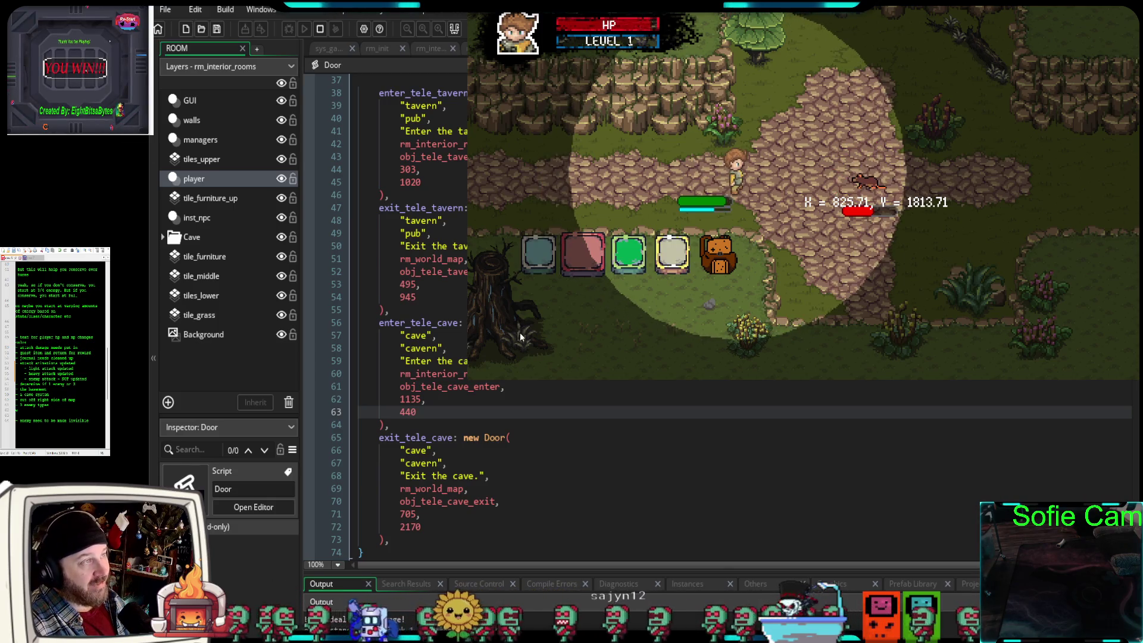
{"action": "key", "text": "a"}
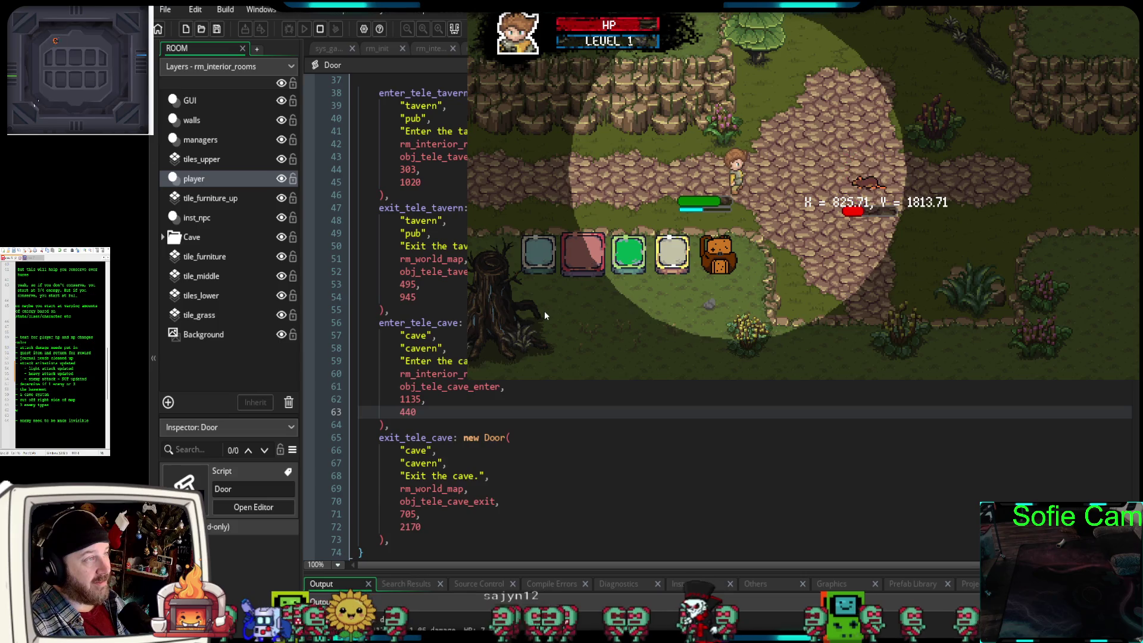
{"action": "key", "text": "a"}
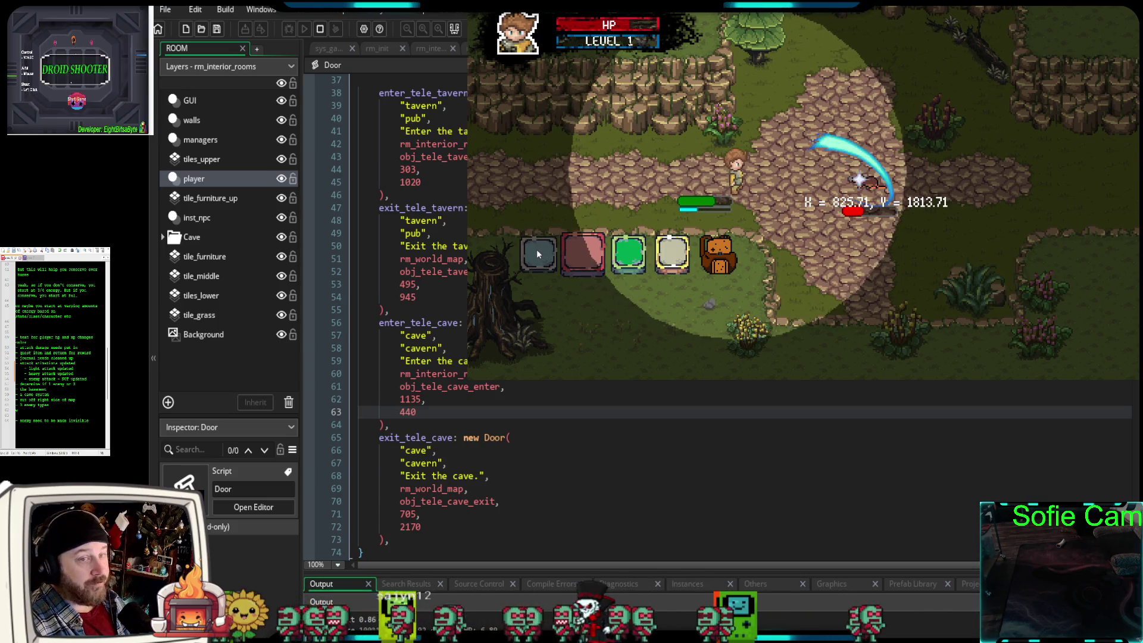
{"action": "key", "text": "d"}
{"action": "left_click", "coordinate": [548, 286]}
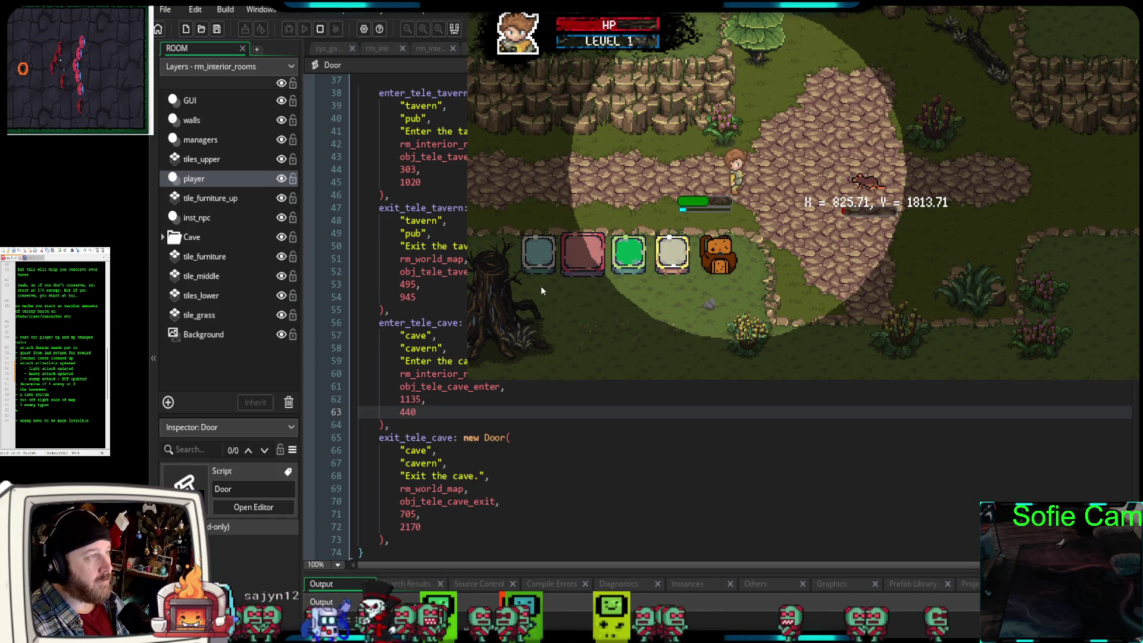
{"action": "left_click", "coordinate": [534, 257]}
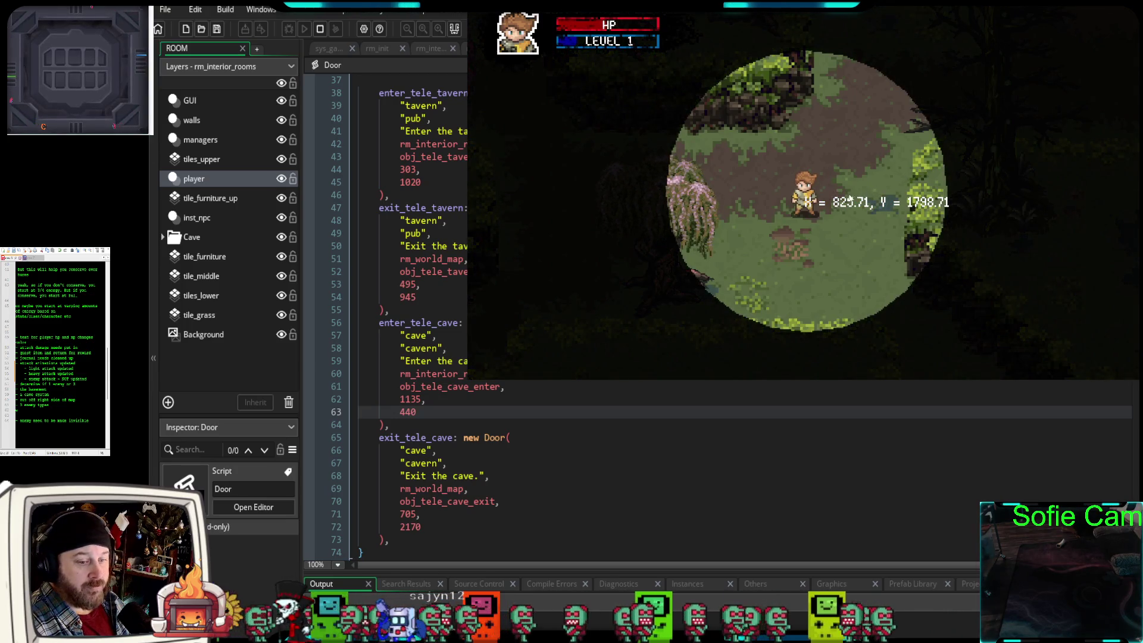
{"action": "key", "text": "a"}
{"action": "key", "text": "s"}
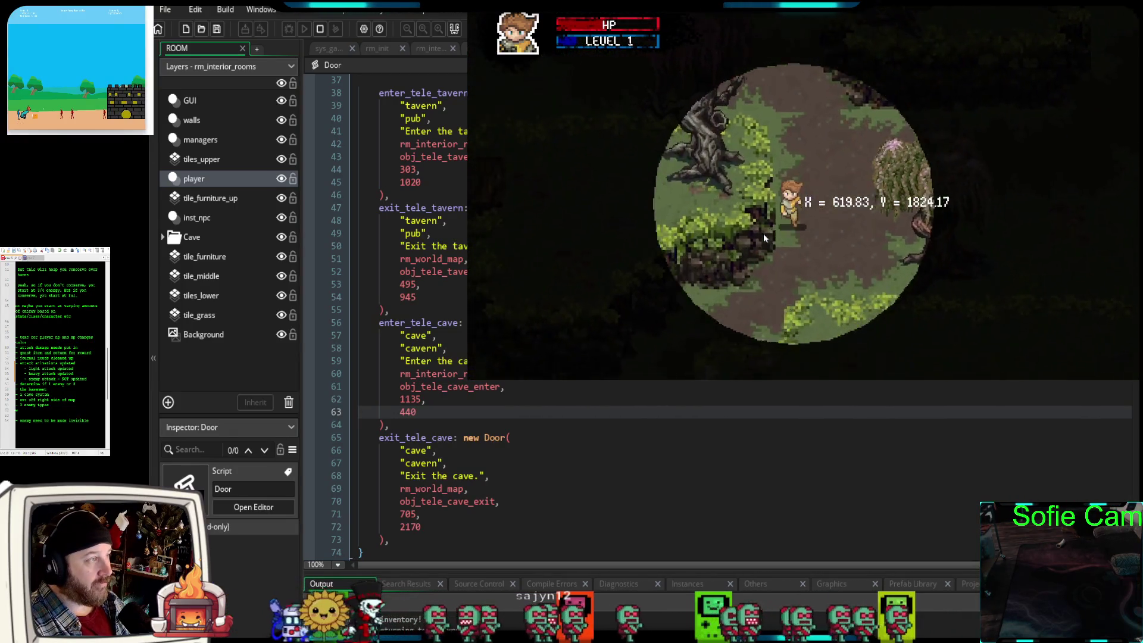
{"action": "key", "text": "s"}
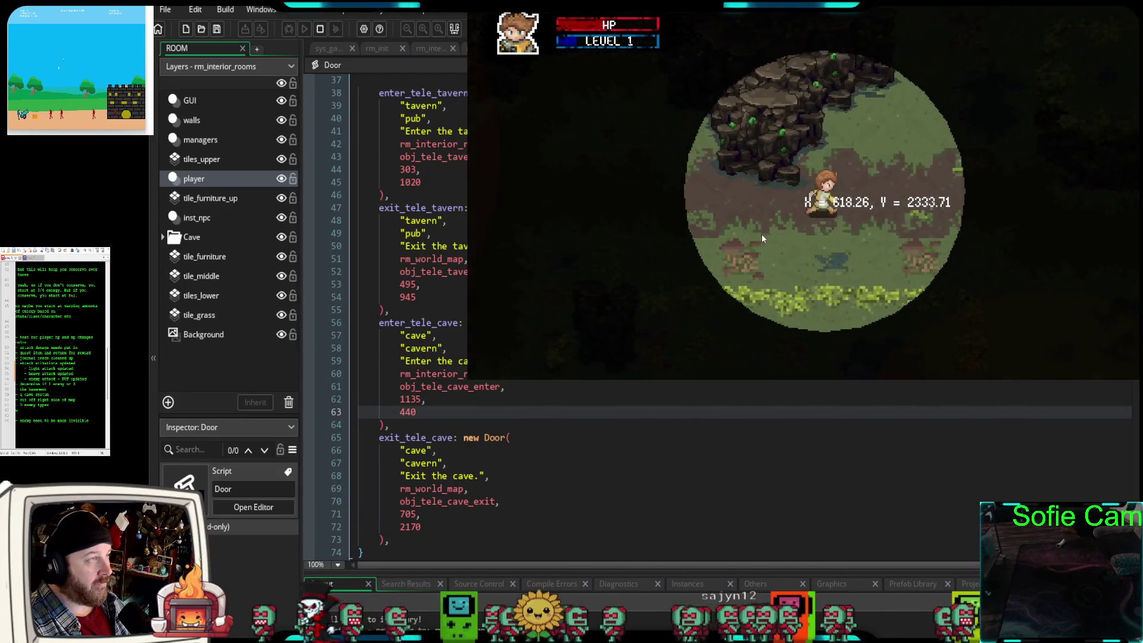
{"action": "key", "text": "d"}
{"action": "key", "text": "w"}
{"action": "key", "text": "d"}
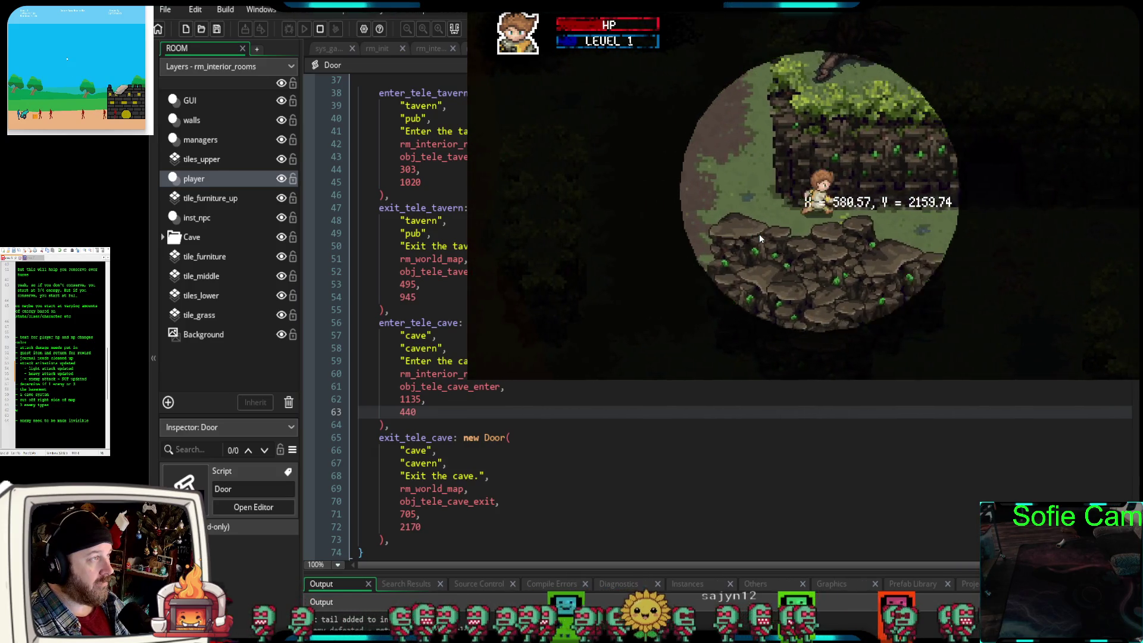
{"action": "key", "text": "w"}
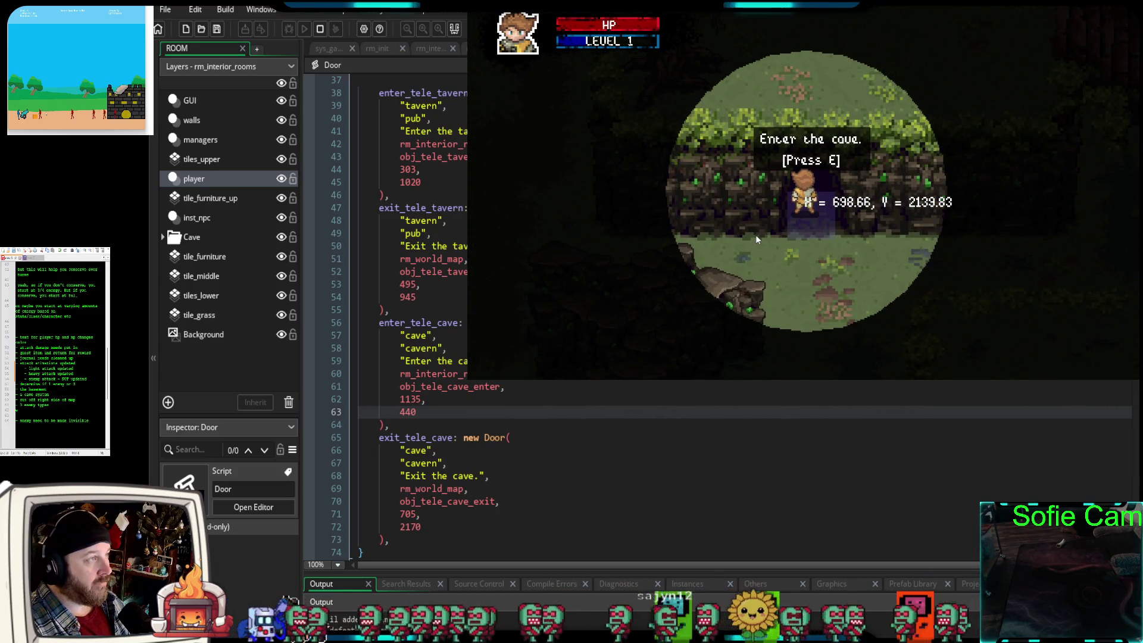
{"action": "key", "text": "d"}
{"action": "key", "text": "a"}
{"action": "key", "text": "s"}
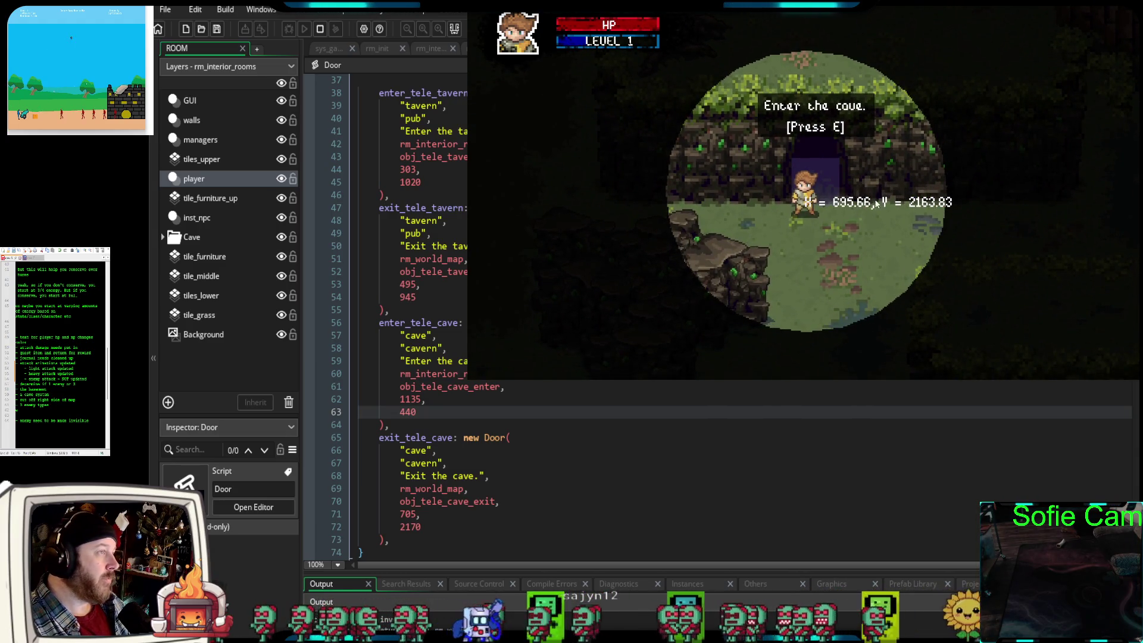
{"action": "key", "text": "d"}
{"action": "key", "text": "w"}
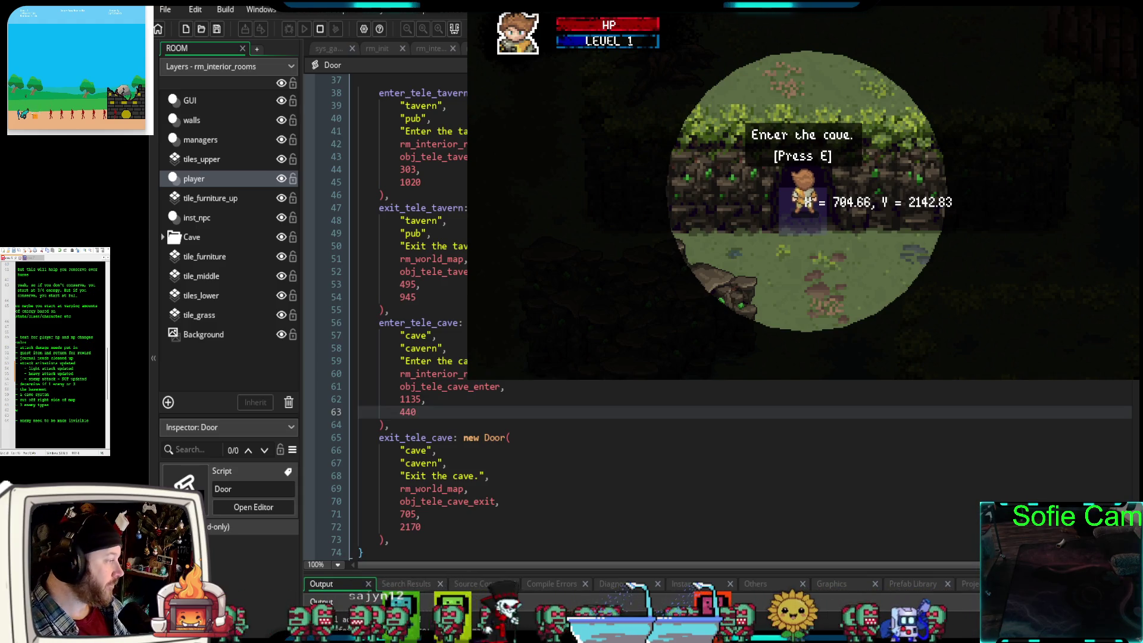
- Scroll the Door script back to the global.doors definitions and close the test game
{"action": "scroll", "coordinate": [417, 315], "scroll_direction": "down", "scroll_amount": 2}
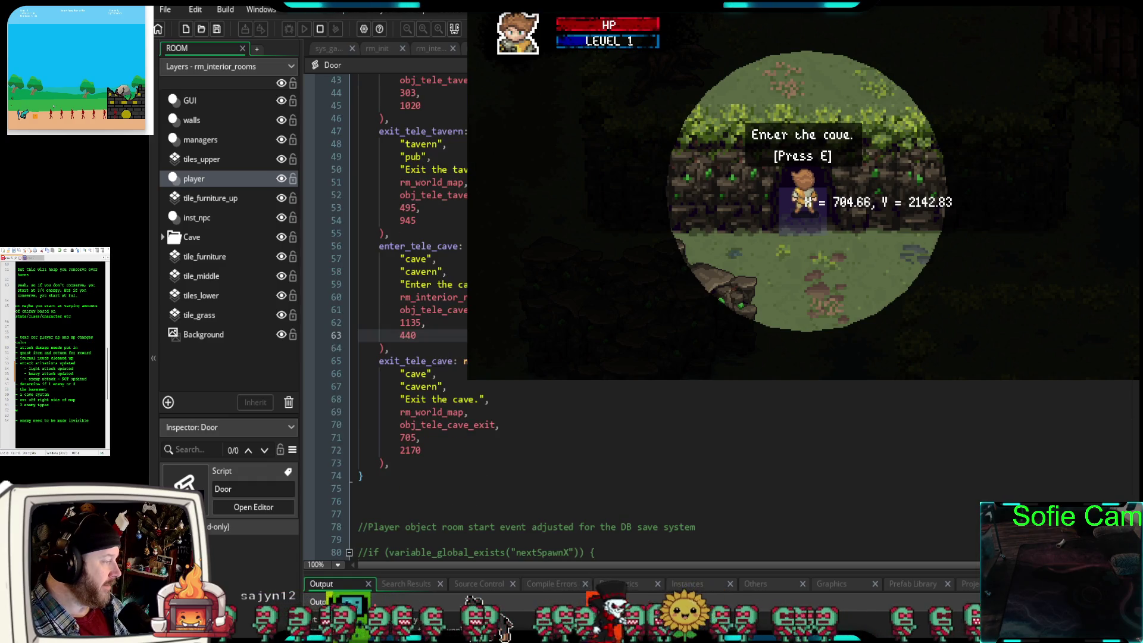
{"action": "scroll", "coordinate": [417, 315], "scroll_direction": "up", "scroll_amount": 2}
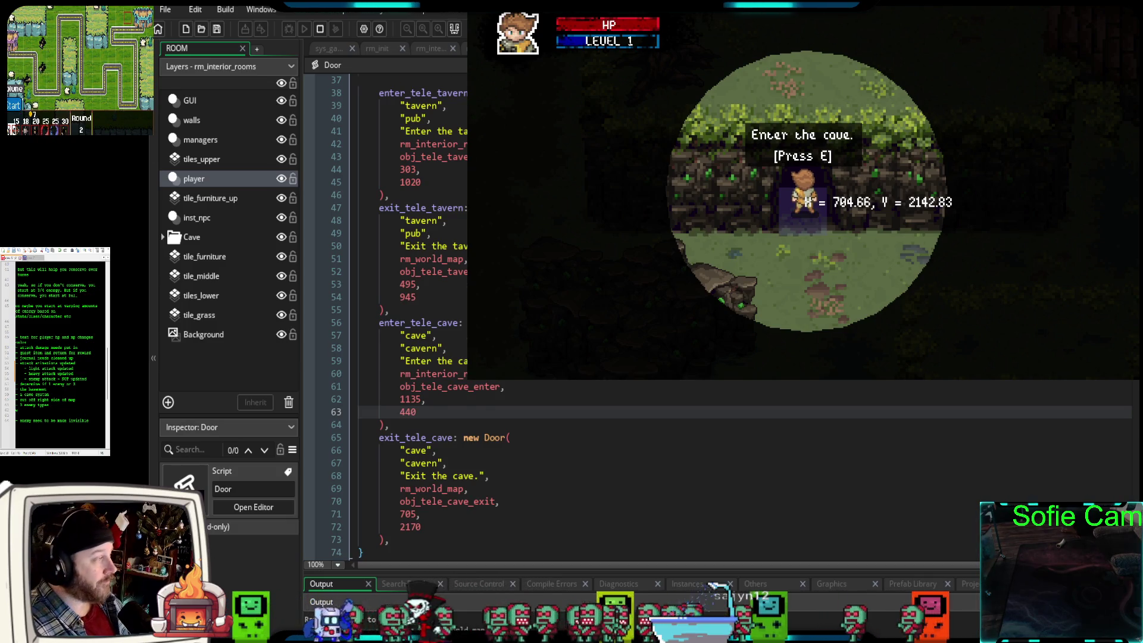
{"action": "scroll", "coordinate": [417, 315], "scroll_direction": "up", "scroll_amount": 2}
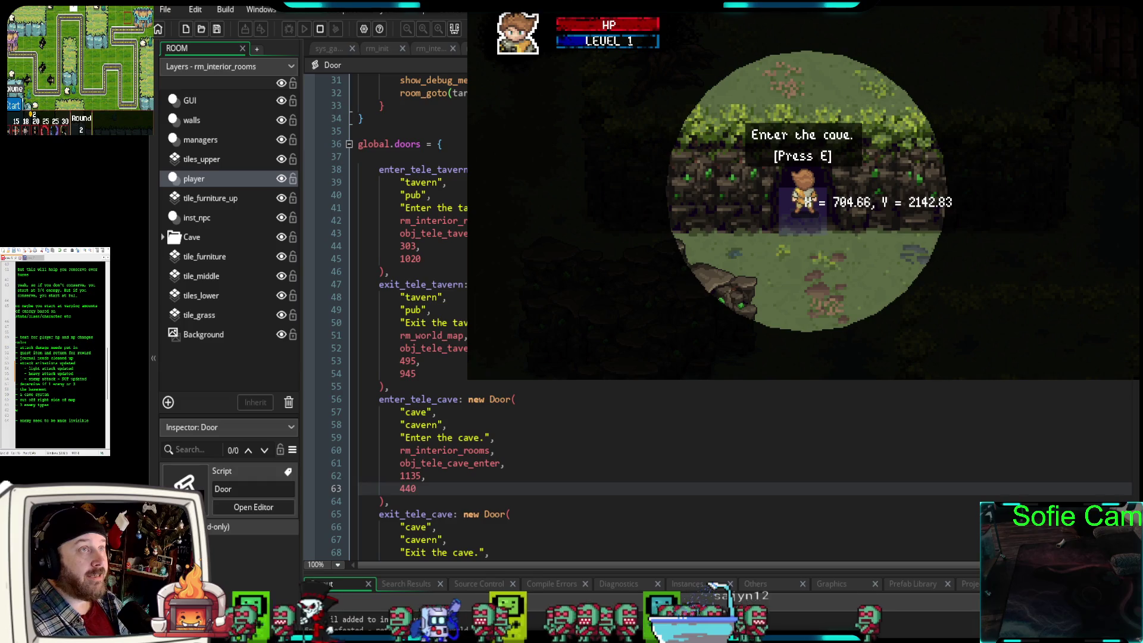
{"action": "key", "text": "alt+Tab"}
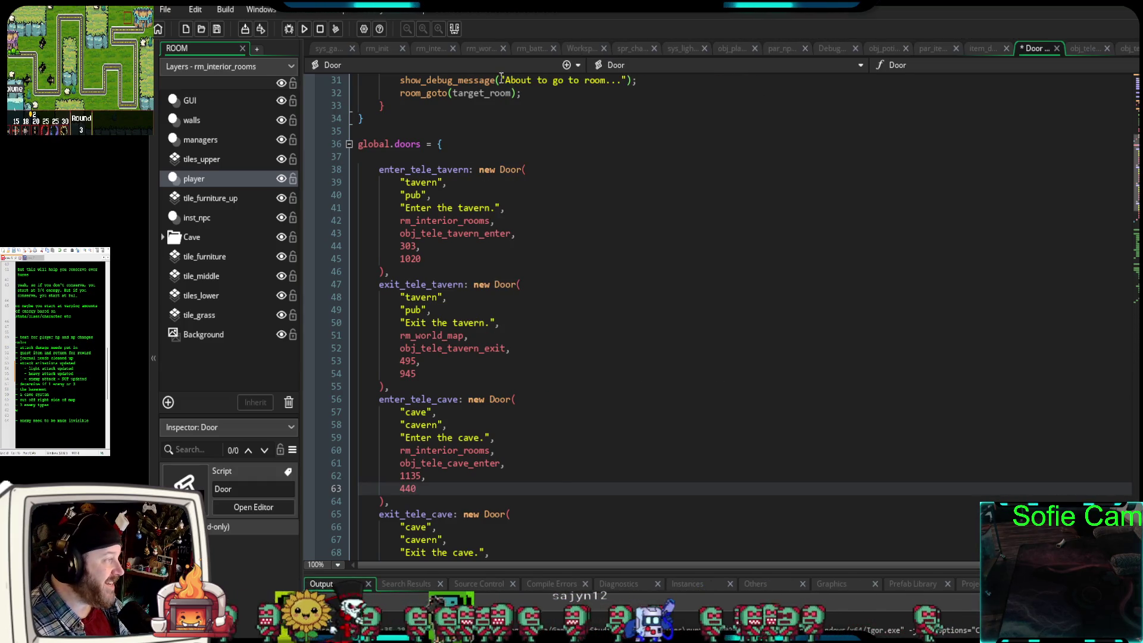
- Open rm_interior_rooms, zoom and pan to frame the whole cave, collapsing the instance list
{"action": "left_click", "coordinate": [434, 49]}
{"action": "scroll", "coordinate": [763, 290], "scroll_direction": "down", "scroll_amount": 2}
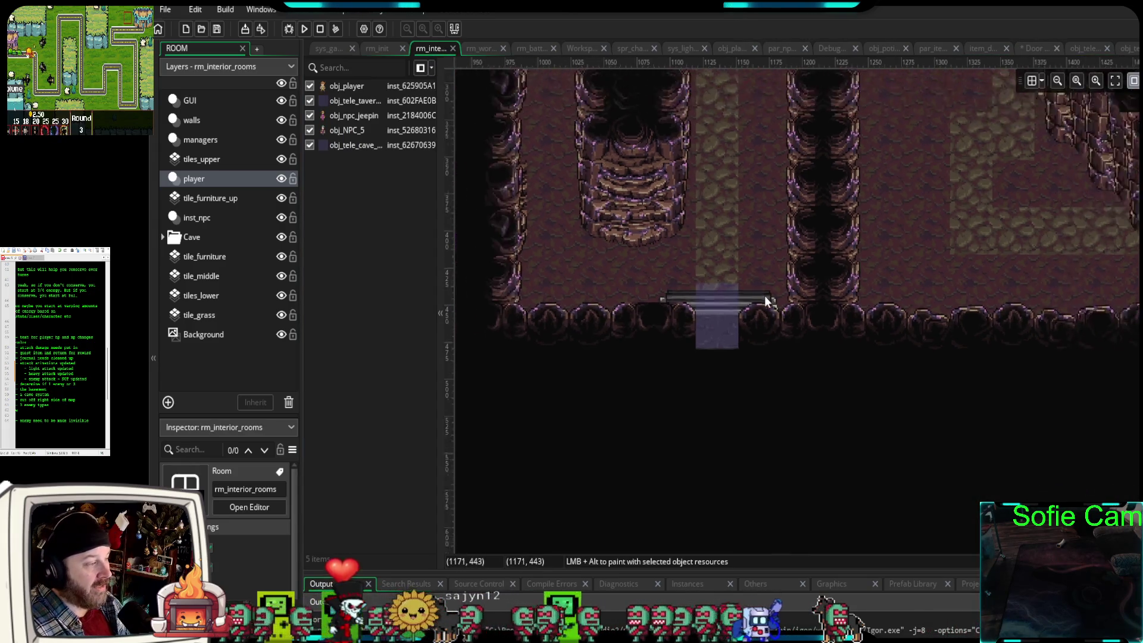
{"action": "scroll", "coordinate": [762, 295], "scroll_direction": "down", "scroll_amount": 2}
{"action": "left_click_drag", "start_coordinate": [841, 271], "coordinate": [679, 404]}
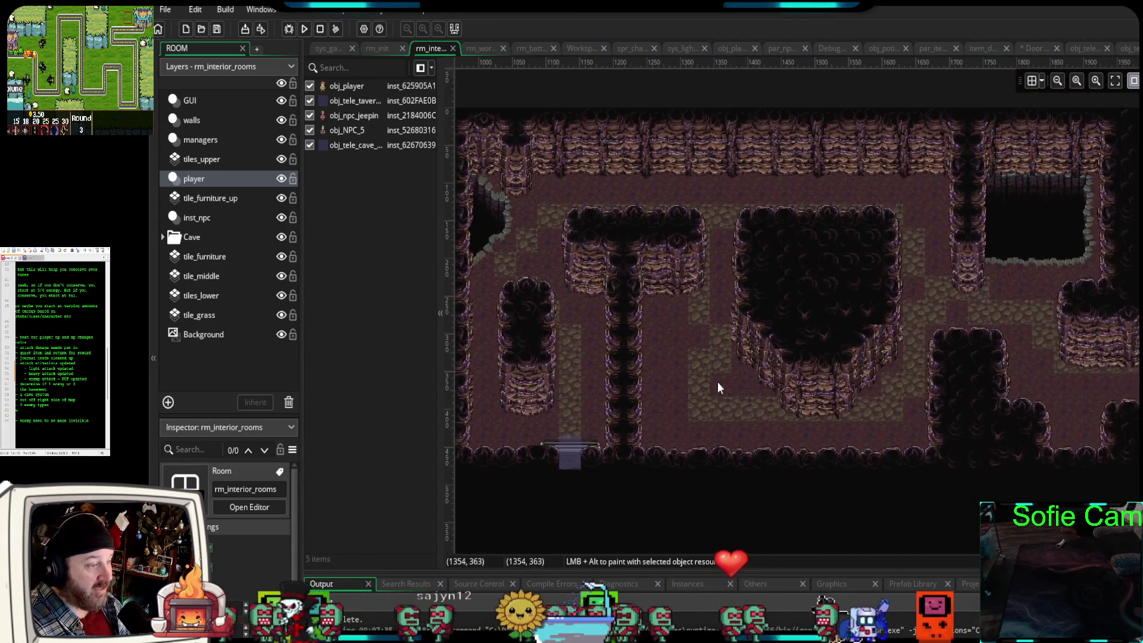
{"action": "scroll", "coordinate": [844, 377], "scroll_direction": "down", "scroll_amount": 1}
{"action": "scroll", "coordinate": [844, 377], "scroll_direction": "down", "scroll_amount": 2}
{"action": "scroll", "coordinate": [842, 384], "scroll_direction": "up", "scroll_amount": 2}
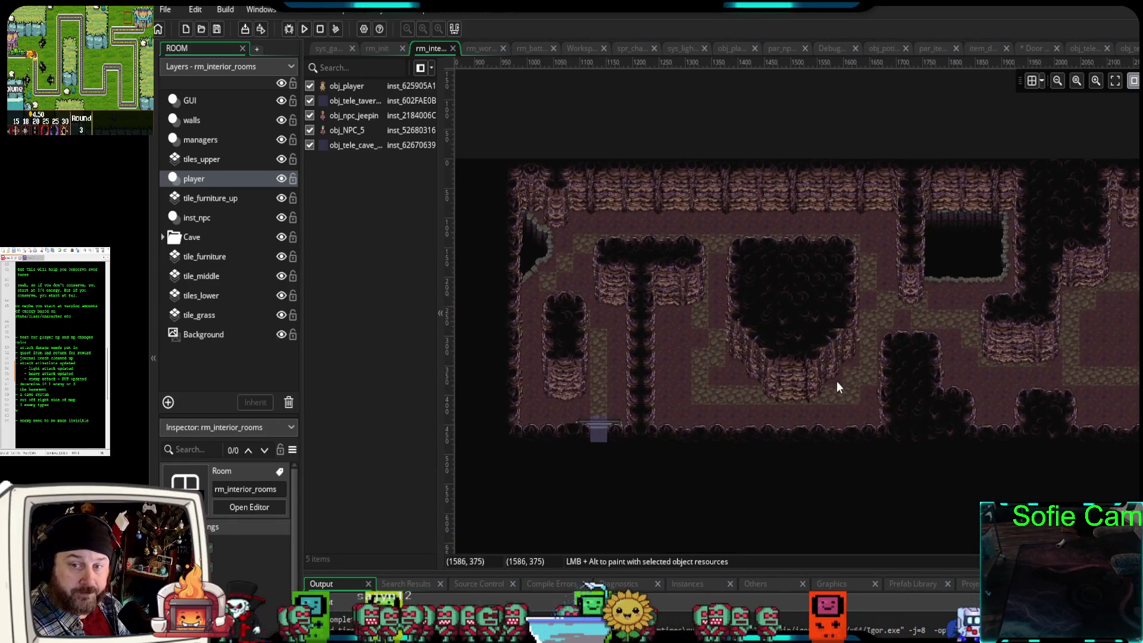
{"action": "left_click_drag", "start_coordinate": [443, 489], "coordinate": [441, 490]}
{"action": "left_click", "coordinate": [441, 489]}
{"action": "left_click_drag", "start_coordinate": [844, 463], "coordinate": [782, 470]}
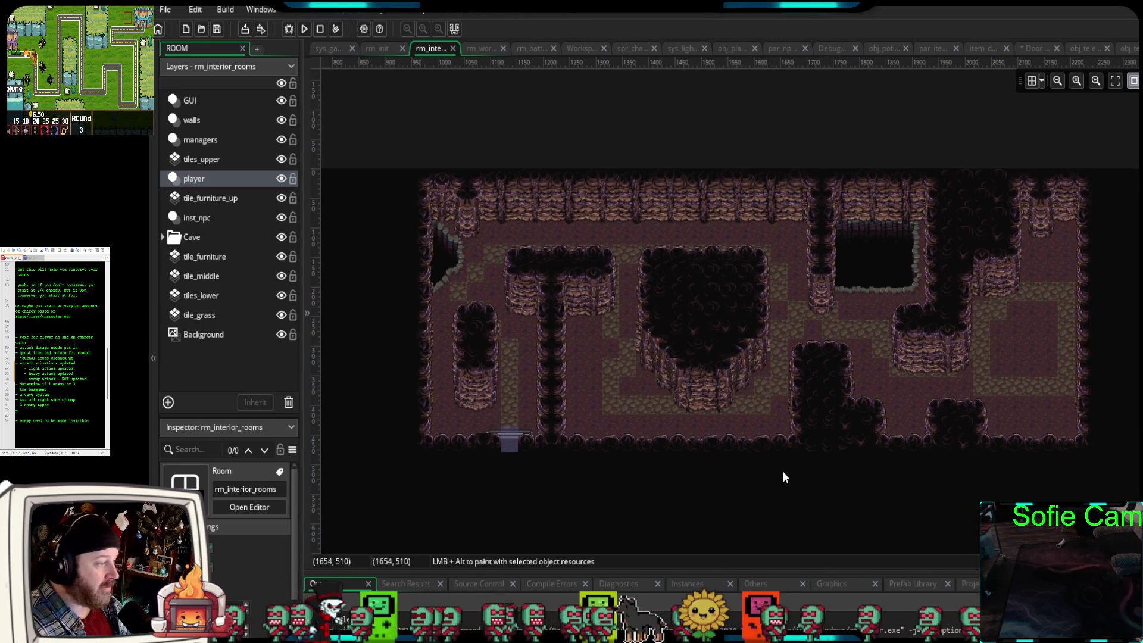
{"action": "scroll", "coordinate": [776, 424], "scroll_direction": "down", "scroll_amount": 1}
{"action": "scroll", "coordinate": [775, 425], "scroll_direction": "up", "scroll_amount": 3}
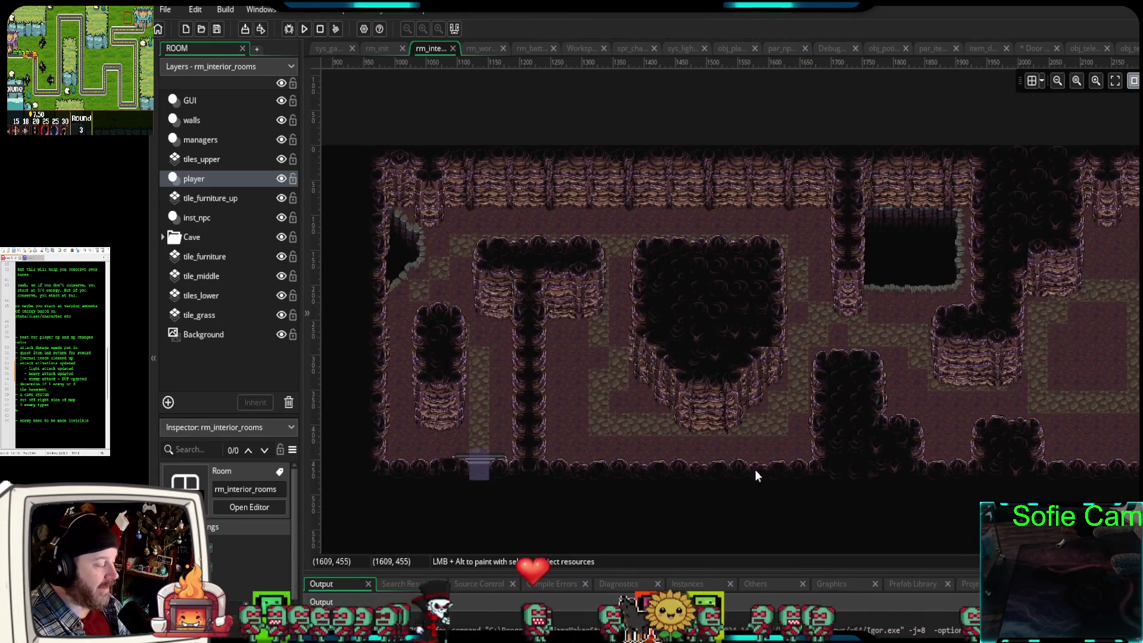